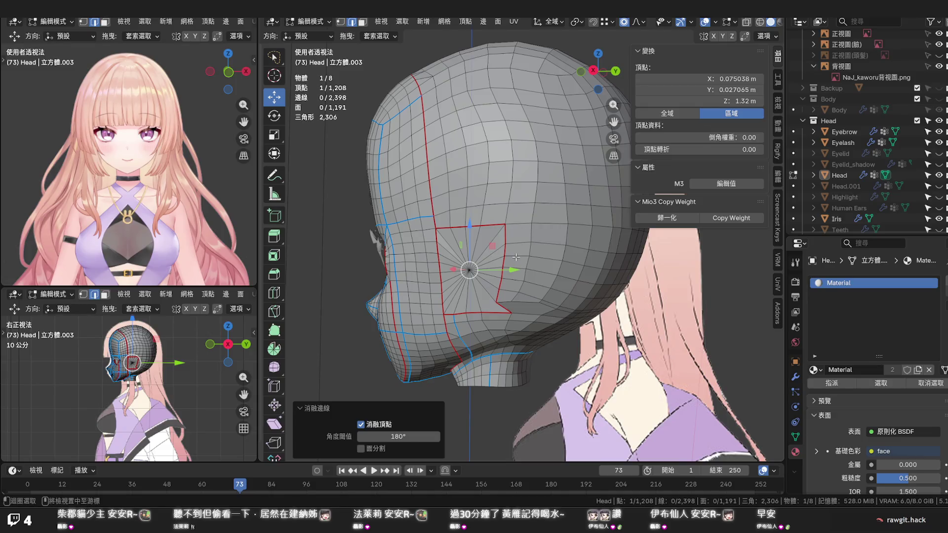
# Edge-slide the loop one row above the ear patch into a new position
pyautogui.keyDown('alt'); pyautogui.click(516, 257); pyautogui.keyUp('alt')
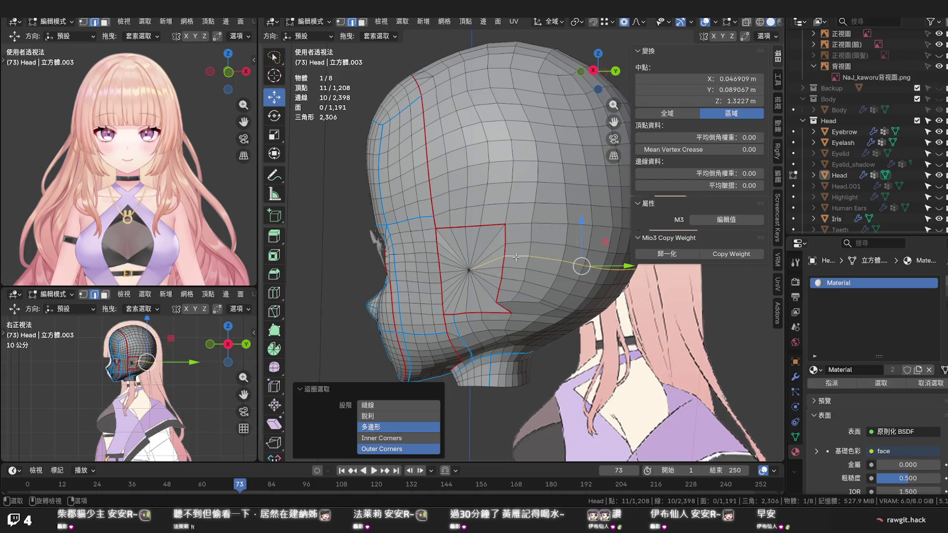
pyautogui.keyDown('alt'); pyautogui.click(520, 243); pyautogui.keyUp('alt')
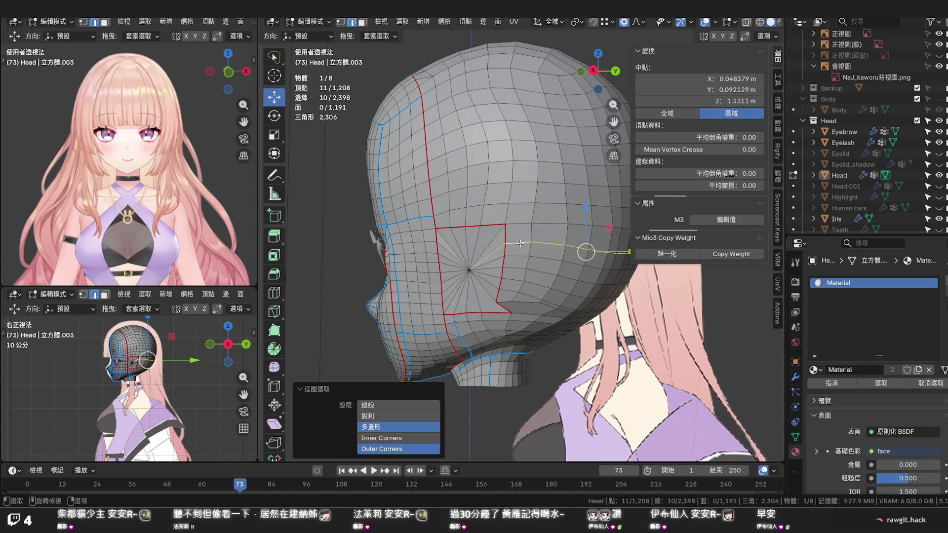
pyautogui.press('g')
pyautogui.press('g')
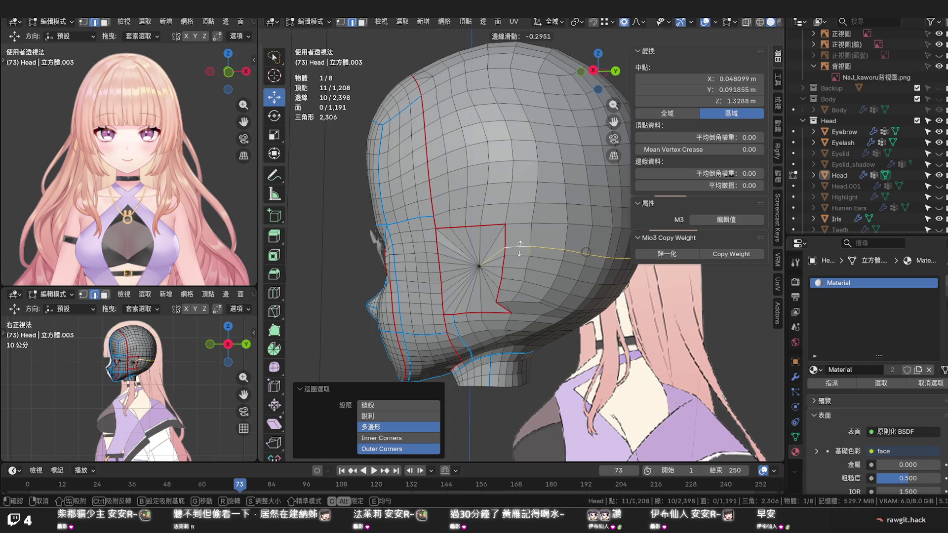
pyautogui.click(520, 248)
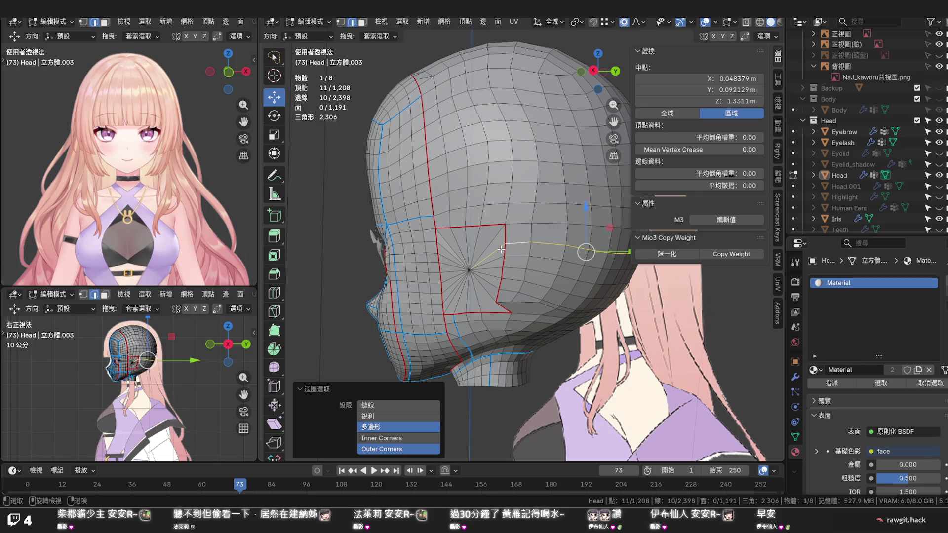
# Edge-slide a second loop beside the ear patch, then pick an edge behind it
pyautogui.keyDown('alt'); pyautogui.click(513, 247); pyautogui.keyUp('alt')
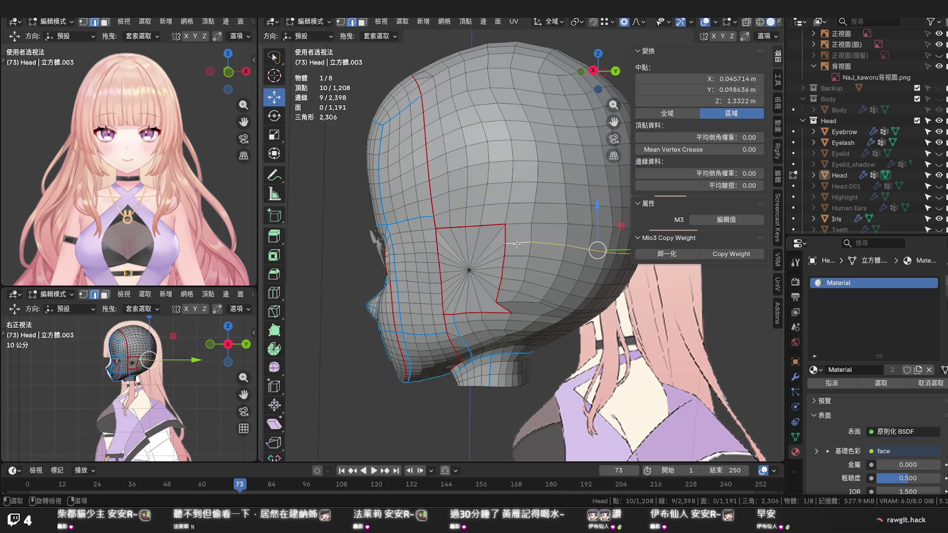
pyautogui.press('g')
pyautogui.press('g')
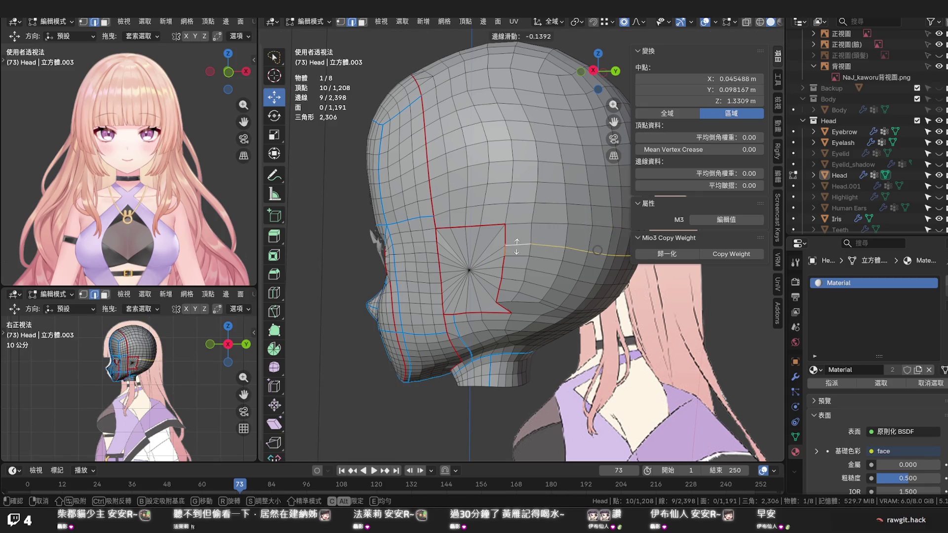
pyautogui.click(516, 248)
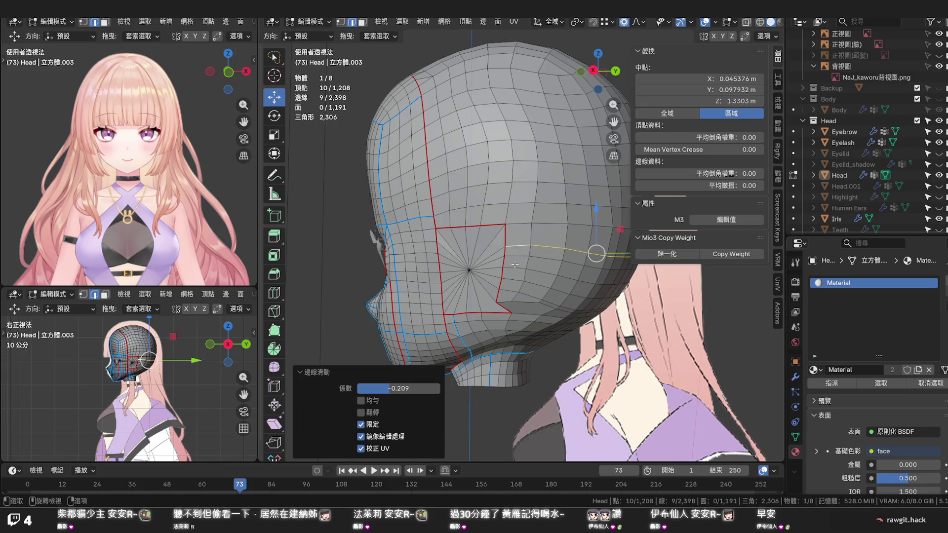
pyautogui.click(509, 268)
pyautogui.moveTo(518, 270); pyautogui.dragTo(618, 279, button='middle')
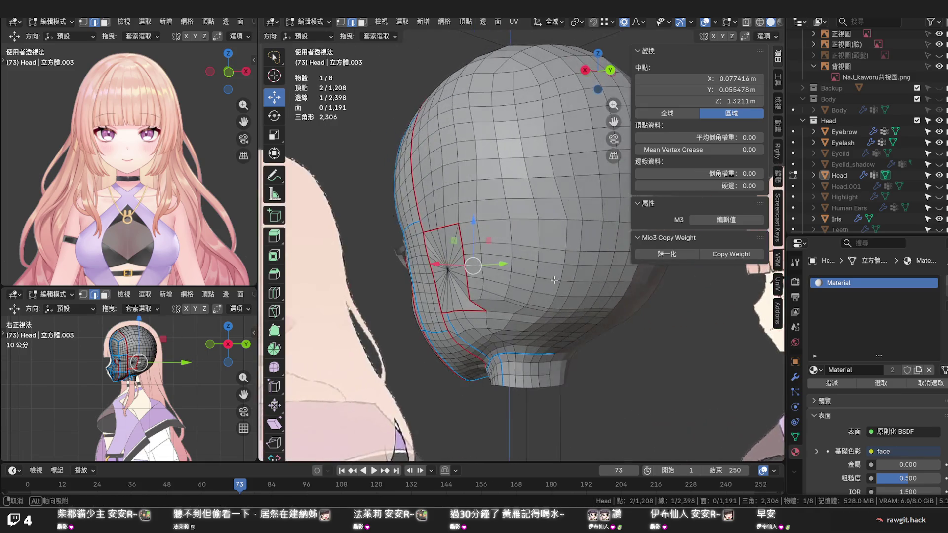
# Edge-slide one more loop running behind the ear patch
pyautogui.keyDown('ctrl'); pyautogui.click(621, 280); pyautogui.keyUp('ctrl')
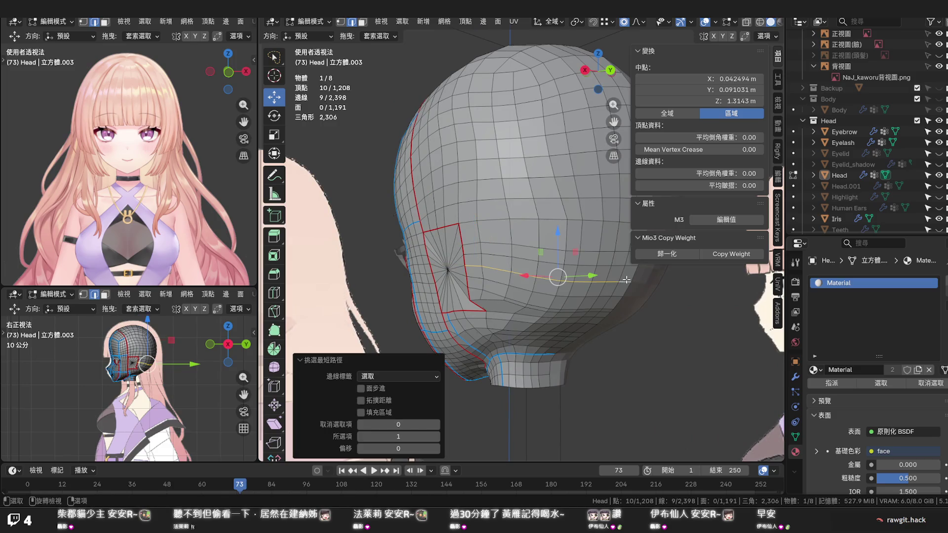
pyautogui.press('g')
pyautogui.press('g')
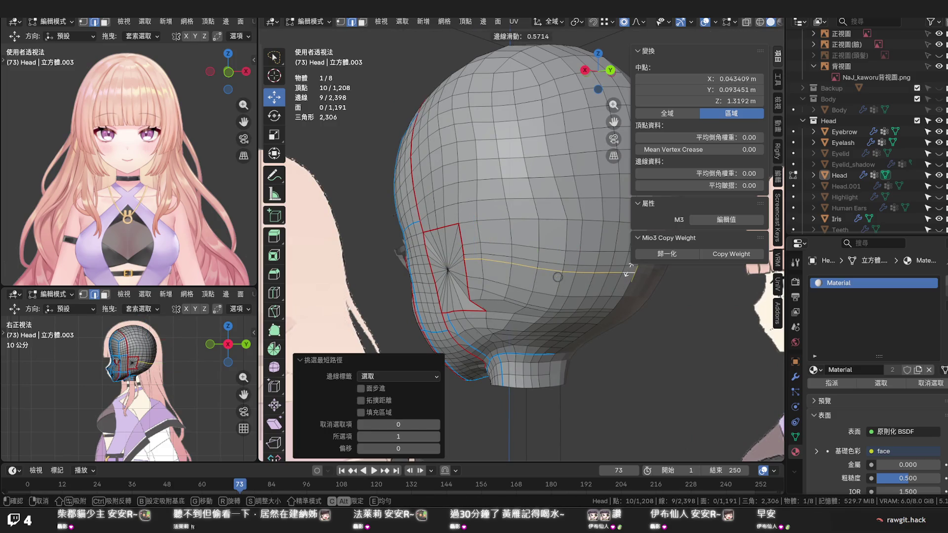
pyautogui.click(628, 271)
# Dissolve the edge loop next to the ear patch, dropping to 1,198 vertices
pyautogui.keyDown('alt'); pyautogui.click(528, 260); pyautogui.keyUp('alt')
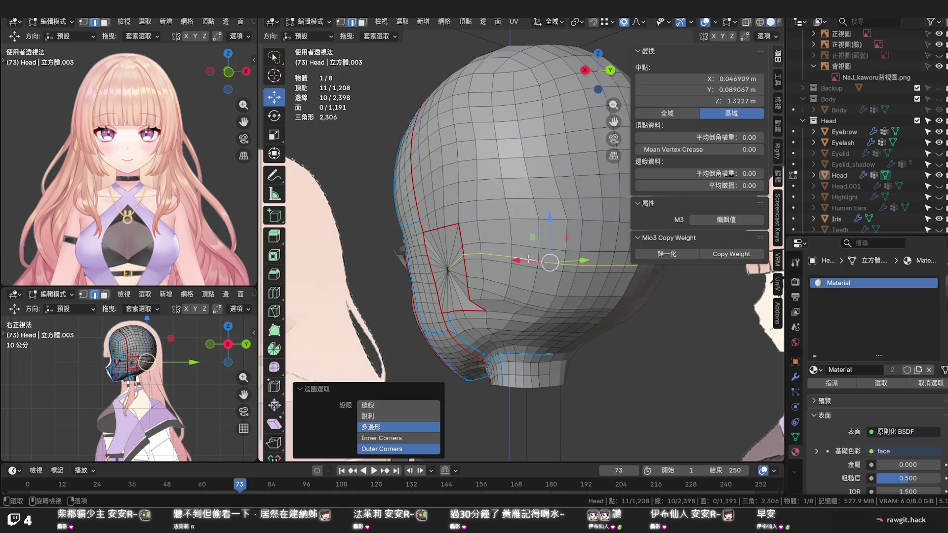
pyautogui.press('x')
pyautogui.click(489, 245)
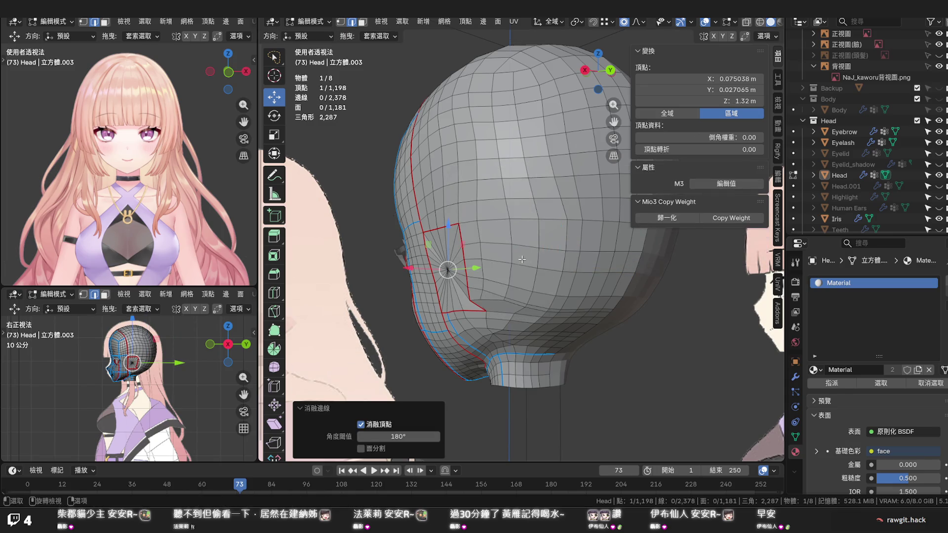
pyautogui.keyDown('shift'); pyautogui.click(470, 245); pyautogui.keyUp('shift')
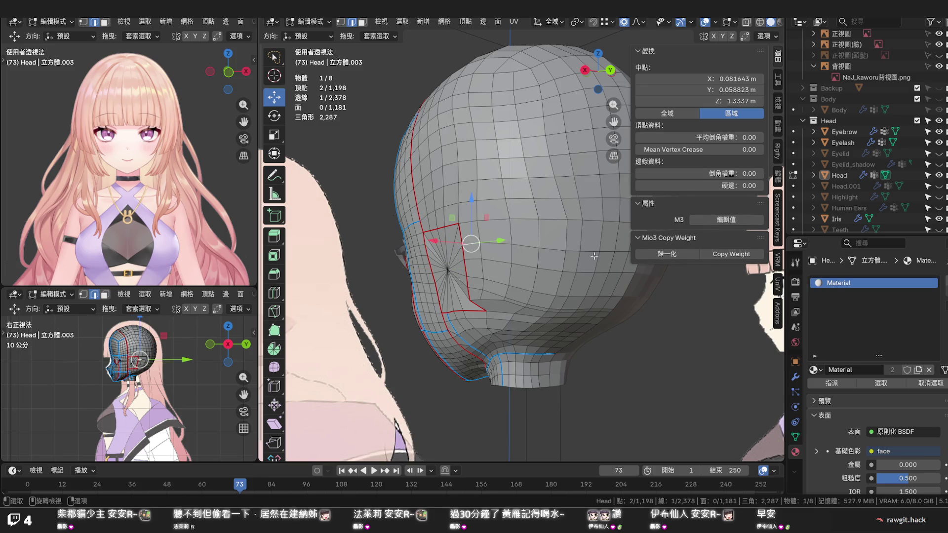
# Smooth the edge flow of the face band along the loop around the head
pyautogui.keyDown('alt'); pyautogui.click(502, 244); pyautogui.keyUp('alt')
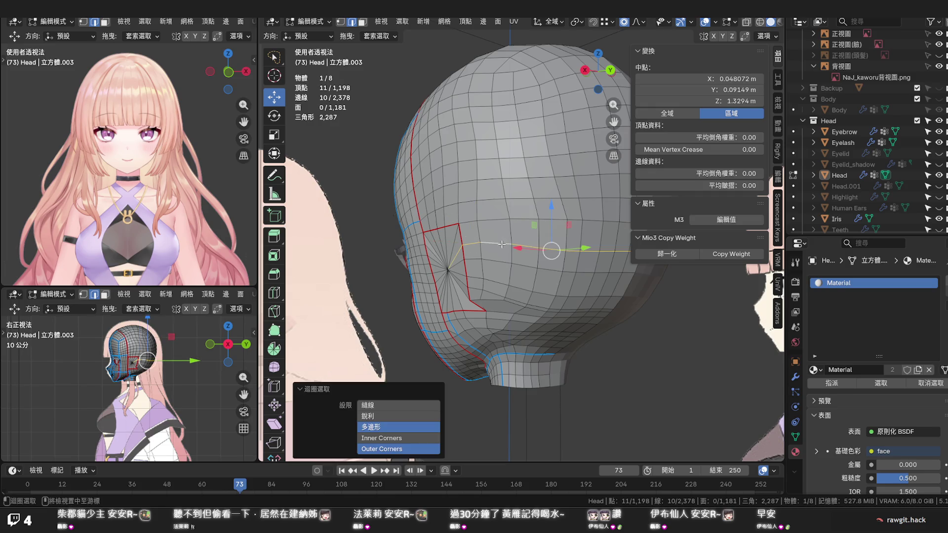
pyautogui.keyDown('ctrl'); pyautogui.keyDown('alt'); pyautogui.click(456, 271); pyautogui.keyUp('alt'); pyautogui.keyUp('ctrl')
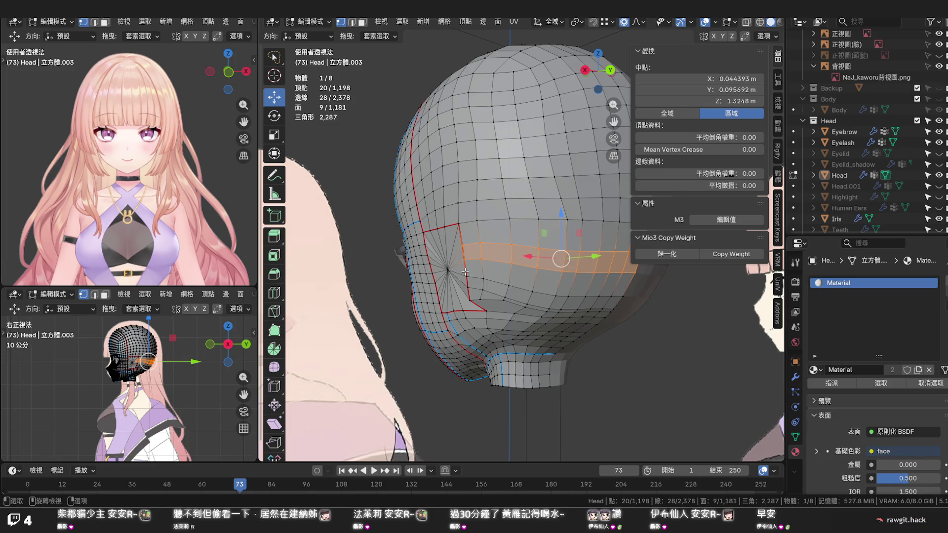
pyautogui.hotkey('ctrl', 'e')
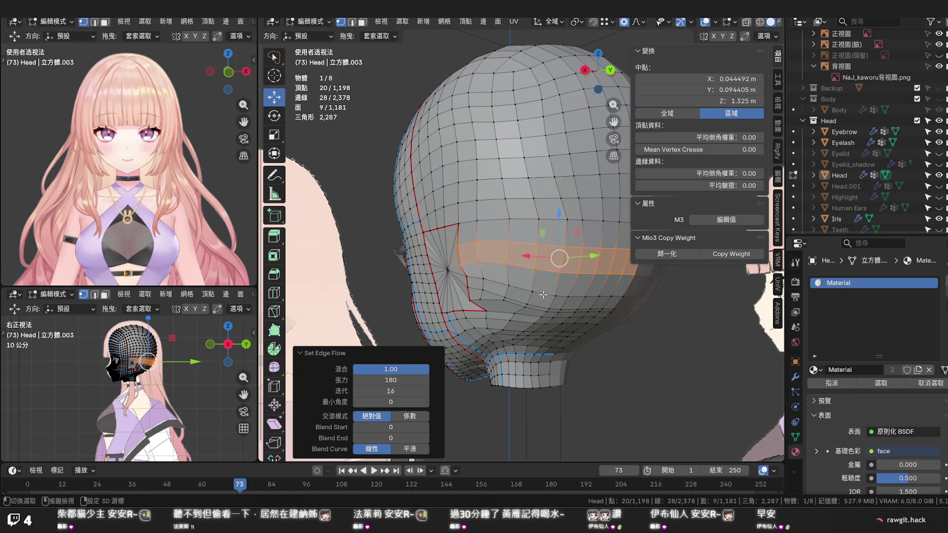
pyautogui.keyDown('shift'); pyautogui.click(542, 295); pyautogui.keyUp('shift')
pyautogui.click(615, 295)
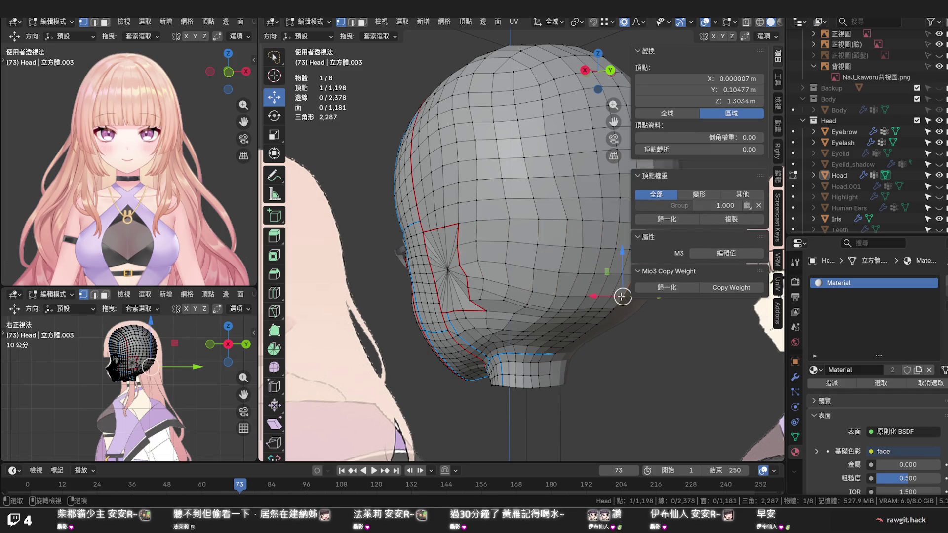
# Run Set Edge Flow on the loop below the ear patch
pyautogui.keyDown('alt'); pyautogui.click(542, 295); pyautogui.keyUp('alt')
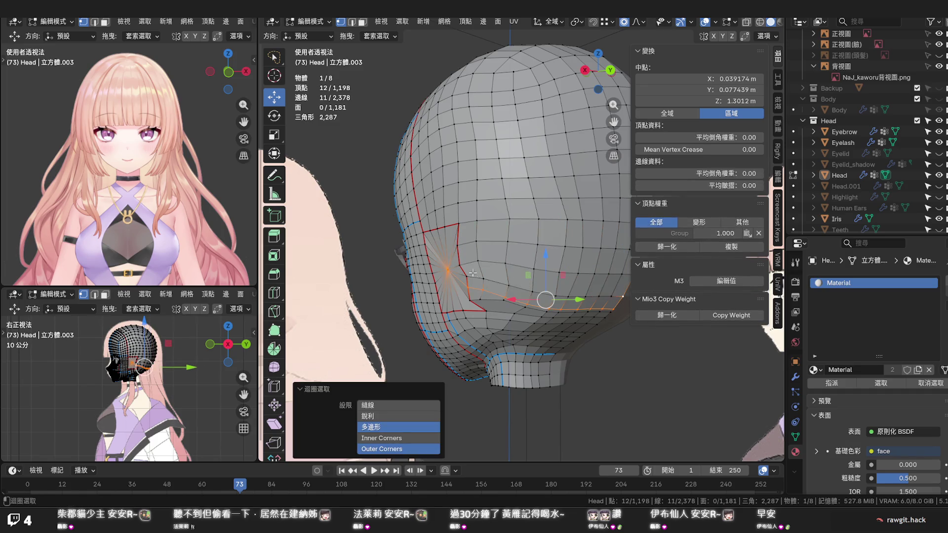
pyautogui.keyDown('alt'); pyautogui.click(492, 293); pyautogui.keyUp('alt')
pyautogui.rightClick(493, 292)
pyautogui.click(491, 293)
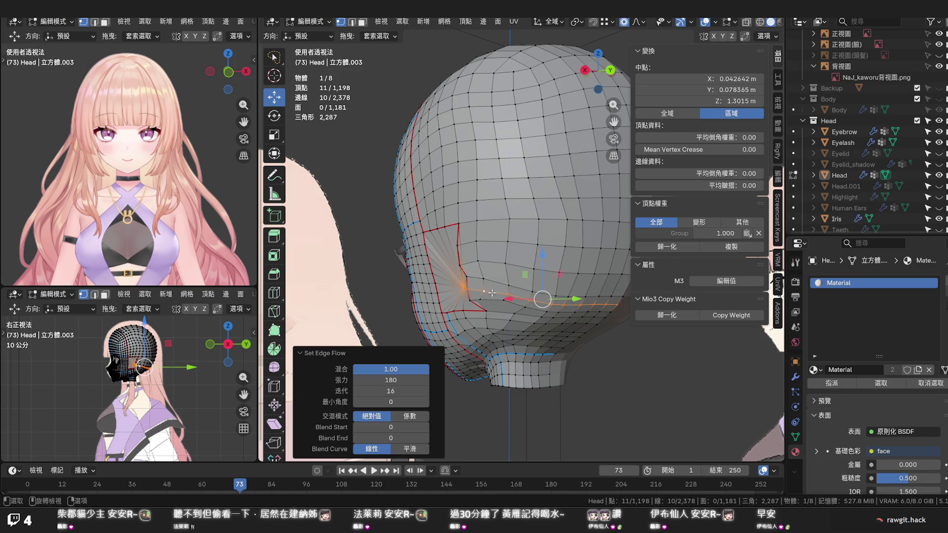
pyautogui.press('g')
pyautogui.press('g')
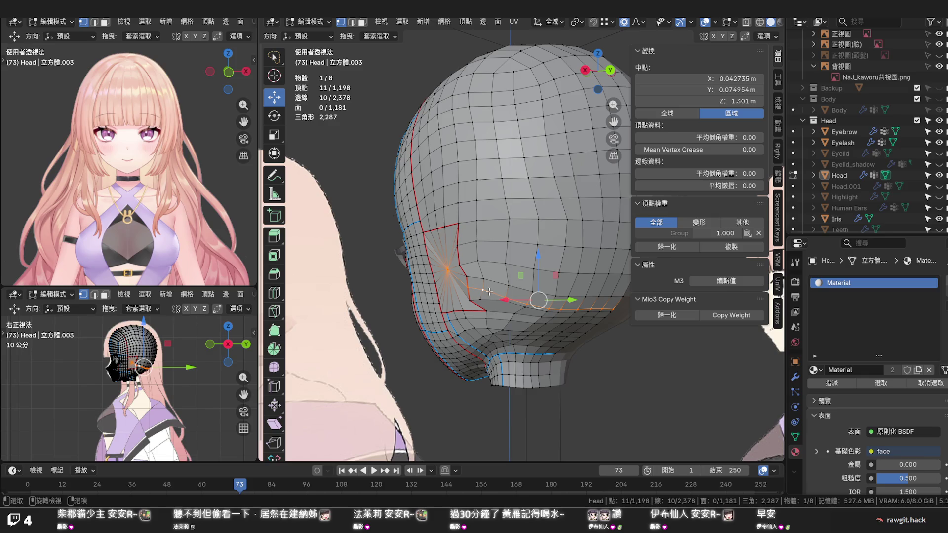
# Dissolve a shortest-path run of edges and one more edge below the patch, leaving 1,189 vertices
pyautogui.keyDown('ctrl'); pyautogui.click(475, 291); pyautogui.keyUp('ctrl')
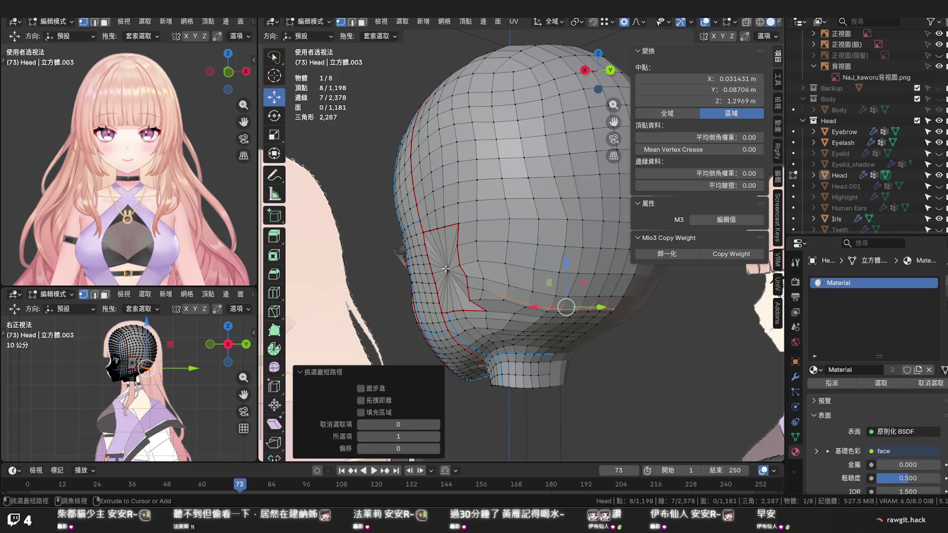
pyautogui.keyDown('ctrl'); pyautogui.click(468, 289); pyautogui.keyUp('ctrl')
pyautogui.press('x')
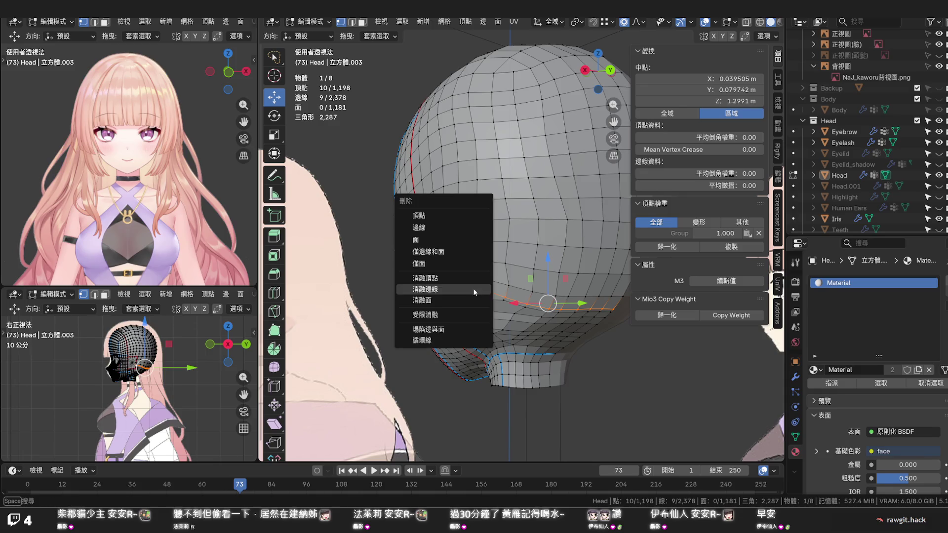
pyautogui.click(475, 290)
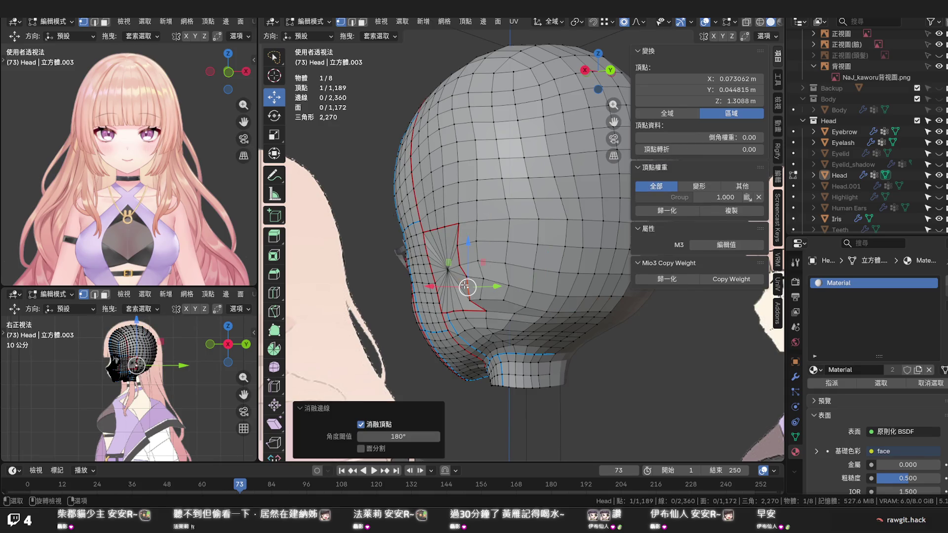
pyautogui.keyDown('ctrl'); pyautogui.click(466, 287); pyautogui.keyUp('ctrl')
pyautogui.press('x')
pyautogui.click(474, 285)
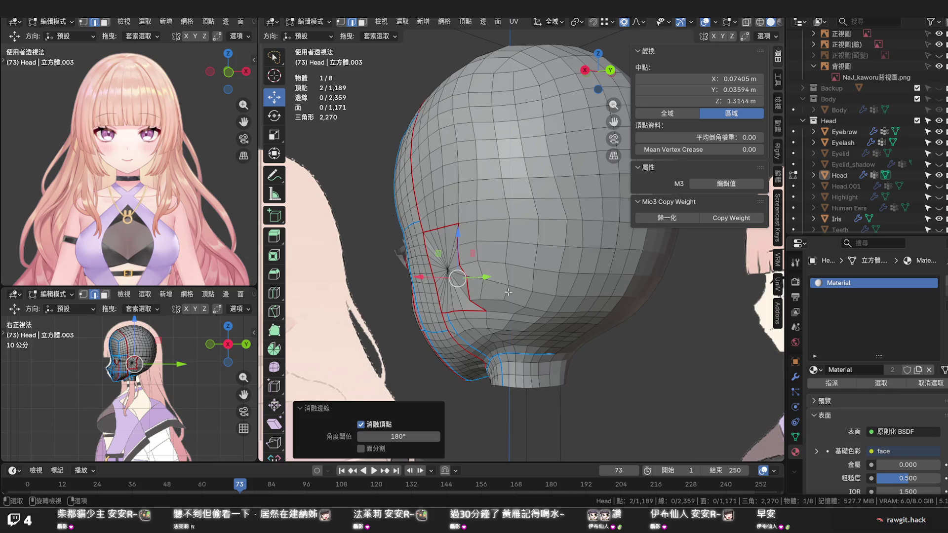
# Vertex-slide a border vertex of the ear patch along its edge
pyautogui.moveTo(508, 292); pyautogui.dragTo(546, 271, button='middle')
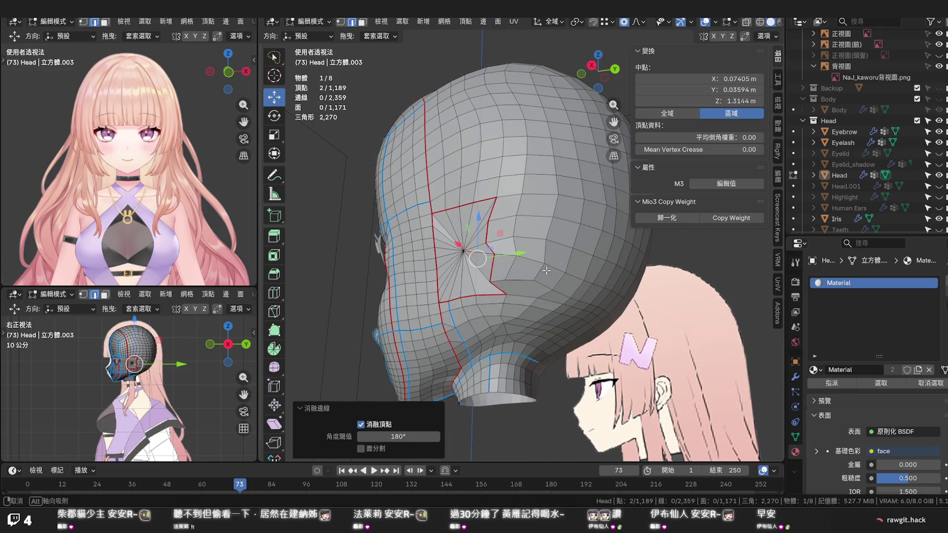
pyautogui.moveTo(547, 271)
pyautogui.mouseDown(button='middle')
pyautogui.moveTo(496, 283)
pyautogui.moveTo(508, 267)
pyautogui.mouseUp(button='middle')
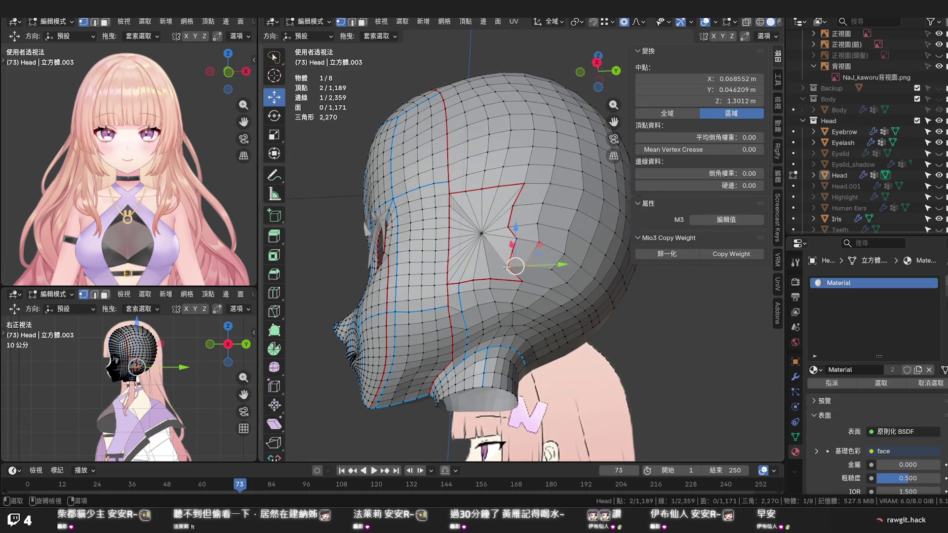
pyautogui.click(509, 266)
pyautogui.hotkey('shift', 'v')
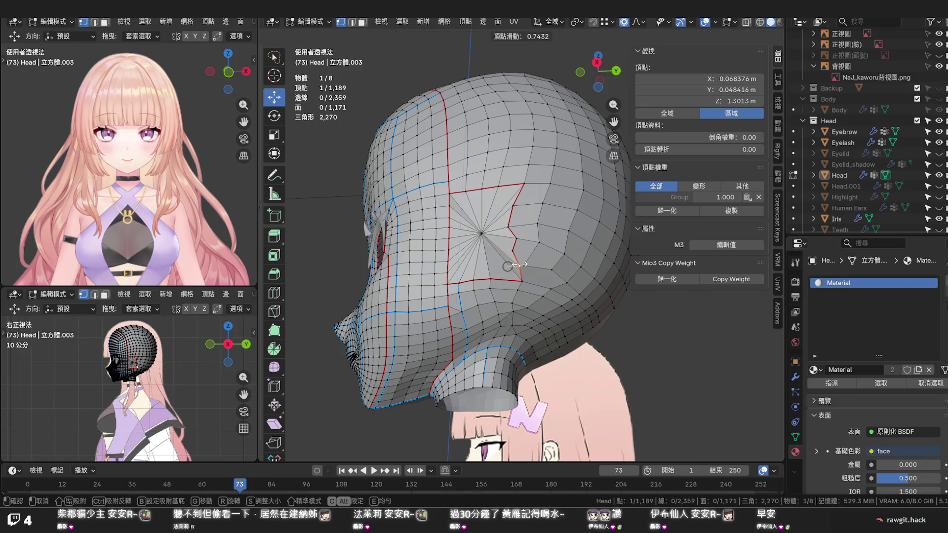
pyautogui.click(519, 265)
# Dissolve a neighbouring border vertex, leaving 1,188 vertices
pyautogui.click(514, 250)
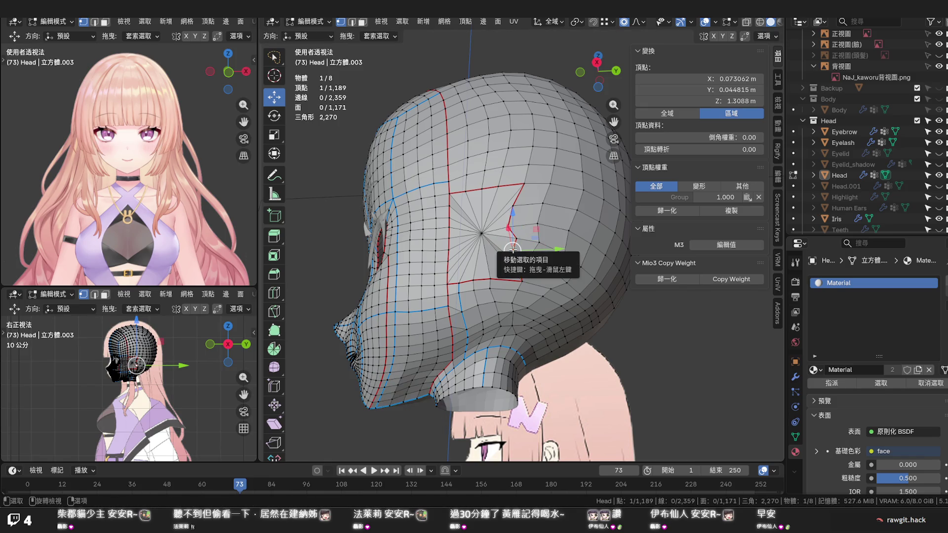
pyautogui.press('x')
pyautogui.click(513, 240)
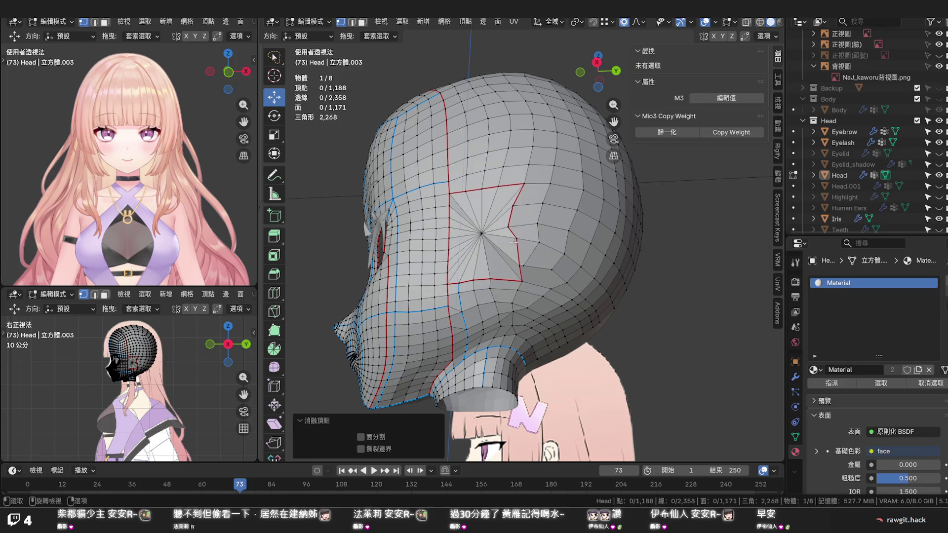
# Orbit the head to inspect the ear patch and face from several angles
pyautogui.moveTo(524, 262)
pyautogui.mouseDown(button='middle')
pyautogui.moveTo(511, 267)
pyautogui.moveTo(524, 272)
pyautogui.mouseUp(button='middle')
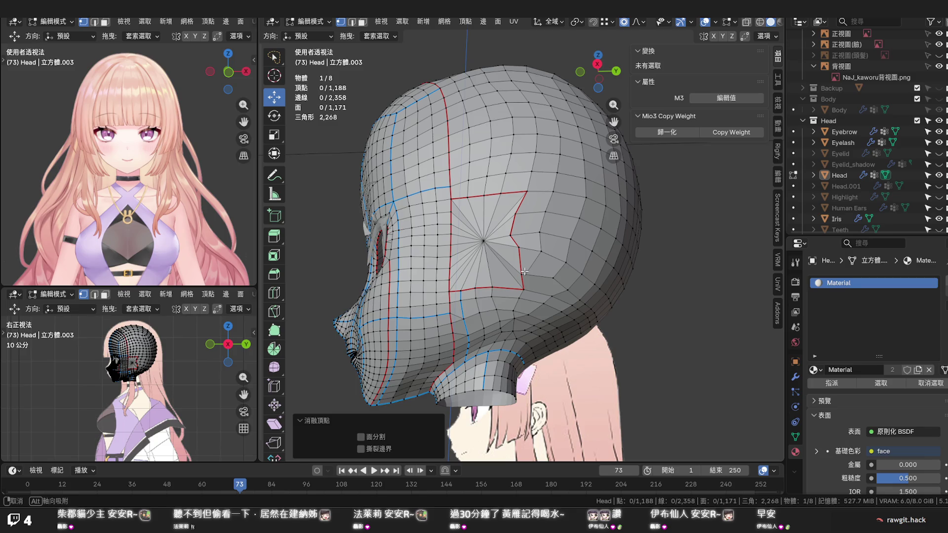
pyautogui.moveTo(524, 272); pyautogui.dragTo(525, 272, button='middle')
pyautogui.moveTo(524, 272)
pyautogui.mouseDown(button='middle')
pyautogui.moveTo(517, 305)
pyautogui.moveTo(486, 298)
pyautogui.mouseUp(button='middle')
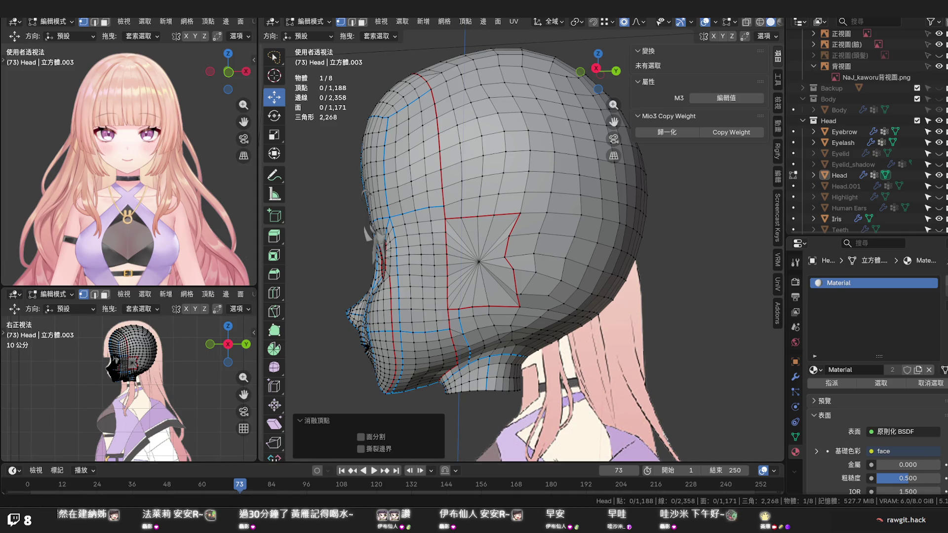
pyautogui.moveTo(518, 289)
pyautogui.mouseDown(button='middle')
pyautogui.moveTo(534, 292)
pyautogui.moveTo(510, 293)
pyautogui.moveTo(547, 289)
pyautogui.moveTo(529, 232)
pyautogui.moveTo(561, 241)
pyautogui.mouseUp(button='middle')
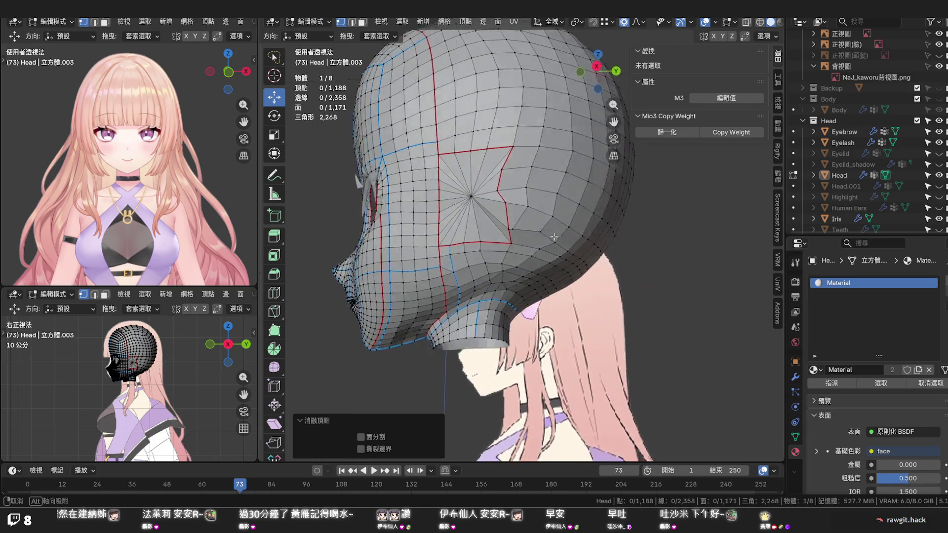
# Vertex-slide three upper border vertices of the ear patch to even the loops
pyautogui.click(508, 194)
pyautogui.hotkey('shift', 'v')
pyautogui.click(513, 177)
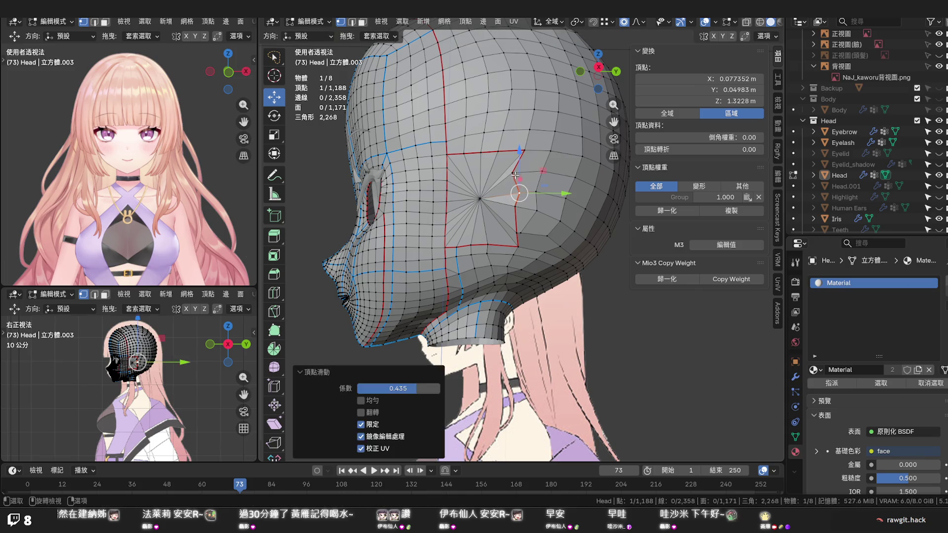
pyautogui.hotkey('shift', 'v')
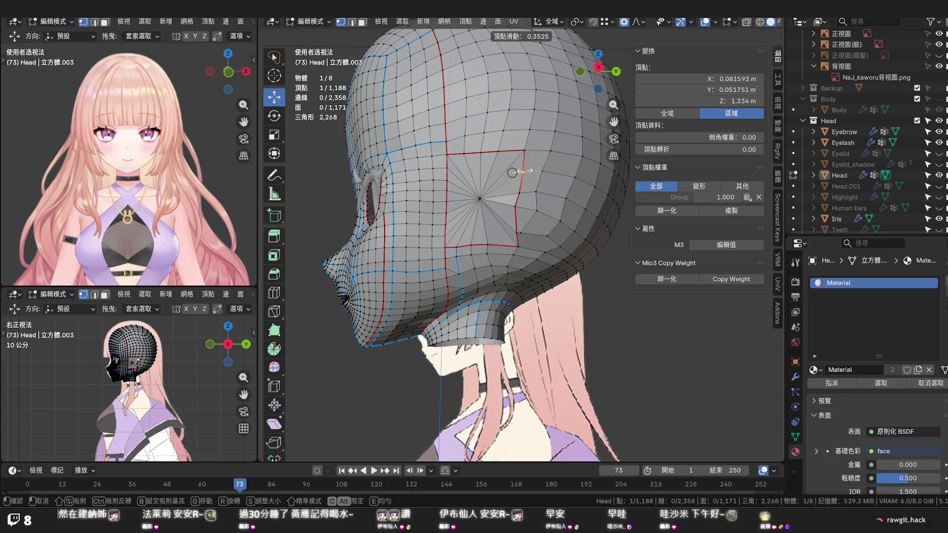
pyautogui.click(520, 171)
pyautogui.click(518, 202)
pyautogui.hotkey('shift', 'v')
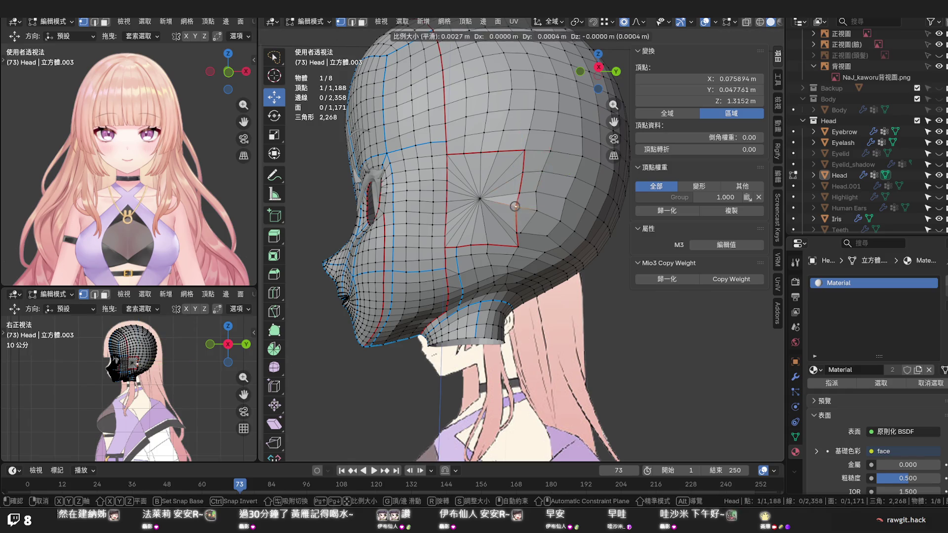
pyautogui.click(522, 207)
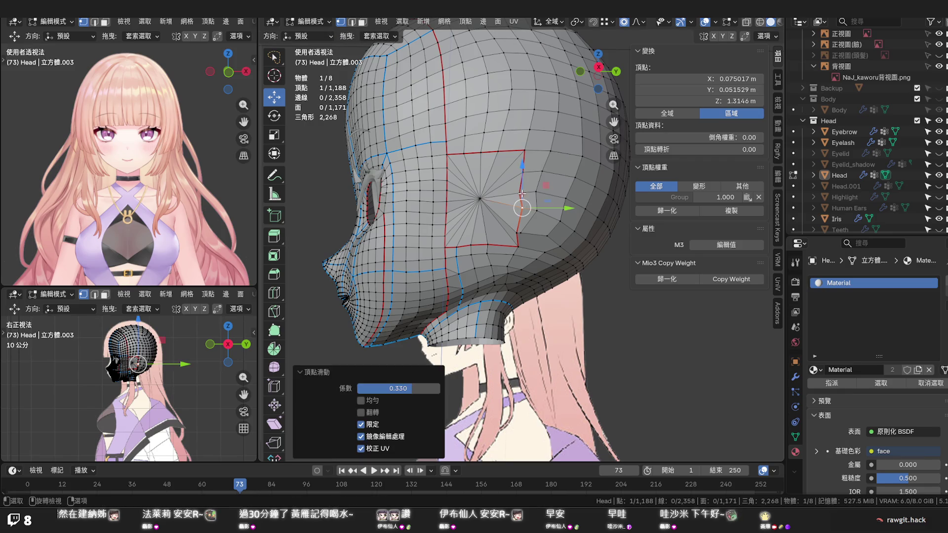
pyautogui.click(522, 194)
pyautogui.hotkey('shift', 'v')
pyautogui.click(521, 193)
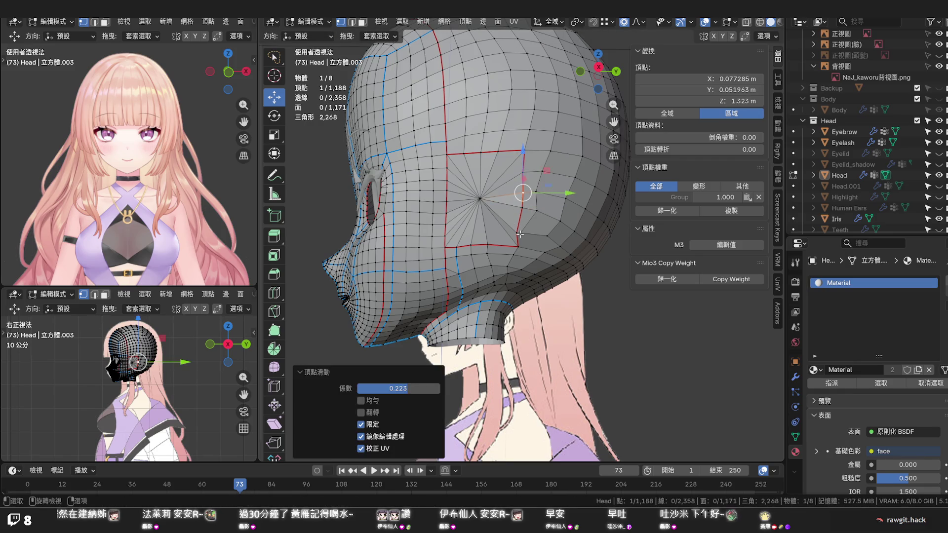
# Vertex-slide the lower and bottom-corner border vertices, then inspect the back of the head
pyautogui.click(520, 234)
pyautogui.hotkey('shift', 'v')
pyautogui.click(529, 235)
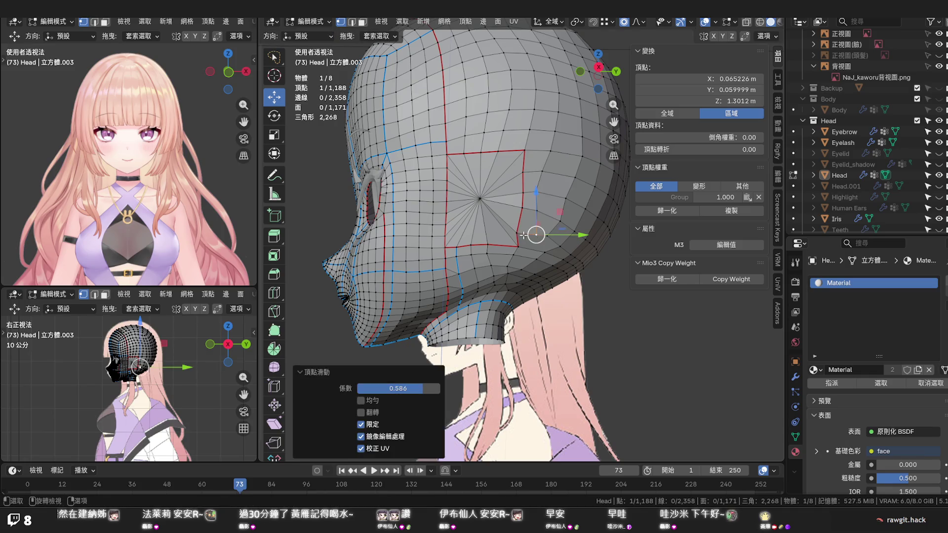
pyautogui.hotkey('shift', 'v')
pyautogui.click(522, 236)
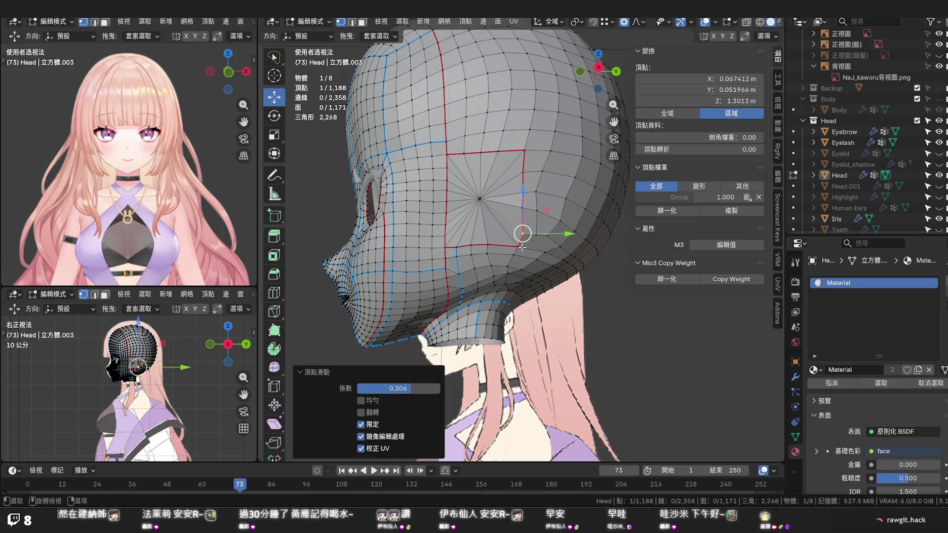
pyautogui.click(520, 245)
pyautogui.hotkey('shift', 'v')
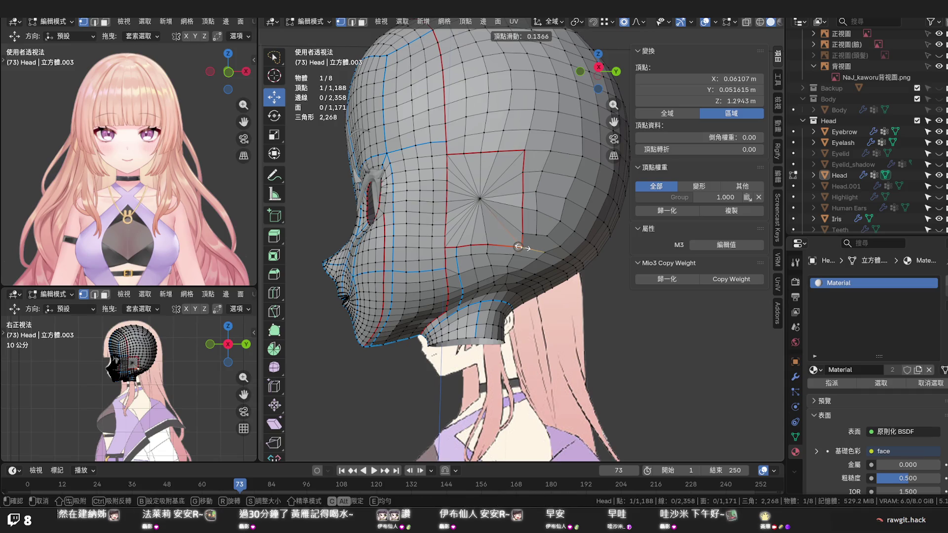
pyautogui.click(527, 248)
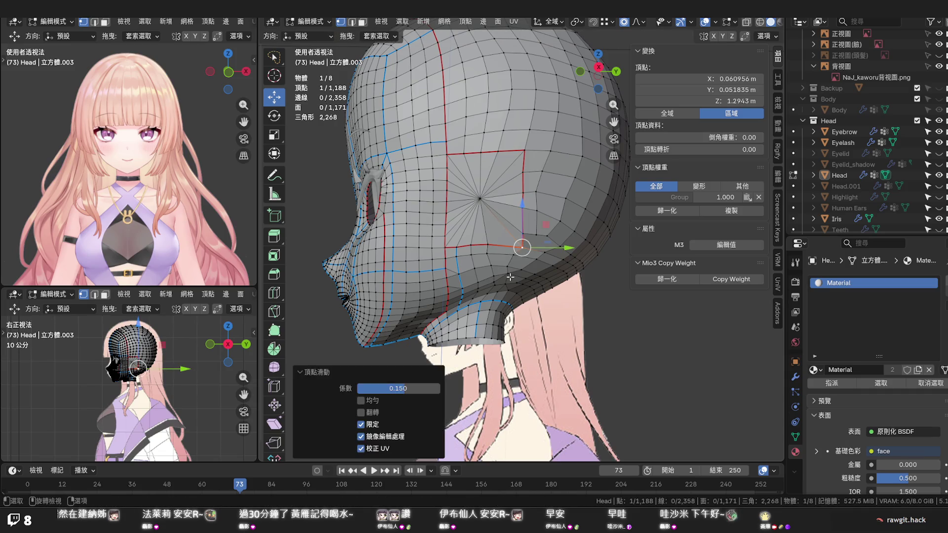
pyautogui.scroll(1, 509, 277)
pyautogui.scroll(1, 510, 277)
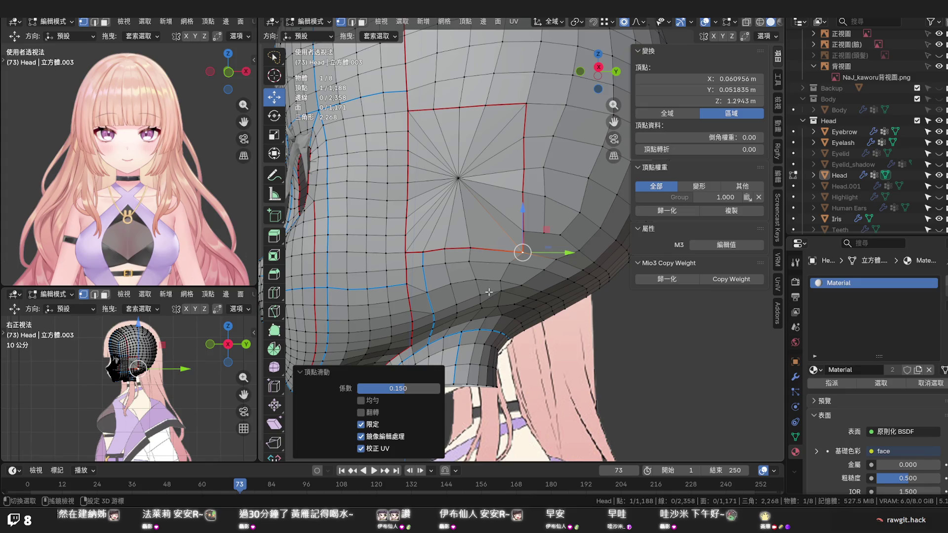
pyautogui.moveTo(504, 281); pyautogui.dragTo(494, 264, button='middle')
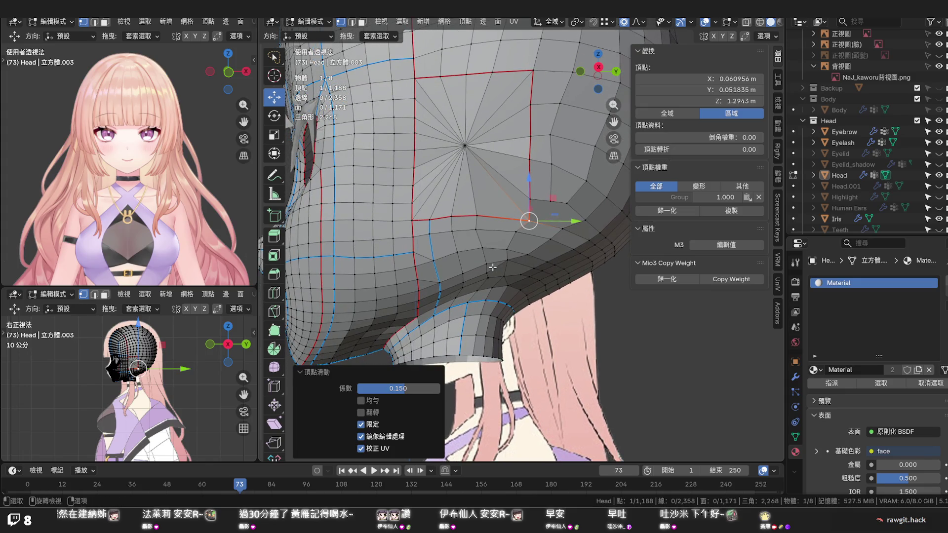
pyautogui.moveTo(492, 266)
pyautogui.mouseDown(button='middle')
pyautogui.moveTo(448, 254)
pyautogui.moveTo(457, 256)
pyautogui.mouseUp(button='middle')
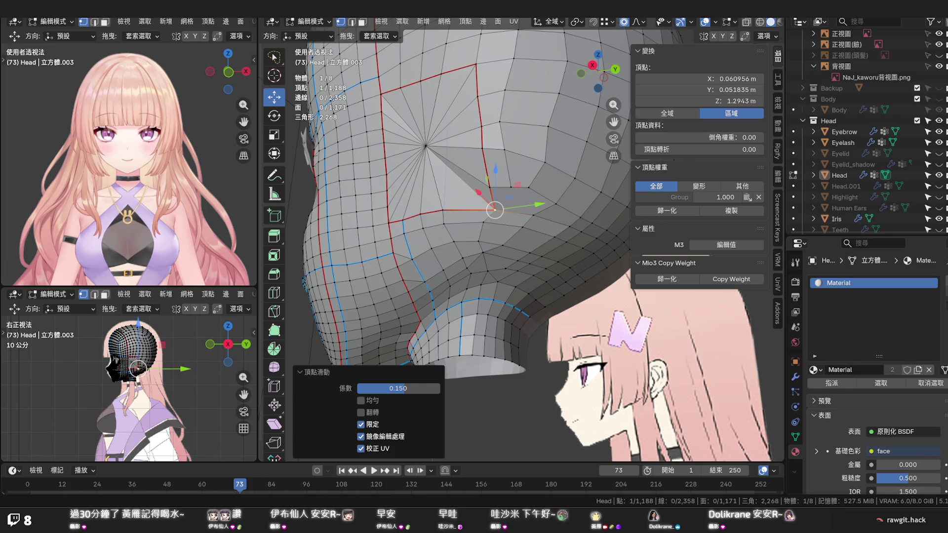
pyautogui.scroll(-4, 518, 222)
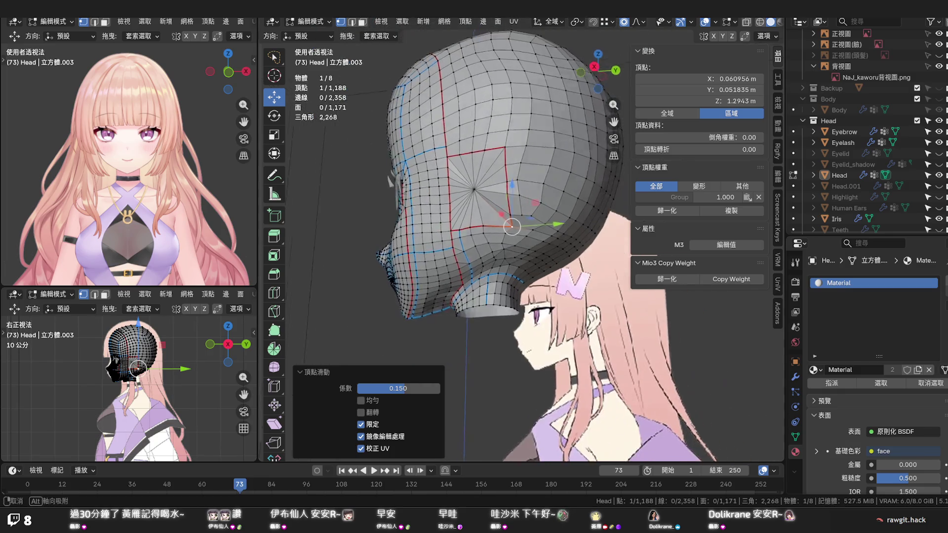
# Deselect everything and save the head mesh file
pyautogui.moveTo(518, 222)
pyautogui.mouseDown(button='middle')
pyautogui.moveTo(533, 346)
pyautogui.moveTo(609, 398)
pyautogui.moveTo(569, 393)
pyautogui.moveTo(494, 300)
pyautogui.moveTo(533, 333)
pyautogui.moveTo(561, 402)
pyautogui.moveTo(529, 387)
pyautogui.moveTo(525, 347)
pyautogui.moveTo(502, 344)
pyautogui.moveTo(540, 348)
pyautogui.mouseUp(button='middle')
pyautogui.click(569, 392)
pyautogui.hotkey('ctrl', 's')
pyautogui.scroll(3, 534, 389)
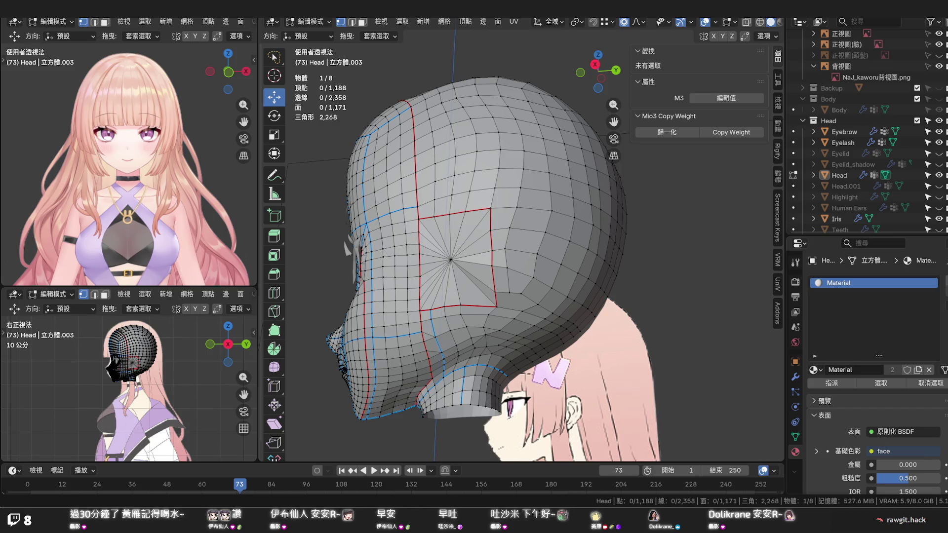
pyautogui.scroll(2, 478, 300)
pyautogui.scroll(3, 478, 299)
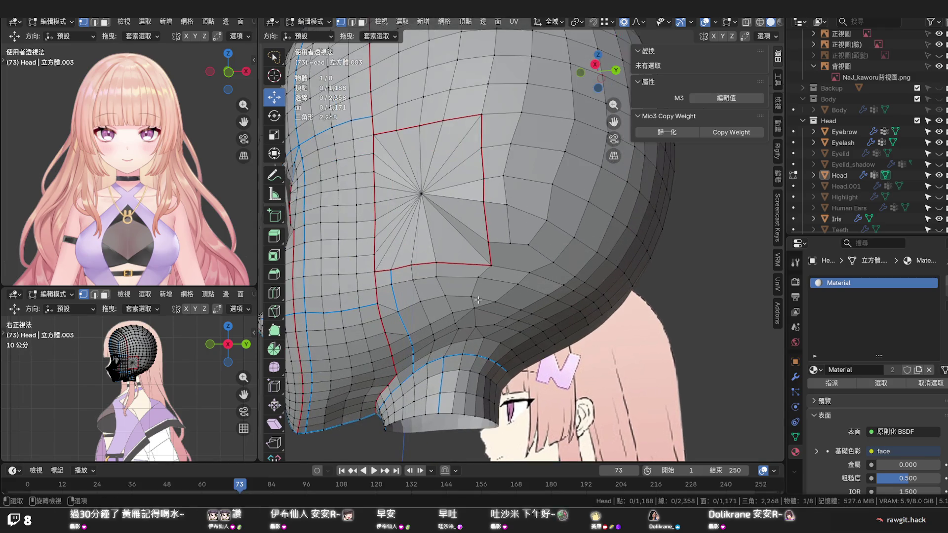
# Preview a loop cut below the ear patch and cancel it
pyautogui.moveTo(471, 311)
pyautogui.mouseDown(button='middle')
pyautogui.moveTo(486, 307)
pyautogui.moveTo(477, 300)
pyautogui.mouseUp(button='middle')
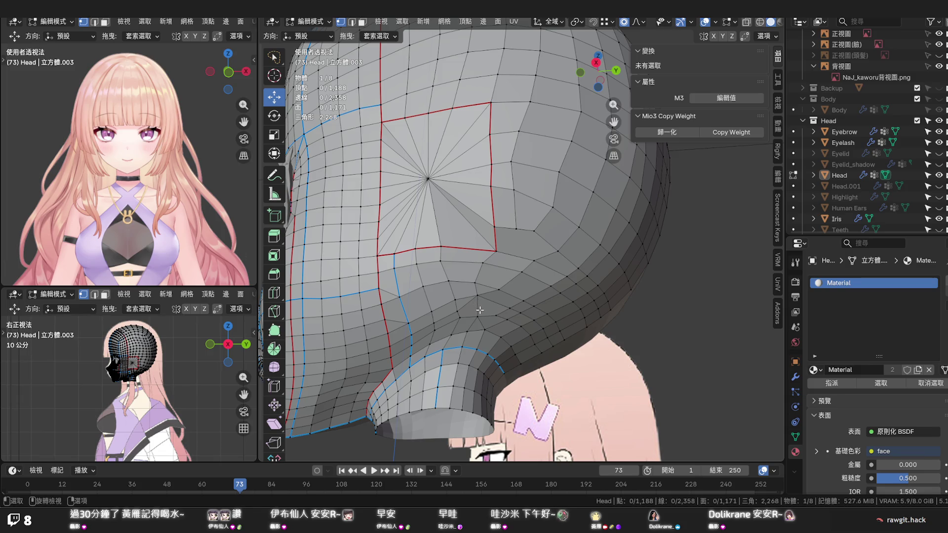
pyautogui.hotkey('ctrl', 'r')
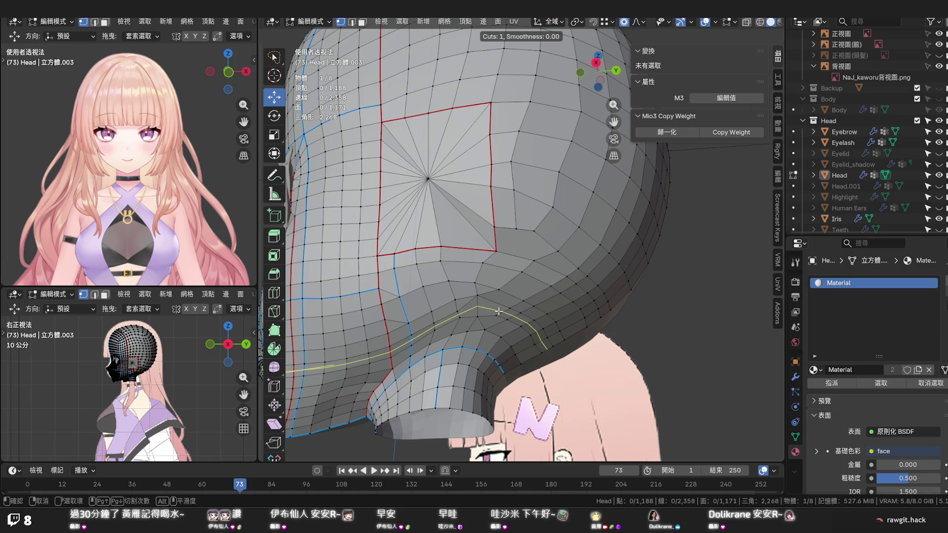
pyautogui.press('Escape')
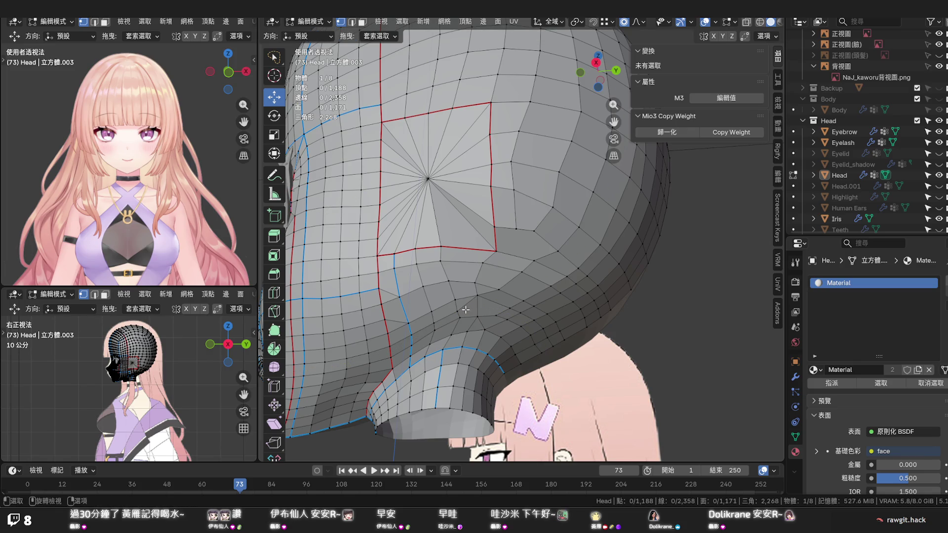
# Knife-cut a new edge across the faces below the ear patch
pyautogui.press('k')
pyautogui.click(456, 312)
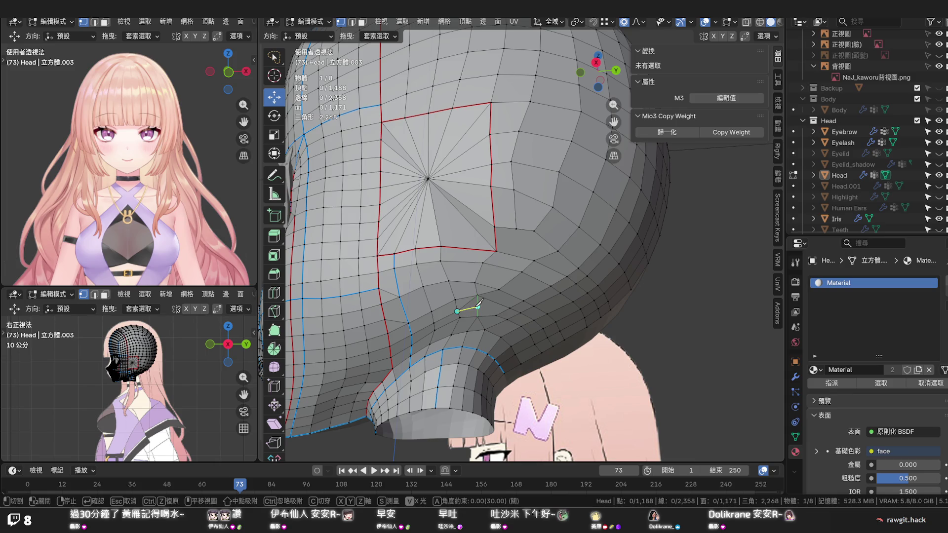
pyautogui.click(480, 304)
pyautogui.press('Return')
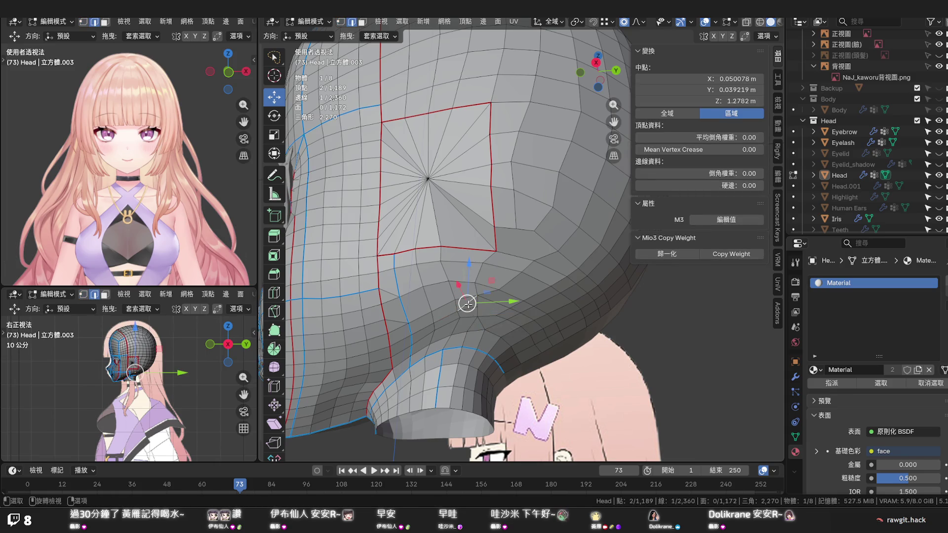
pyautogui.press('x')
# Dissolve the newly cut edge, then preview and cancel a loop cut near the neck
pyautogui.click(463, 313)
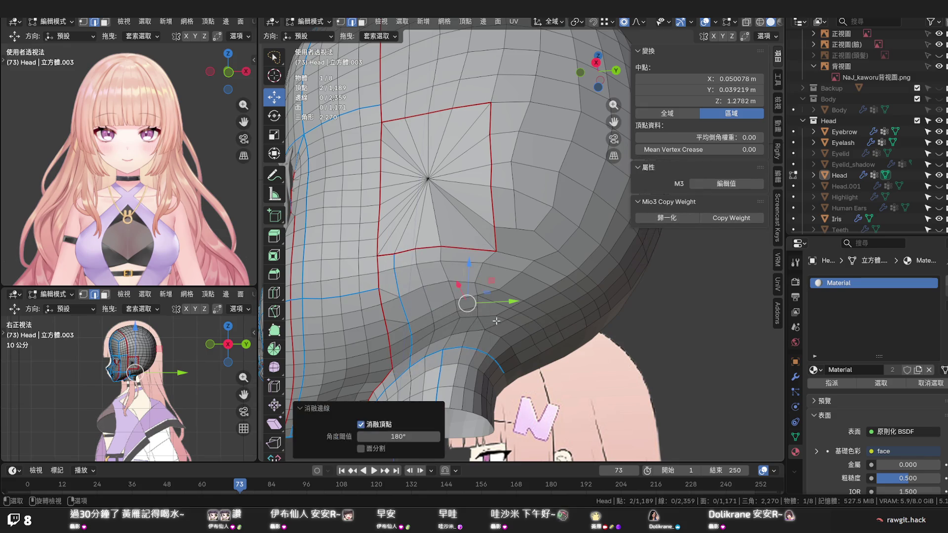
pyautogui.hotkey('ctrl', 'r')
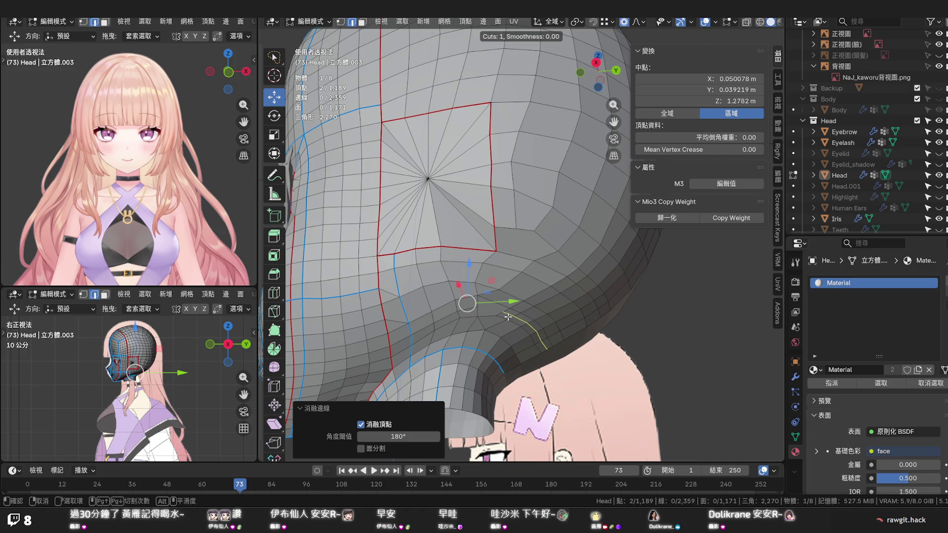
pyautogui.press('Escape')
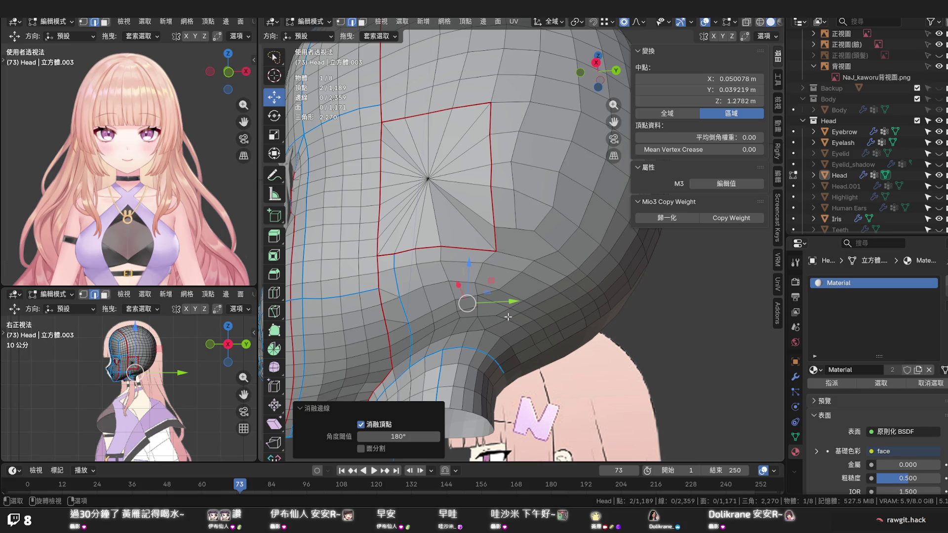
# Orbit below the patch and select another edge there
pyautogui.moveTo(508, 317); pyautogui.dragTo(467, 322, button='middle')
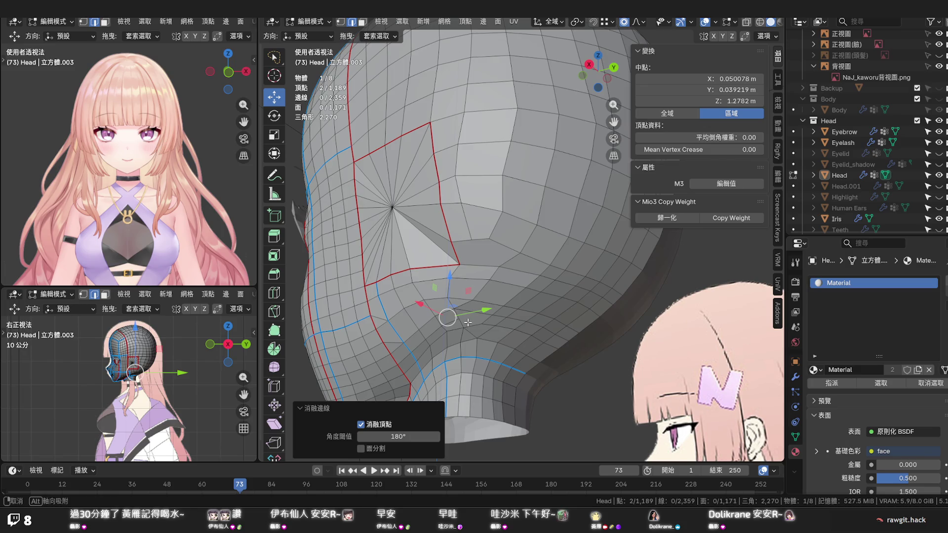
pyautogui.moveTo(467, 322); pyautogui.dragTo(481, 322, button='middle')
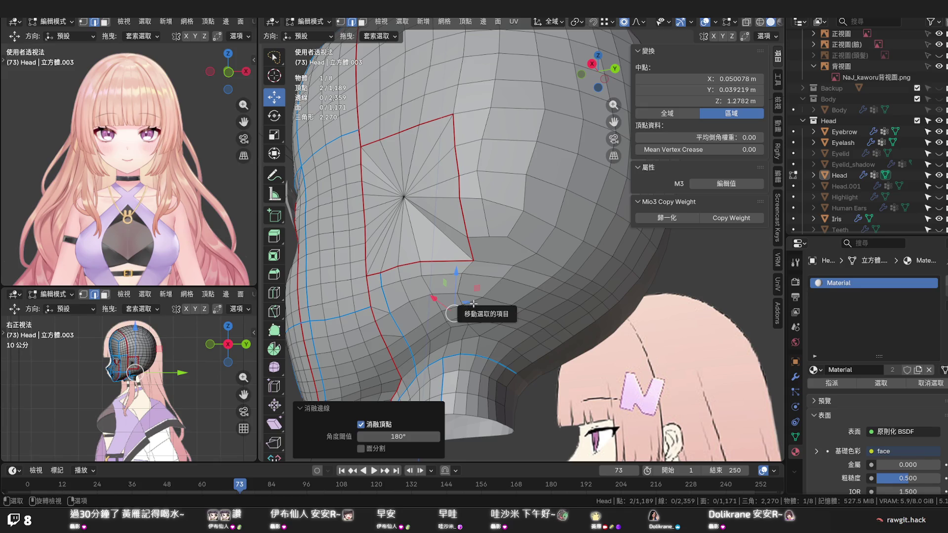
pyautogui.click(488, 298)
pyautogui.press('z')
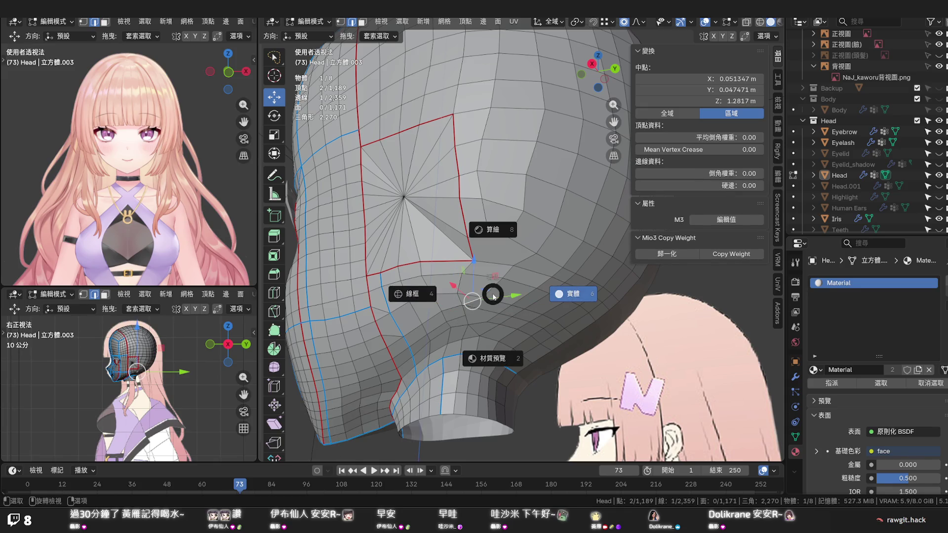
# Dissolve the selected edge below the ear patch, dropping to 2,358 edges
pyautogui.press('Escape')
pyautogui.rightClick(492, 295)
pyautogui.click(491, 294)
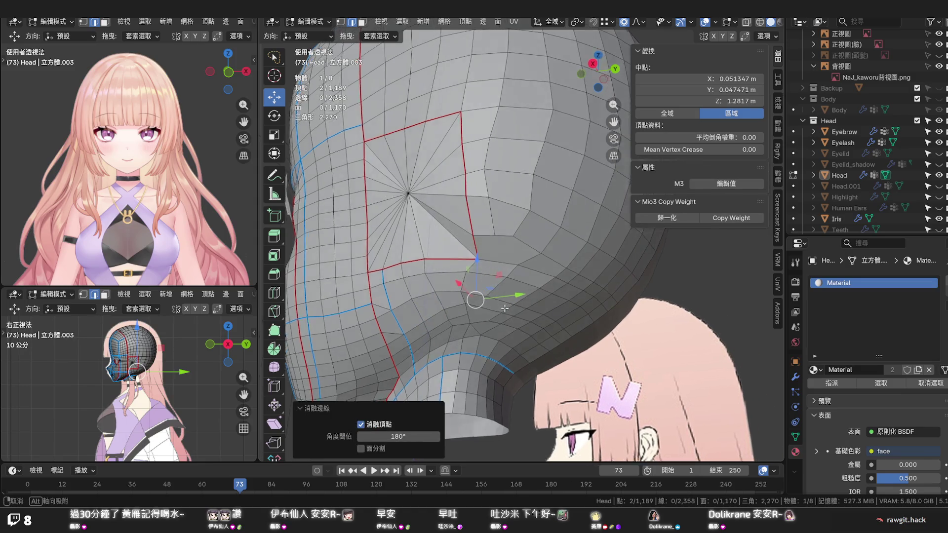
pyautogui.moveTo(505, 309); pyautogui.dragTo(512, 303, button='middle')
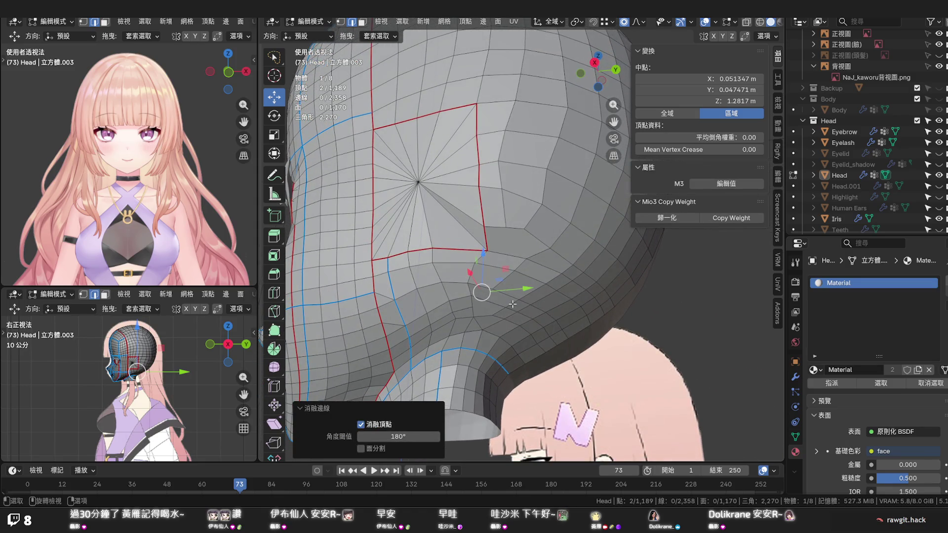
# Vertex-slide the ear patch's lower corner vertex along its edge and inspect
pyautogui.click(397, 301)
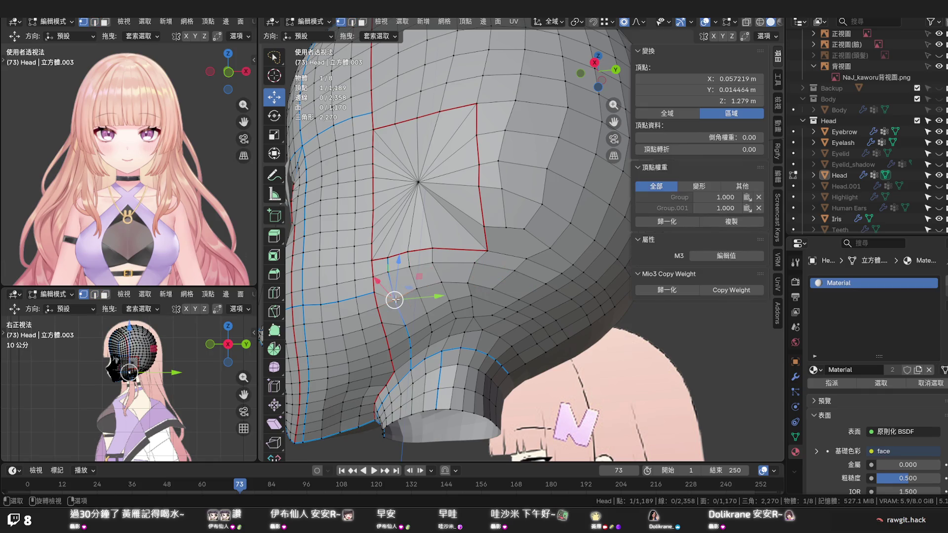
pyautogui.hotkey('shift', 'v')
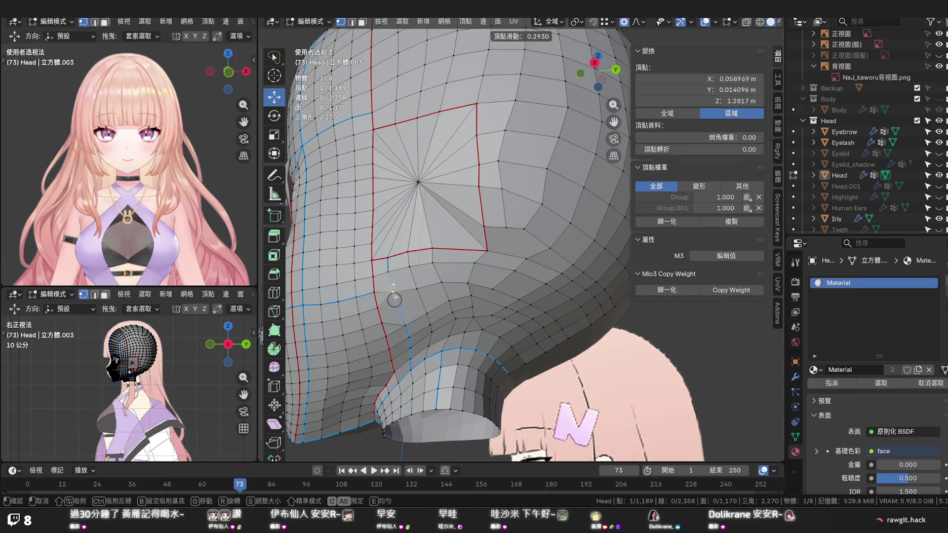
pyautogui.click(393, 285)
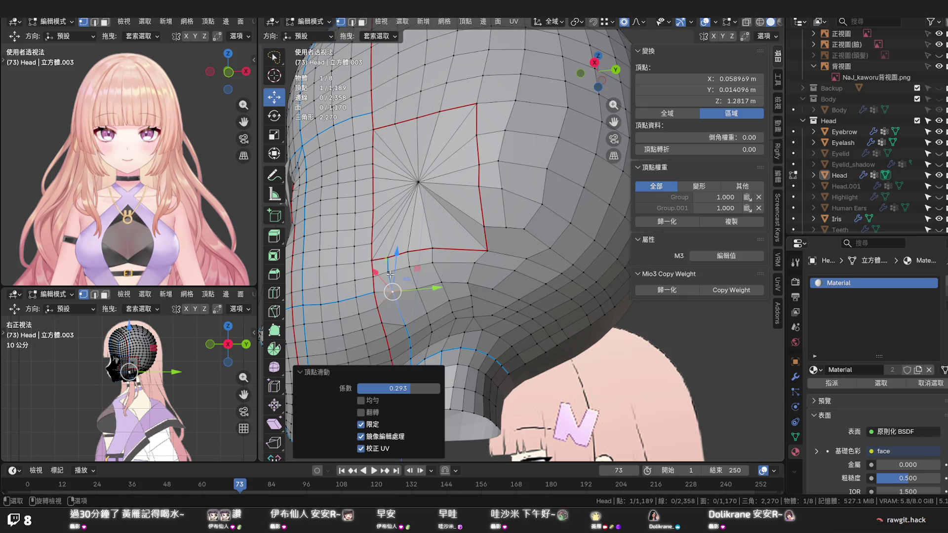
pyautogui.moveTo(389, 274); pyautogui.dragTo(414, 294, button='middle')
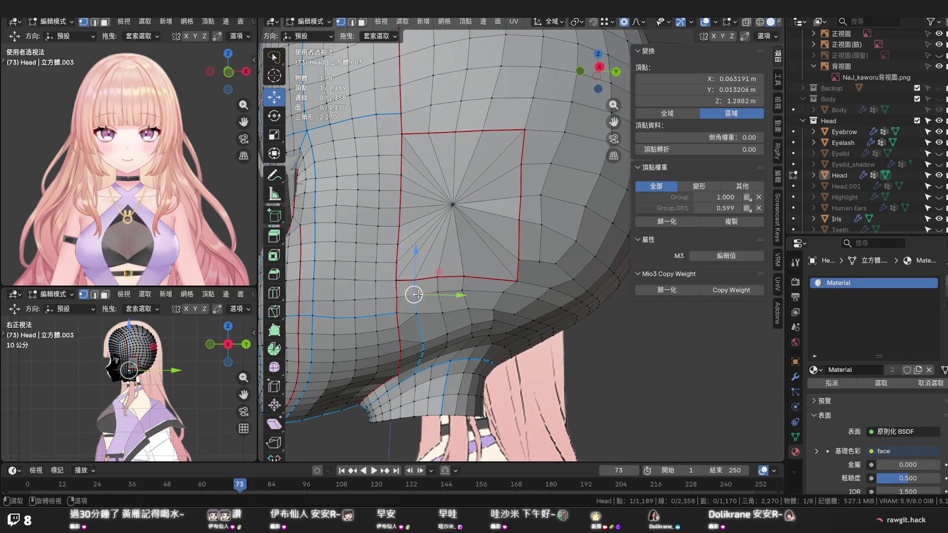
# Edge-slide the picked row of vertices beneath the ear patch along its edges
pyautogui.keyDown('ctrl'); pyautogui.click(534, 299); pyautogui.keyUp('ctrl')
pyautogui.press('g')
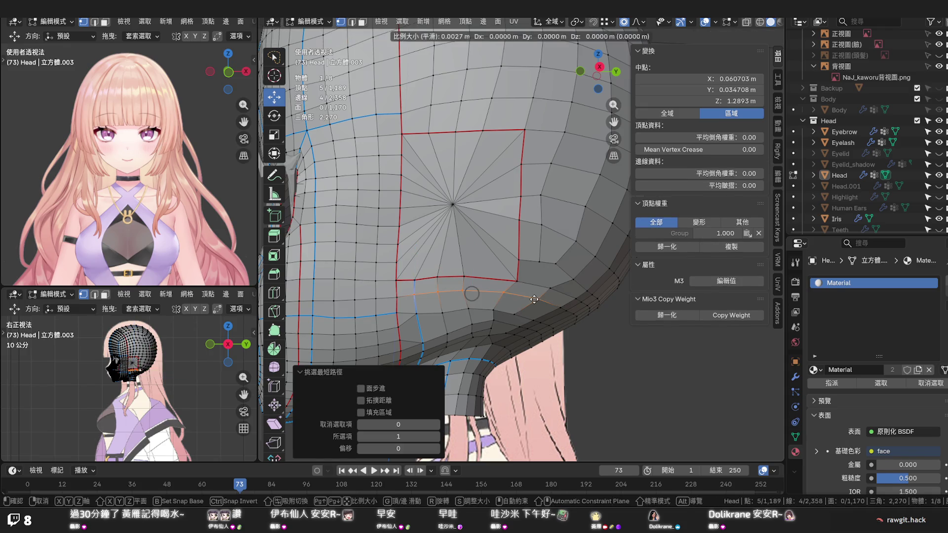
pyautogui.press('g')
pyautogui.click(532, 304)
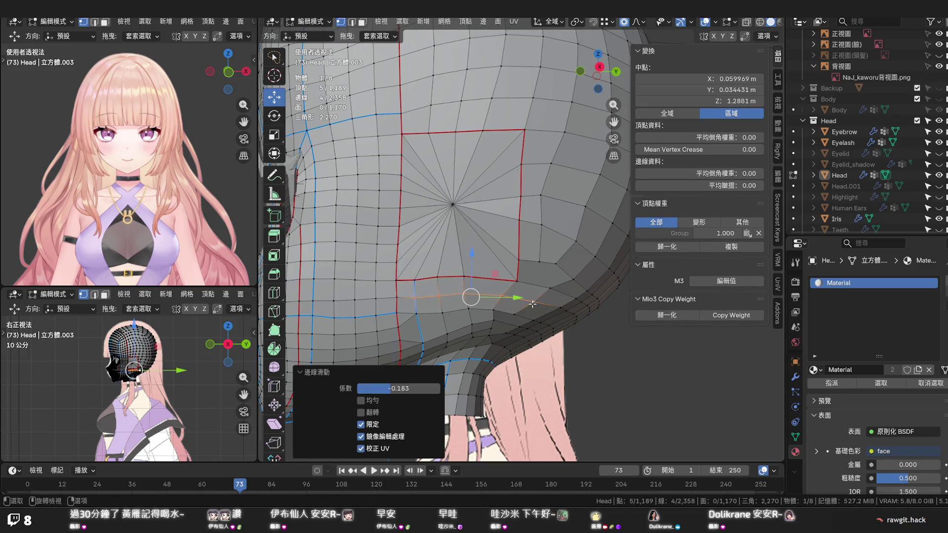
# Vertex-slide a single vertex below the ear patch further along its edge
pyautogui.click(532, 304)
pyautogui.press('g')
pyautogui.press('g')
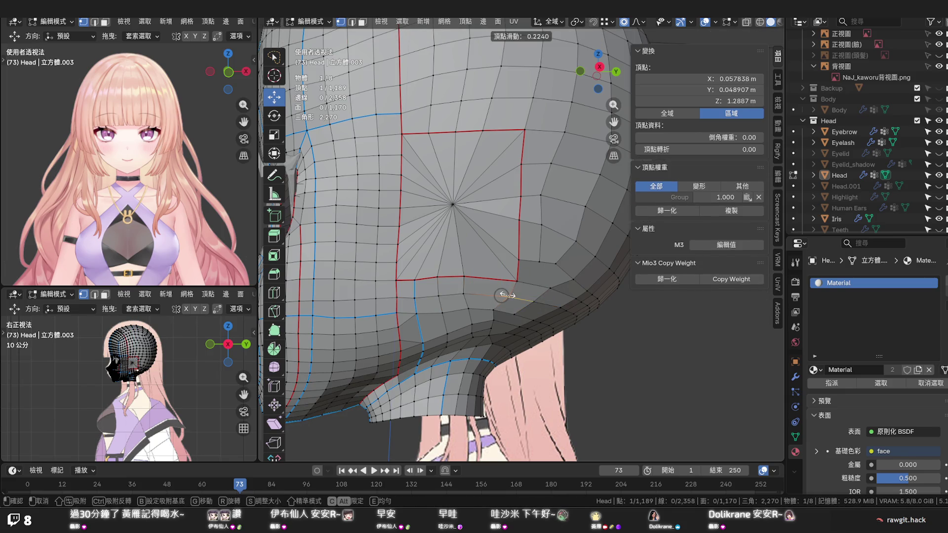
pyautogui.click(506, 295)
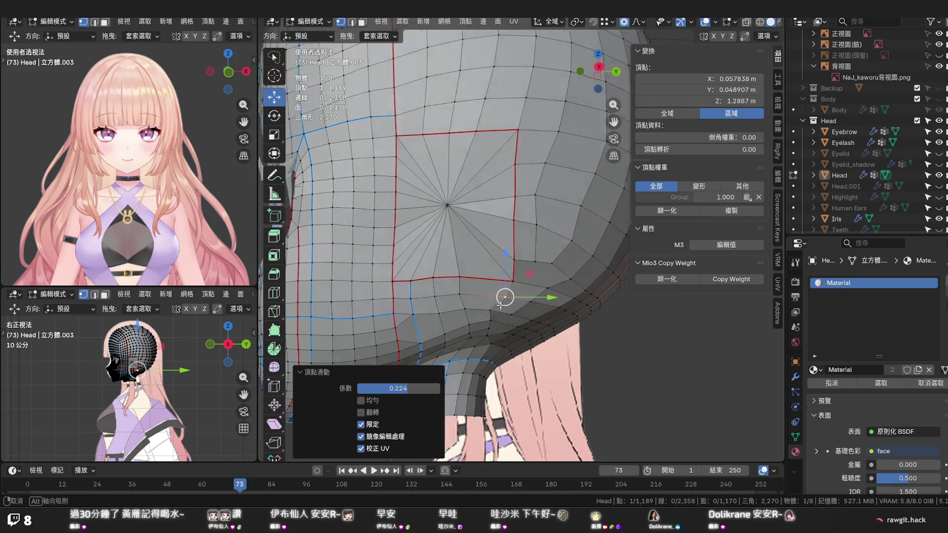
pyautogui.moveTo(507, 295); pyautogui.dragTo(483, 280, button='middle')
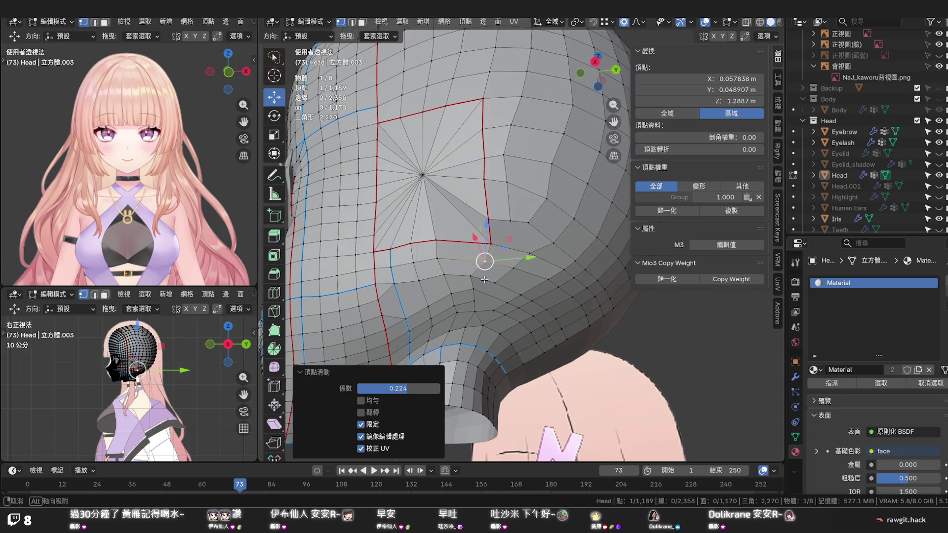
pyautogui.moveTo(482, 280); pyautogui.dragTo(507, 279, button='middle')
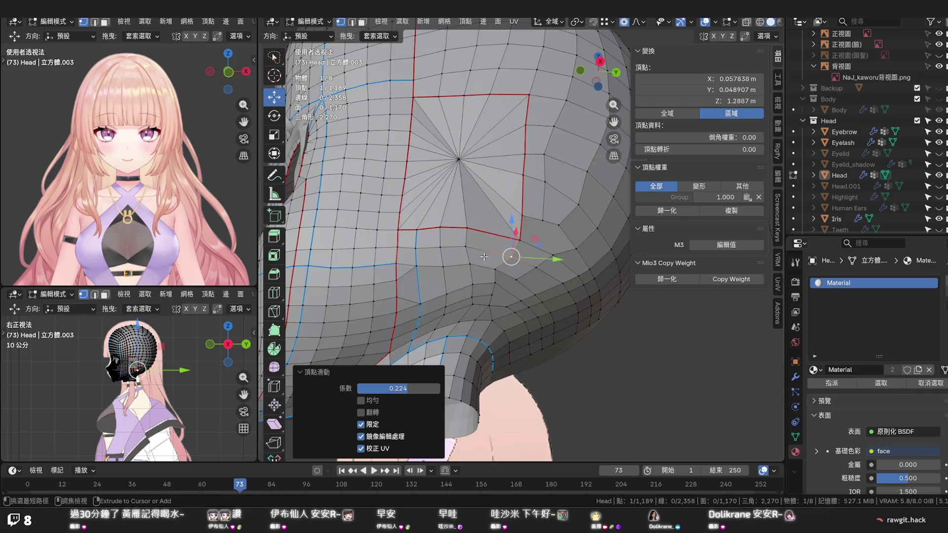
# Add a loop cut from the ear patch corner down the neck, raising the mesh to 1,200 vertices
pyautogui.hotkey('ctrl', 'r')
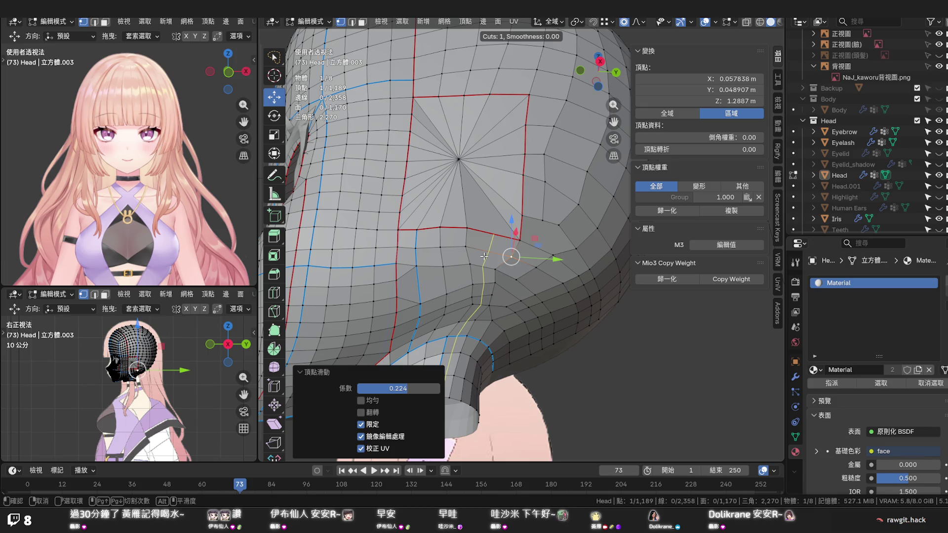
pyautogui.click(484, 256)
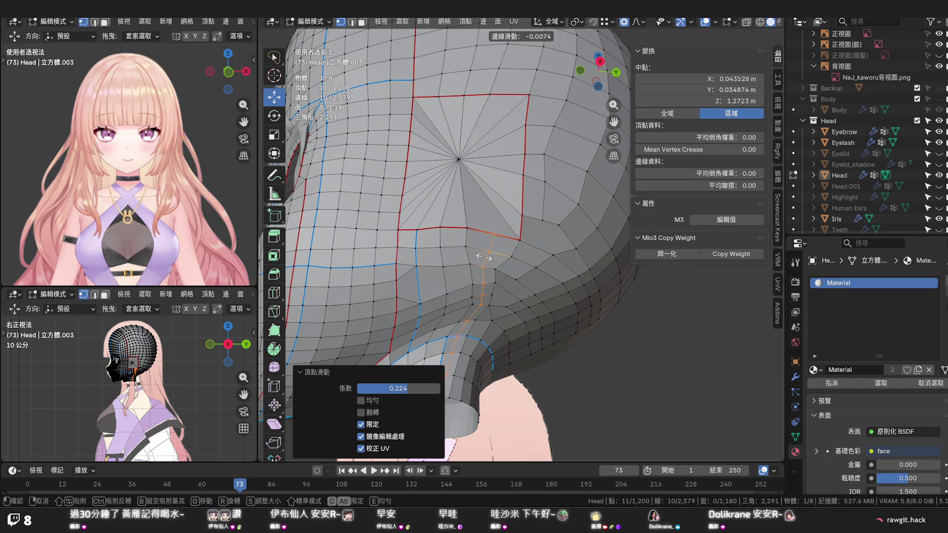
pyautogui.click(515, 271)
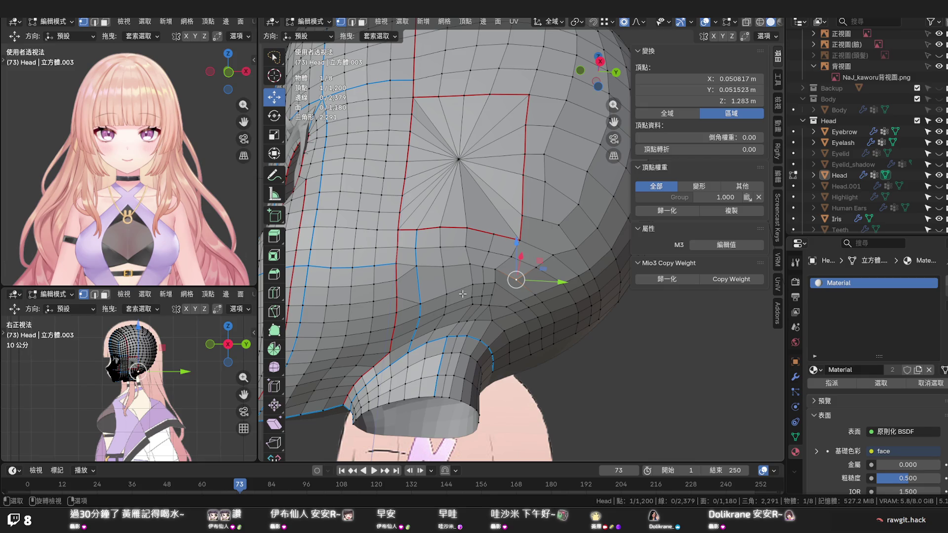
pyautogui.moveTo(462, 294); pyautogui.dragTo(476, 328, button='middle')
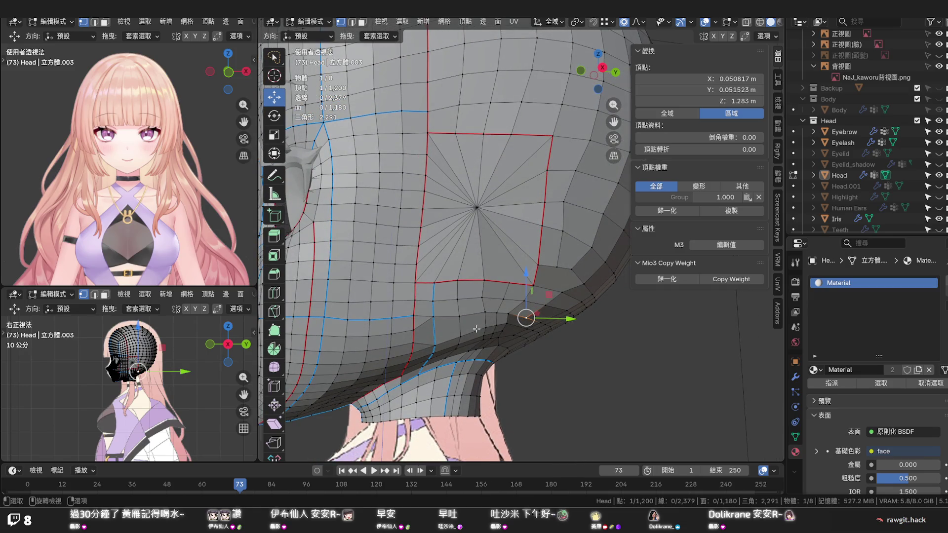
pyautogui.scroll(-2, 474, 328)
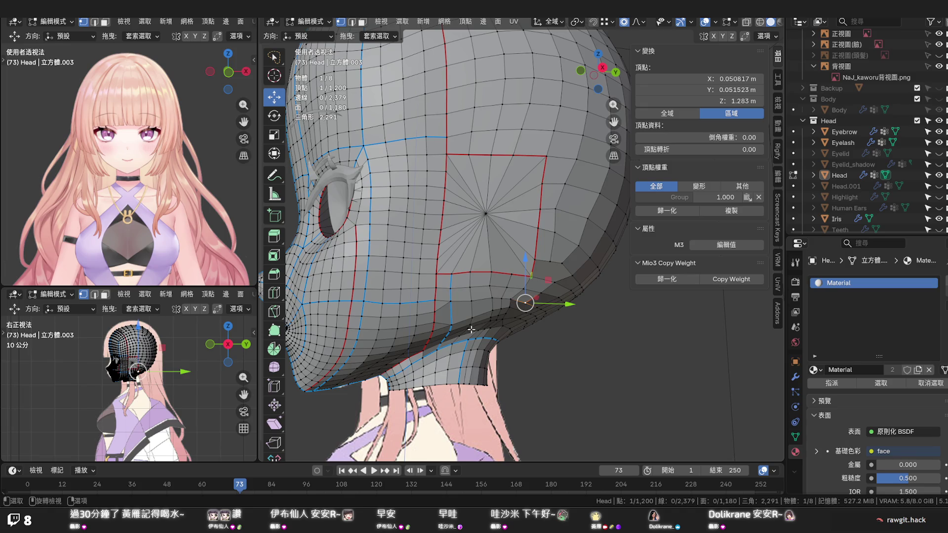
pyautogui.moveTo(470, 330)
pyautogui.mouseDown(button='middle')
pyautogui.moveTo(471, 286)
pyautogui.moveTo(459, 275)
pyautogui.moveTo(447, 266)
pyautogui.moveTo(428, 295)
pyautogui.mouseUp(button='middle')
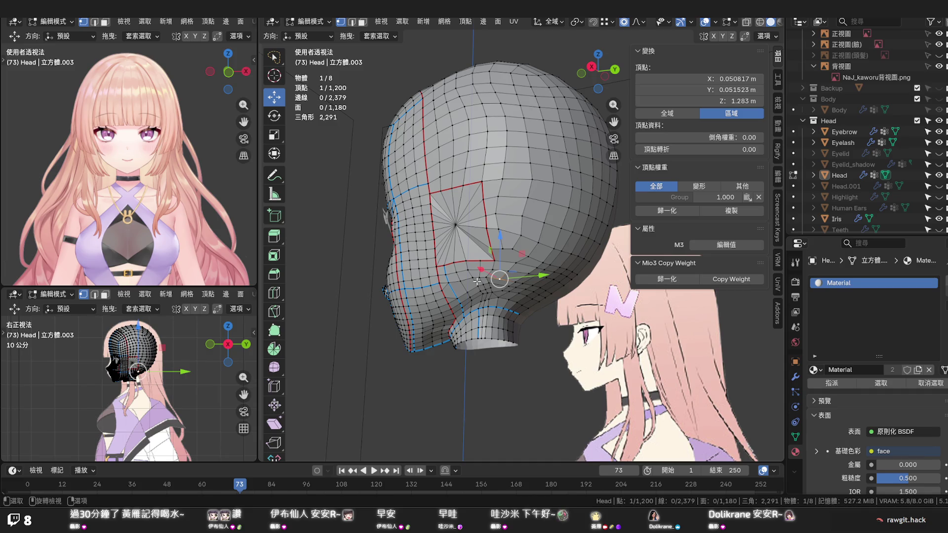
# Save the .blend file with the head mesh at 1,200 vertices
pyautogui.hotkey('ctrl', 's')
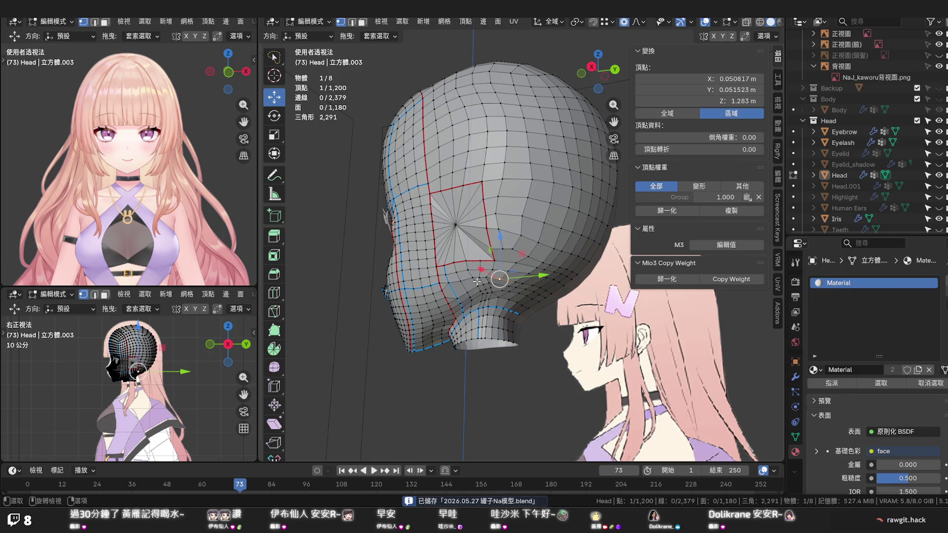
pyautogui.moveTo(548, 275)
pyautogui.mouseDown(button='middle')
pyautogui.moveTo(517, 234)
pyautogui.moveTo(568, 227)
pyautogui.moveTo(523, 291)
pyautogui.mouseUp(button='middle')
pyautogui.scroll(2, 554, 278)
pyautogui.scroll(1, 554, 278)
pyautogui.scroll(1, 535, 278)
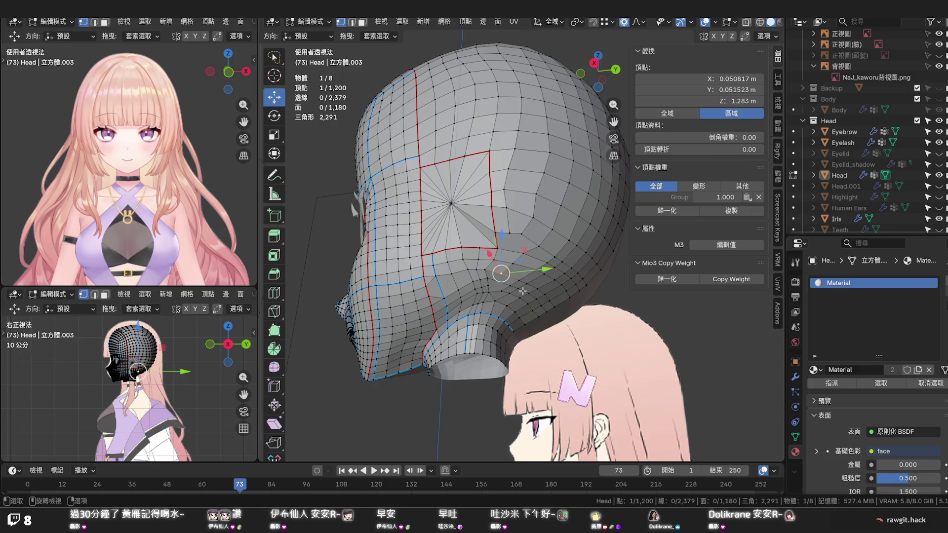
pyautogui.scroll(3, 522, 291)
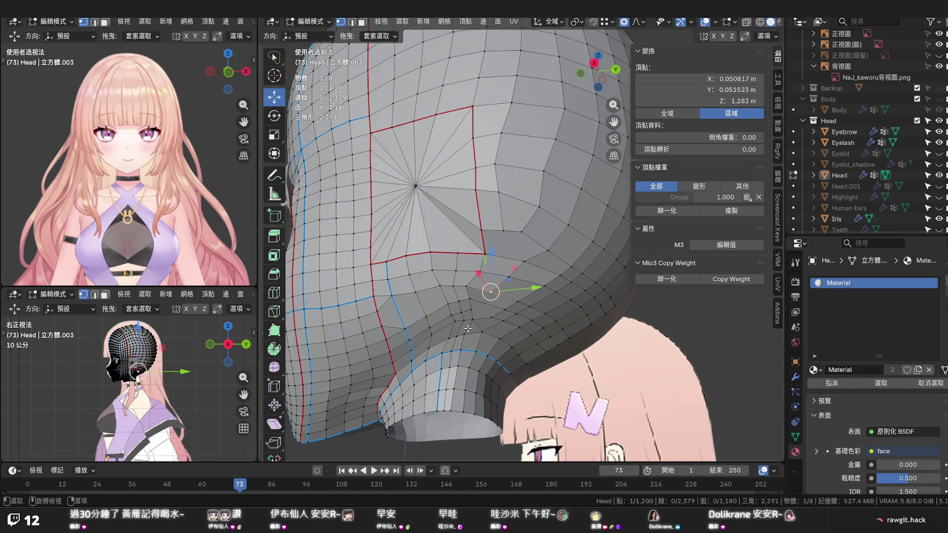
# Knife-cut a new edge into the face below the ear patch, then dissolve the extra edges there
pyautogui.press('k')
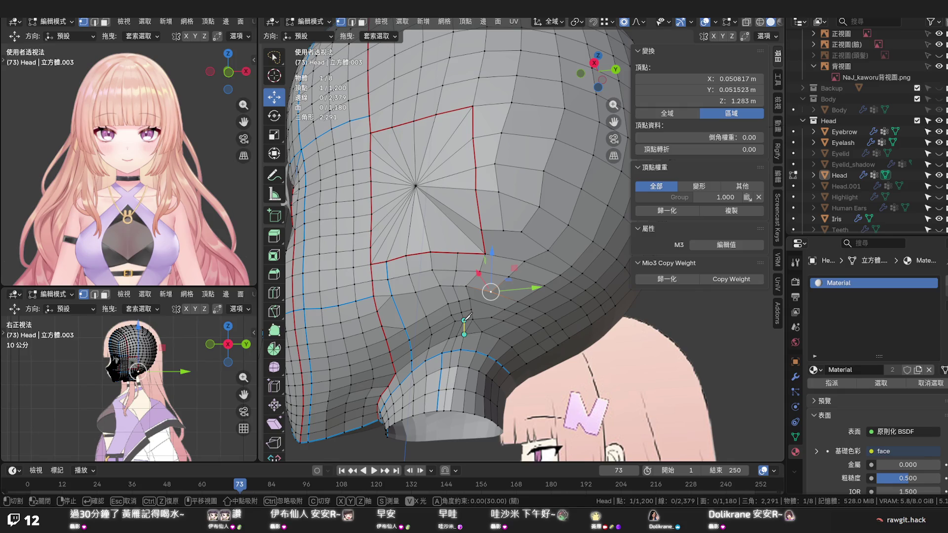
pyautogui.click(464, 321)
pyautogui.press('Return')
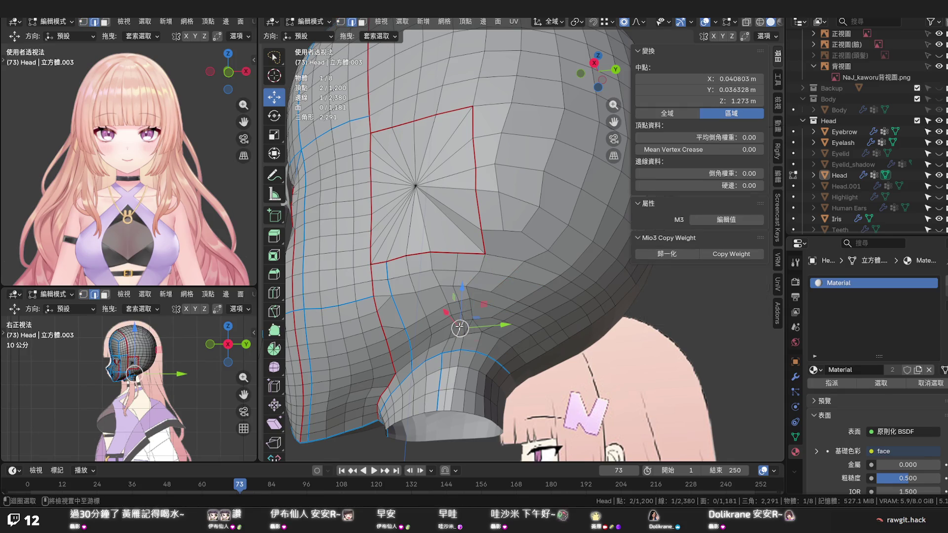
pyautogui.press('x')
pyautogui.click(469, 325)
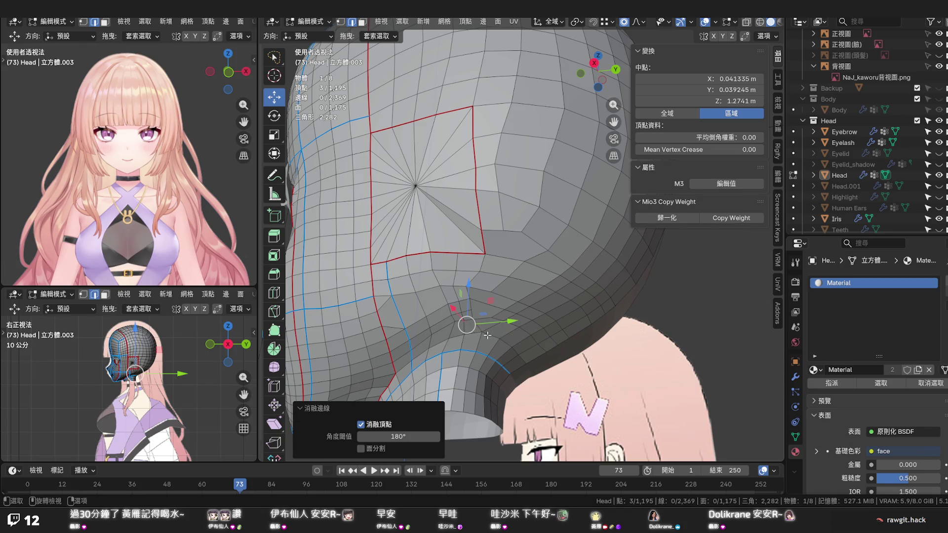
# Pick a single vertex below the ear patch to continue the cleanup
pyautogui.click(481, 331)
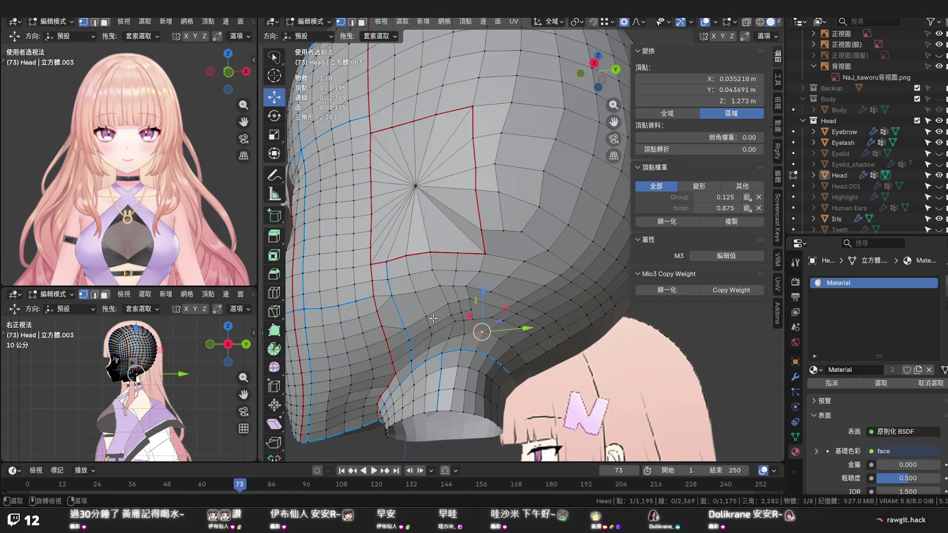
# Grow a face selection below the ear patch, try Set Edge Flow, and undo it
pyautogui.press('3')
pyautogui.click(433, 299)
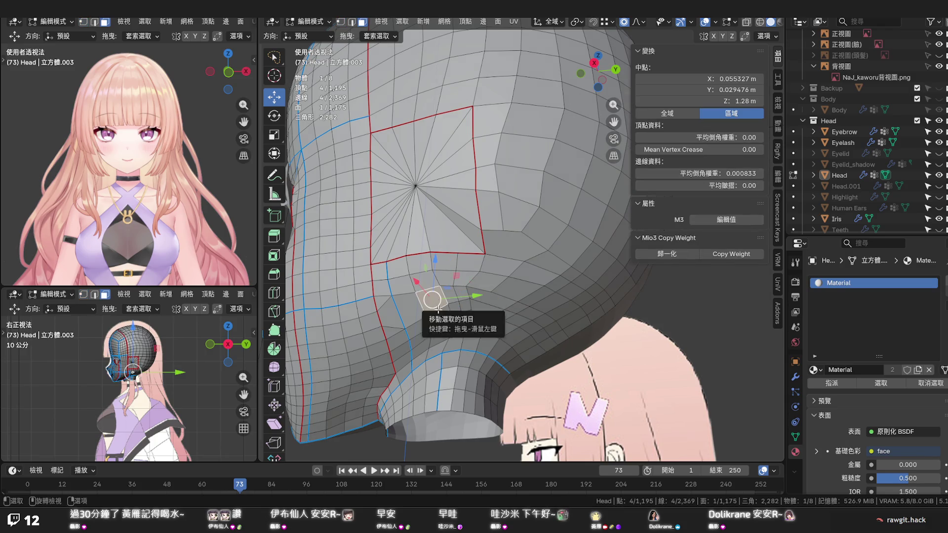
pyautogui.press('ctrl+KP_Add')
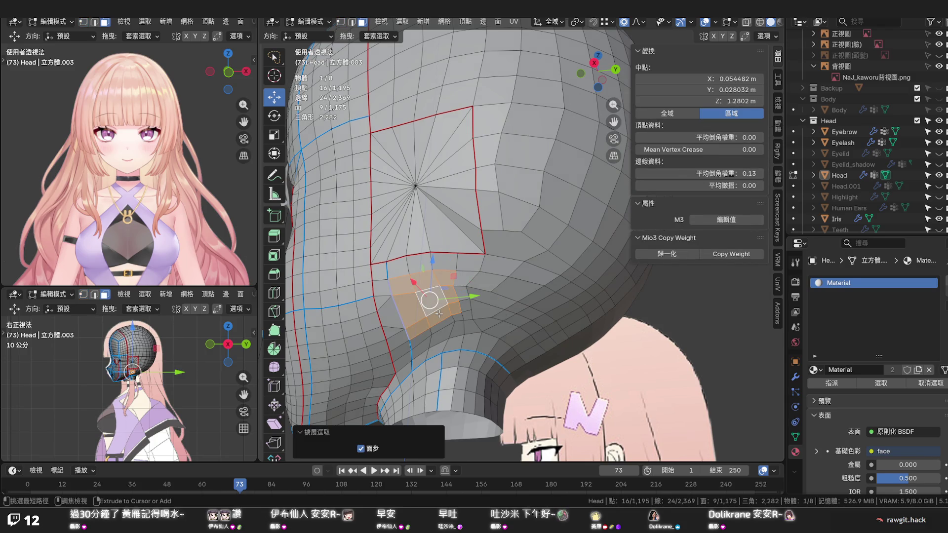
pyautogui.press('ctrl+KP_Add')
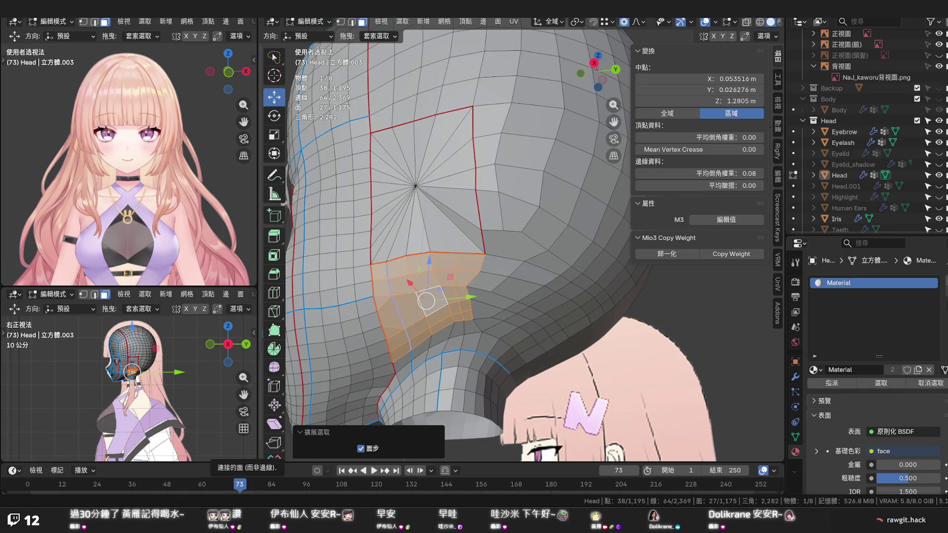
pyautogui.hotkey('ctrl', 'e')
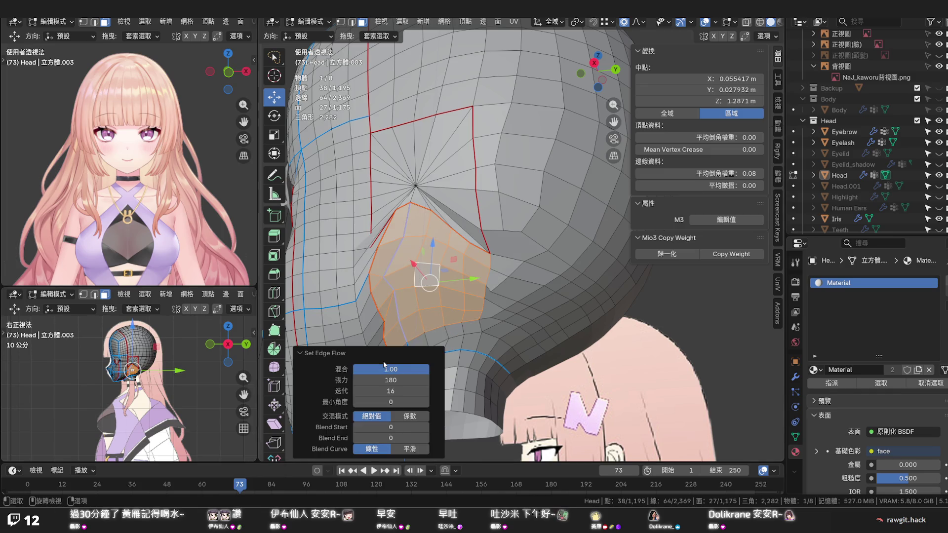
pyautogui.hotkey('ctrl', 'z')
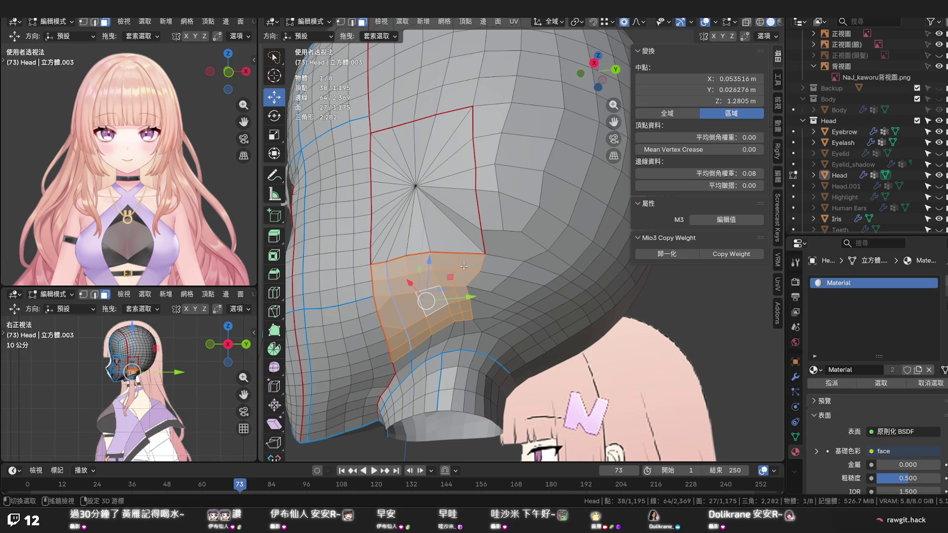
# Trim the face patch and run Set Edge Flow on it for a rounder flow
pyautogui.keyDown('ctrl'); pyautogui.click(455, 281); pyautogui.keyUp('ctrl')
pyautogui.keyDown('ctrl'); pyautogui.click(384, 268); pyautogui.keyUp('ctrl')
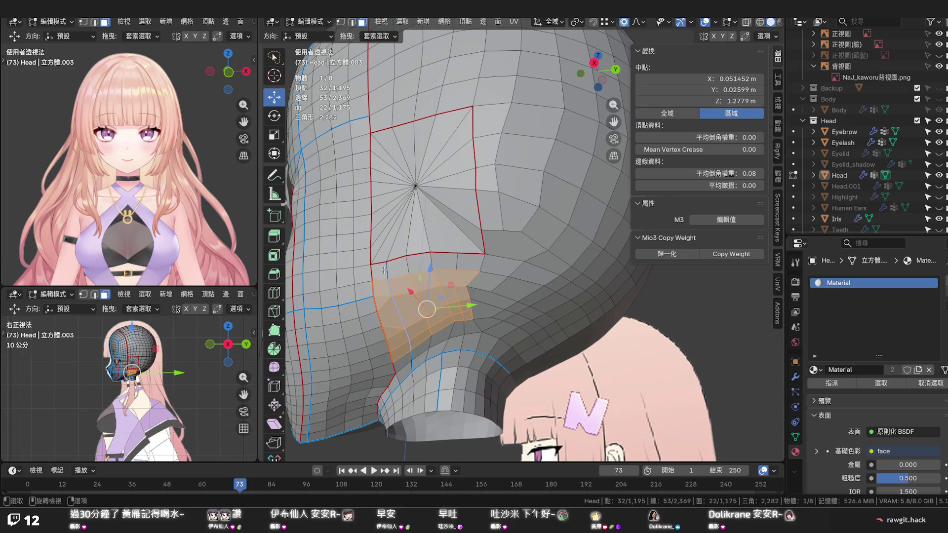
pyautogui.rightClick(389, 270)
pyautogui.click(348, 272)
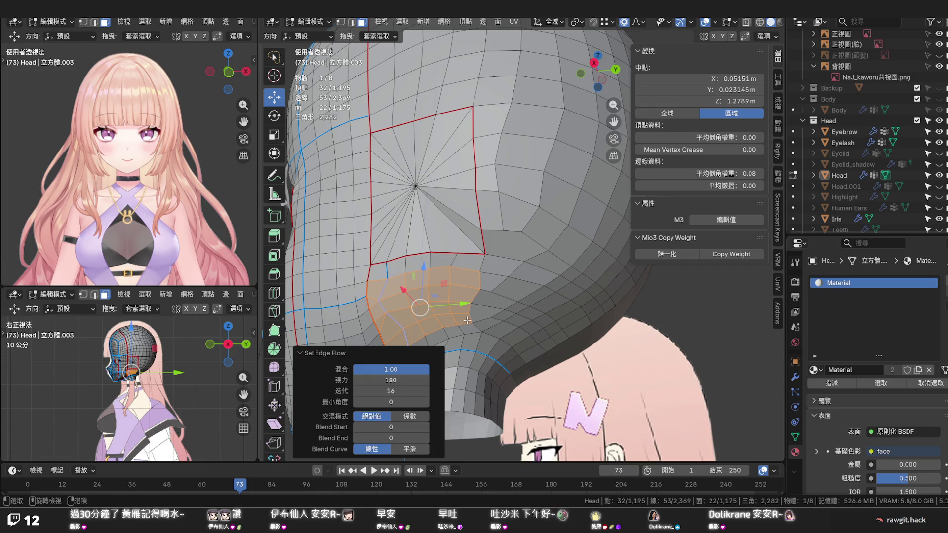
pyautogui.moveTo(437, 299); pyautogui.dragTo(518, 339, button='middle')
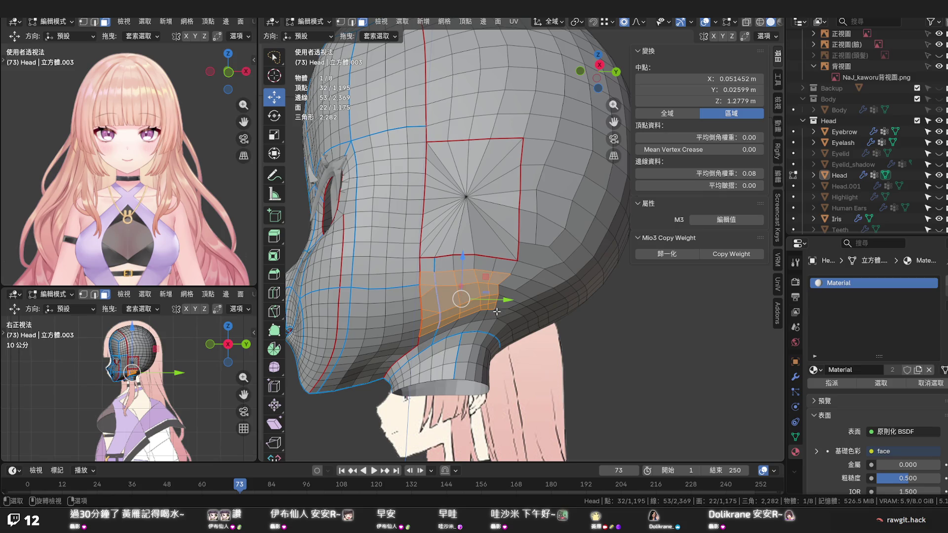
# Trim the lower-left faces from the patch and flatten it with LoopTools Flatten
pyautogui.keyDown('shift'); pyautogui.click(428, 282); pyautogui.keyUp('shift')
pyautogui.keyDown('shift'); pyautogui.click(428, 310); pyautogui.keyUp('shift')
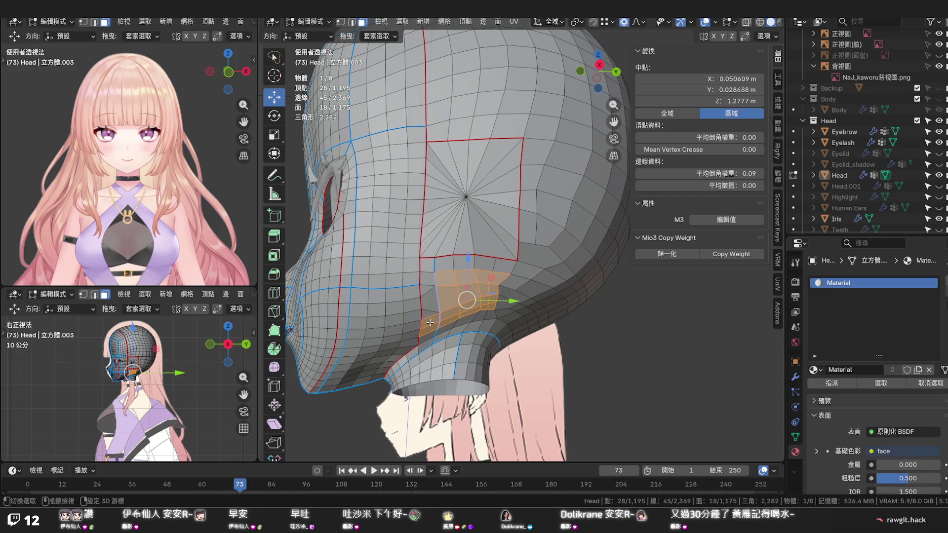
pyautogui.keyDown('shift'); pyautogui.click(440, 320); pyautogui.keyUp('shift')
pyautogui.rightClick(444, 316)
pyautogui.moveTo(426, 274)
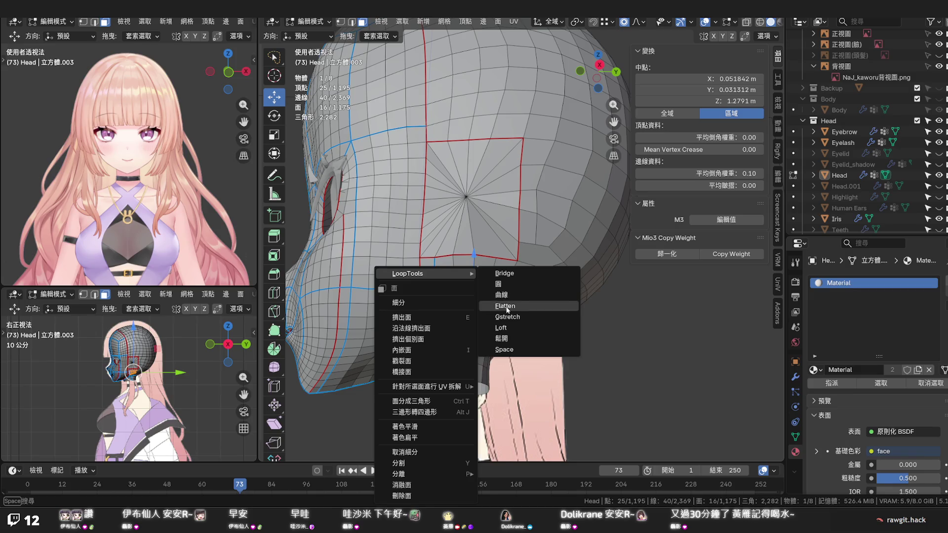
pyautogui.click(505, 305)
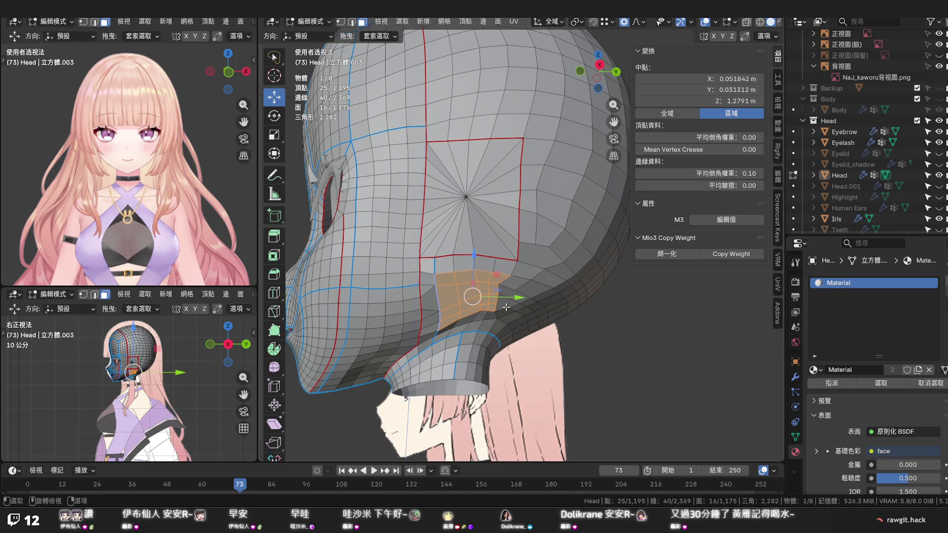
pyautogui.moveTo(498, 310)
pyautogui.mouseDown(button='middle')
pyautogui.moveTo(424, 323)
pyautogui.moveTo(478, 291)
pyautogui.mouseUp(button='middle')
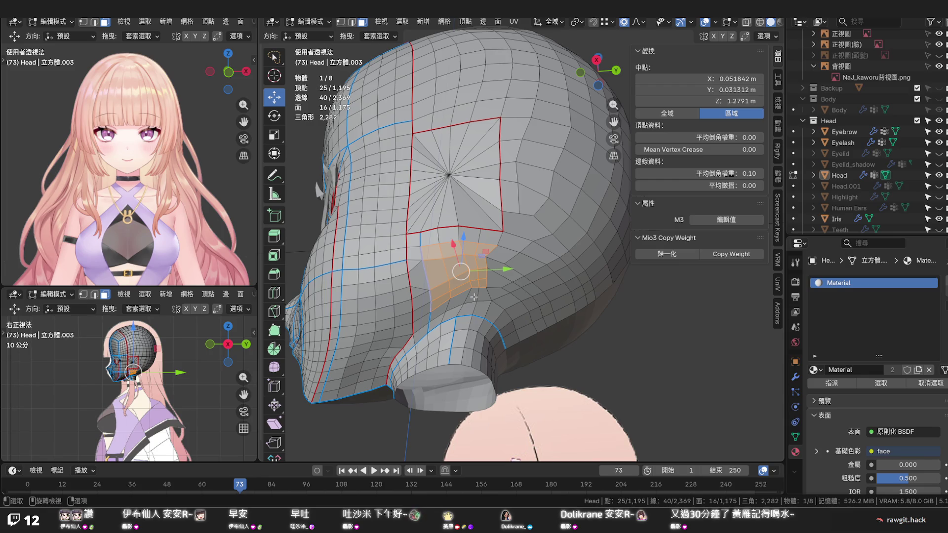
pyautogui.click(473, 299)
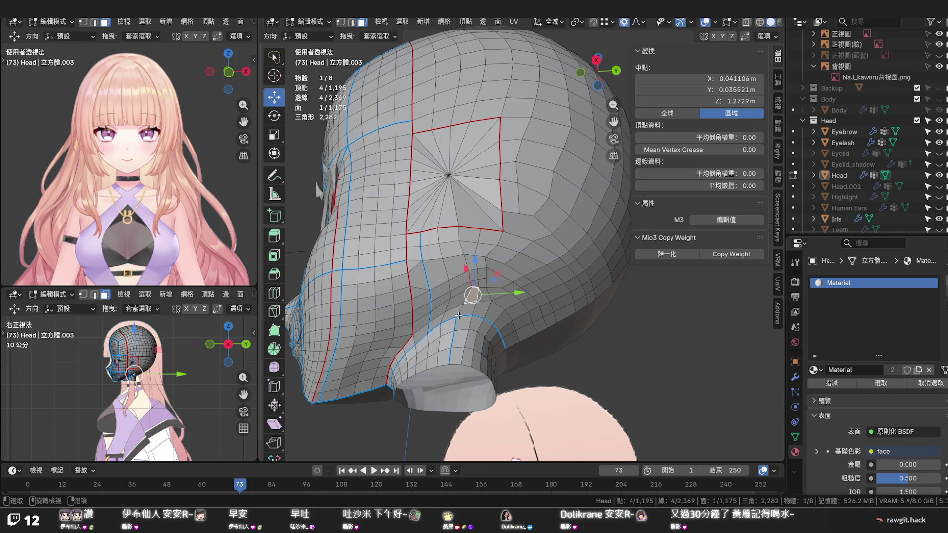
pyautogui.moveTo(459, 316)
pyautogui.mouseDown(button='middle')
pyautogui.moveTo(456, 341)
pyautogui.moveTo(404, 349)
pyautogui.mouseUp(button='middle')
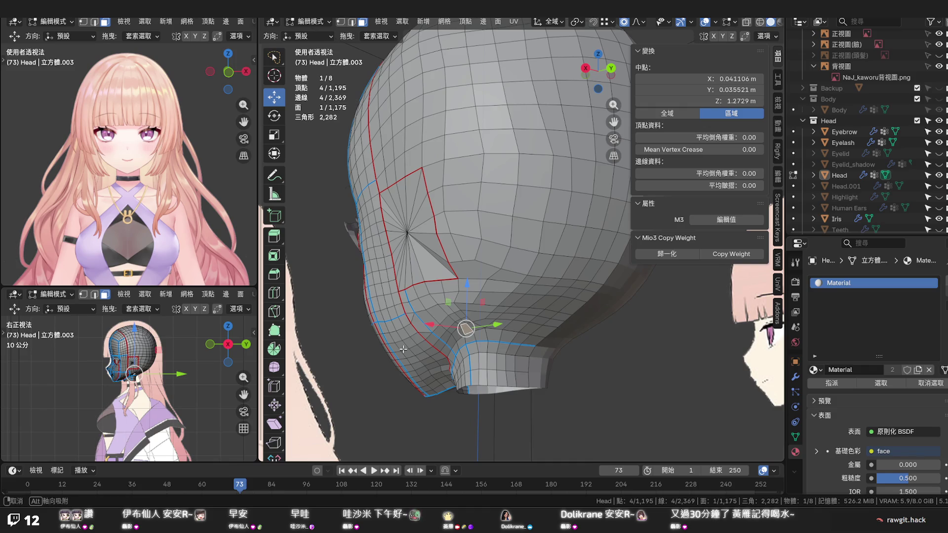
pyautogui.moveTo(404, 349)
pyautogui.mouseDown(button='middle')
pyautogui.moveTo(457, 369)
pyautogui.moveTo(509, 294)
pyautogui.mouseUp(button='middle')
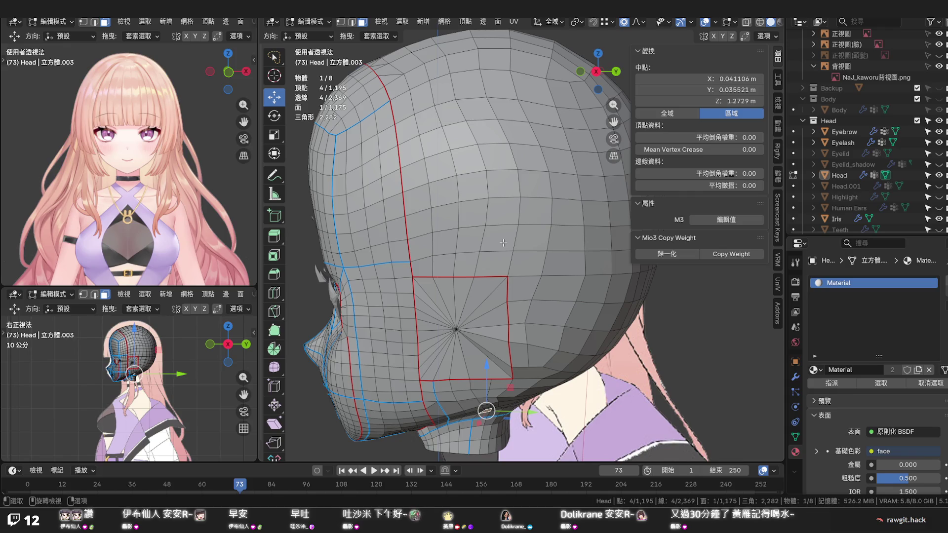
# Edge-slide a vertex path on the back of the head above the radial patch into line
pyautogui.press('1')
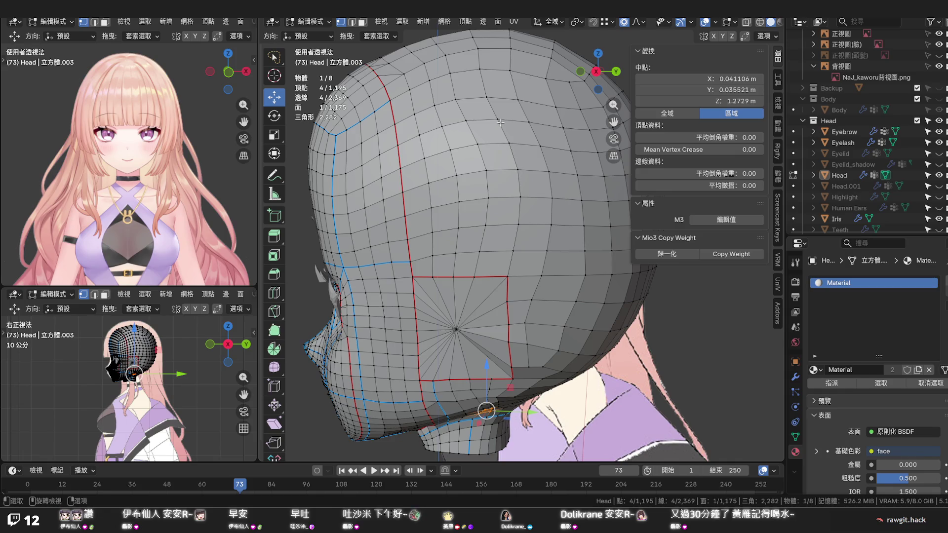
pyautogui.click(501, 123)
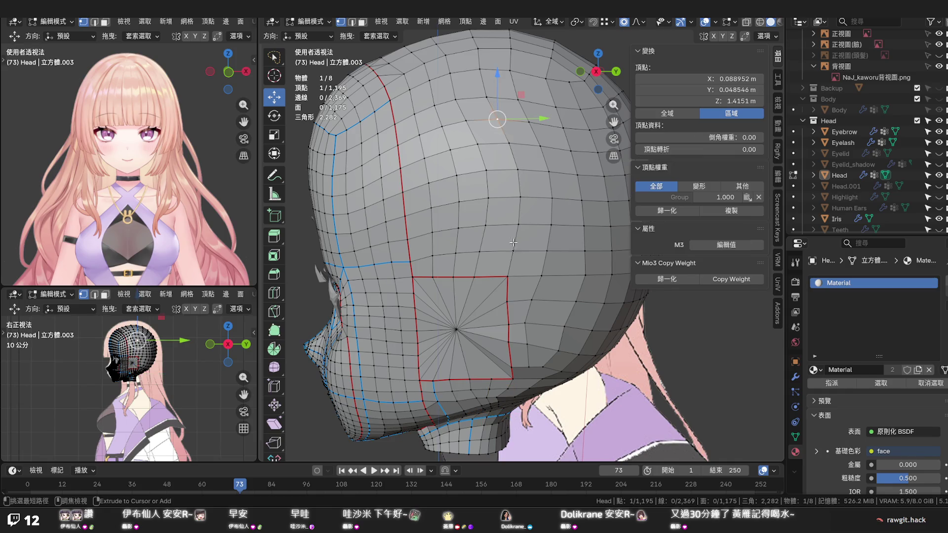
pyautogui.keyDown('ctrl'); pyautogui.click(518, 224); pyautogui.keyUp('ctrl')
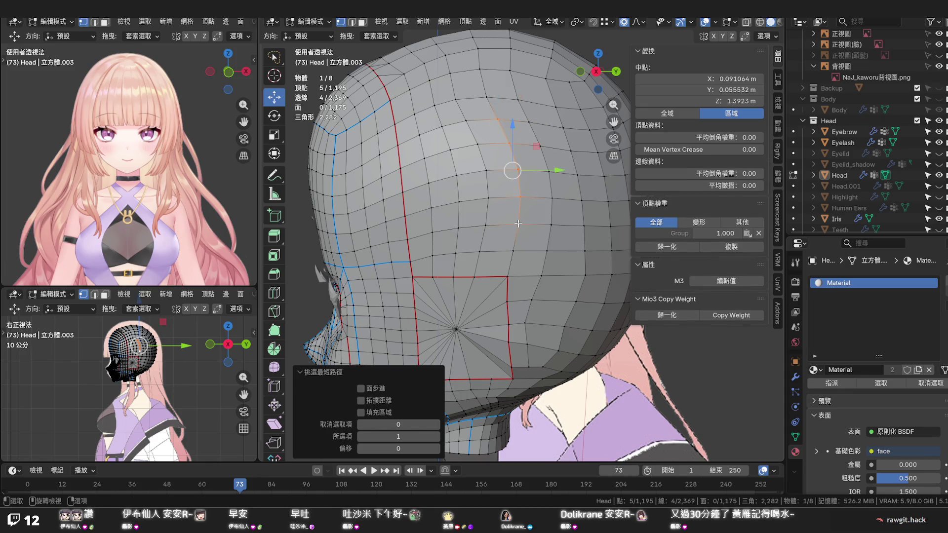
pyautogui.press('g')
pyautogui.press('g')
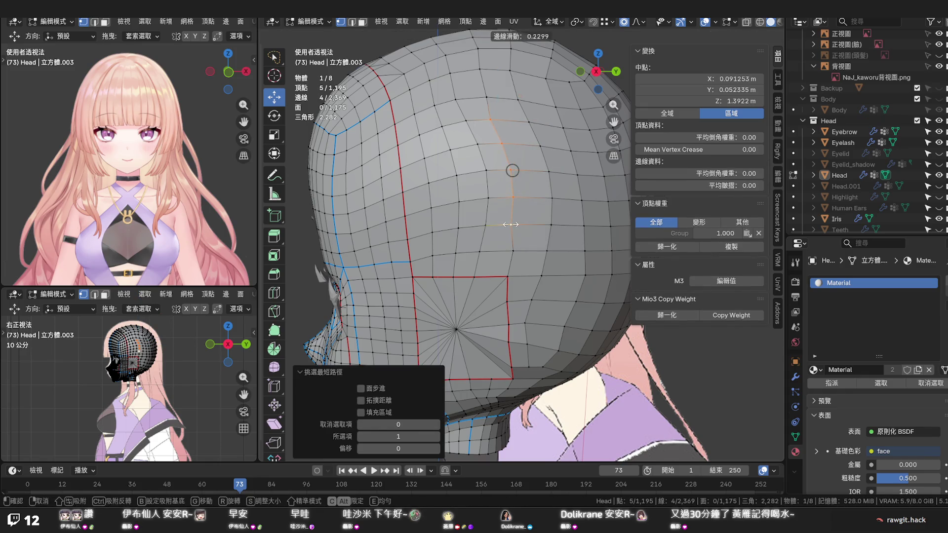
pyautogui.click(505, 212)
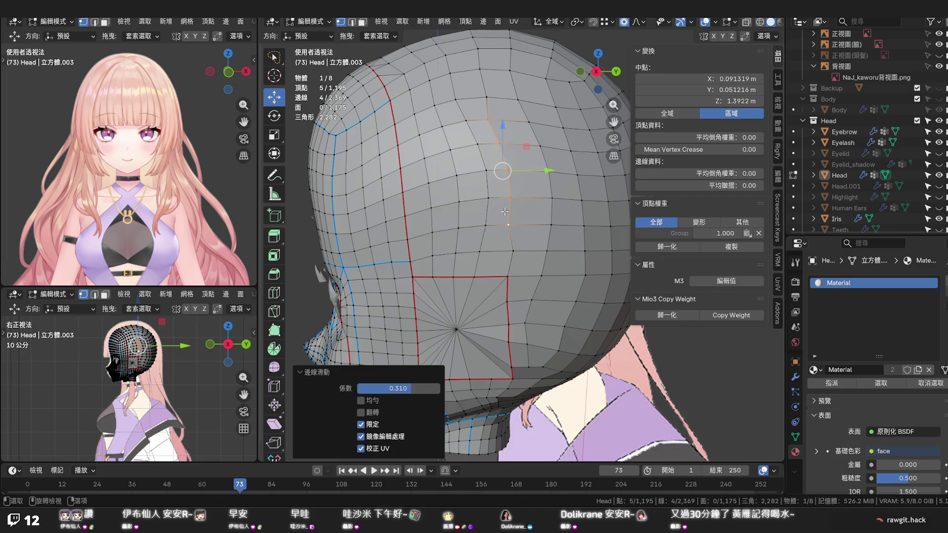
# Vertex-slide individual vertices above the radial patch along their edges into an even line
pyautogui.click(486, 123)
pyautogui.press('g')
pyautogui.press('g')
pyautogui.click(492, 120)
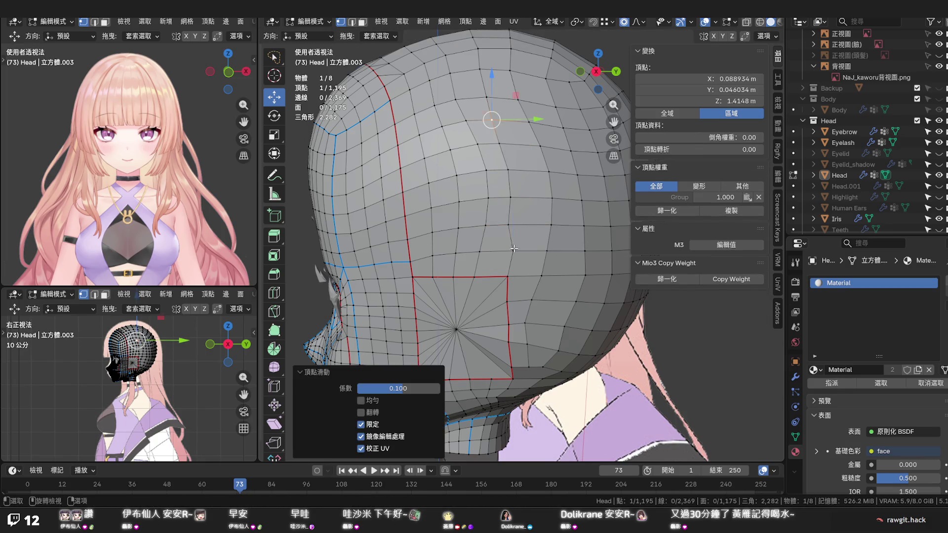
pyautogui.press('g')
pyautogui.press('g')
pyautogui.click(510, 222)
pyautogui.press('g')
pyautogui.press('g')
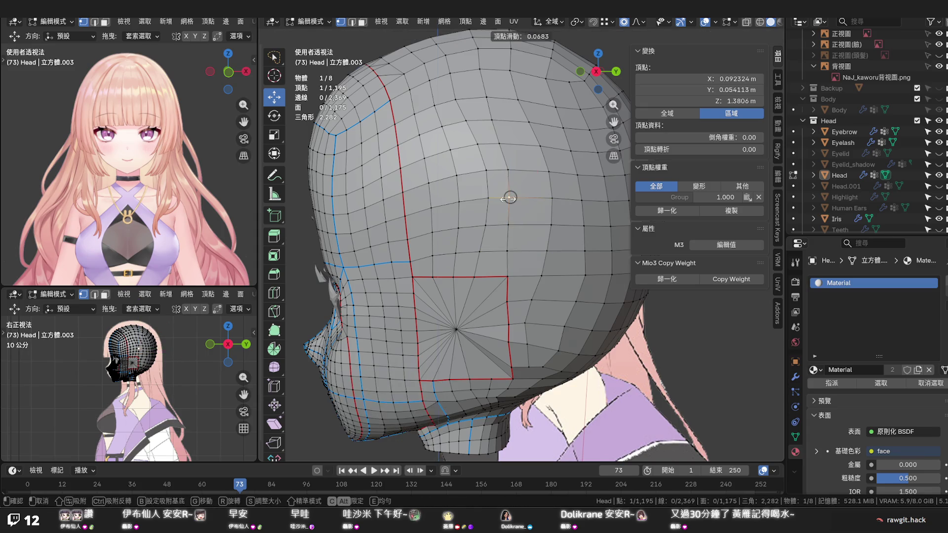
pyautogui.click(509, 199)
pyautogui.press('g')
pyautogui.press('g')
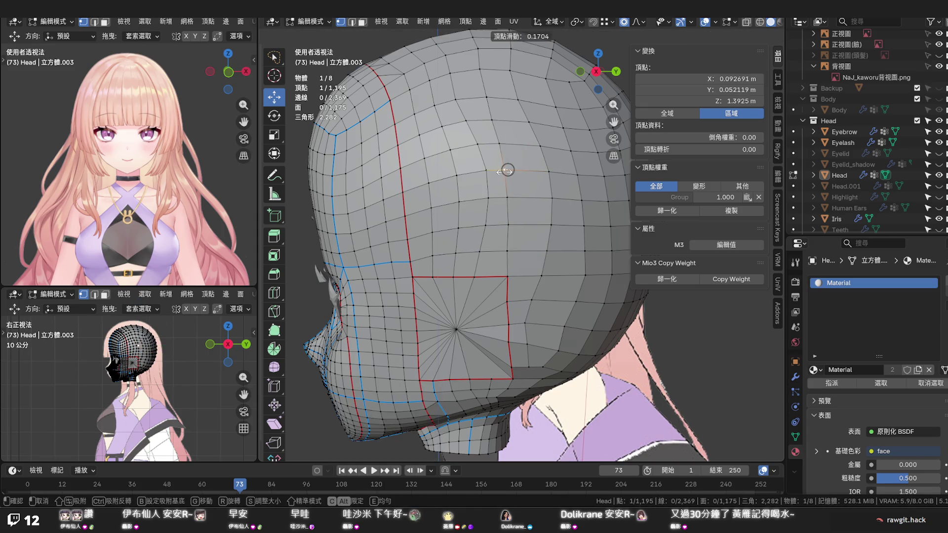
pyautogui.click(507, 170)
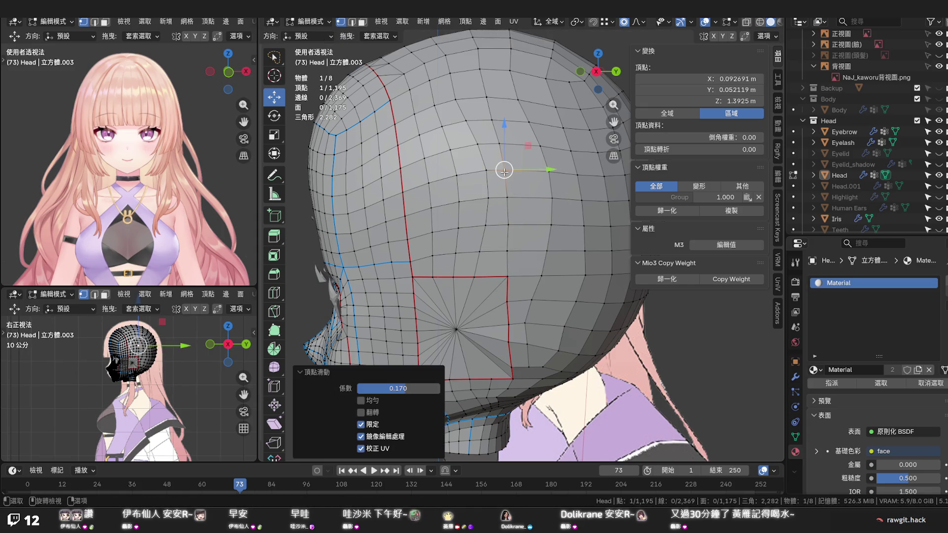
pyautogui.keyDown('alt'); pyautogui.click(482, 157); pyautogui.keyUp('alt')
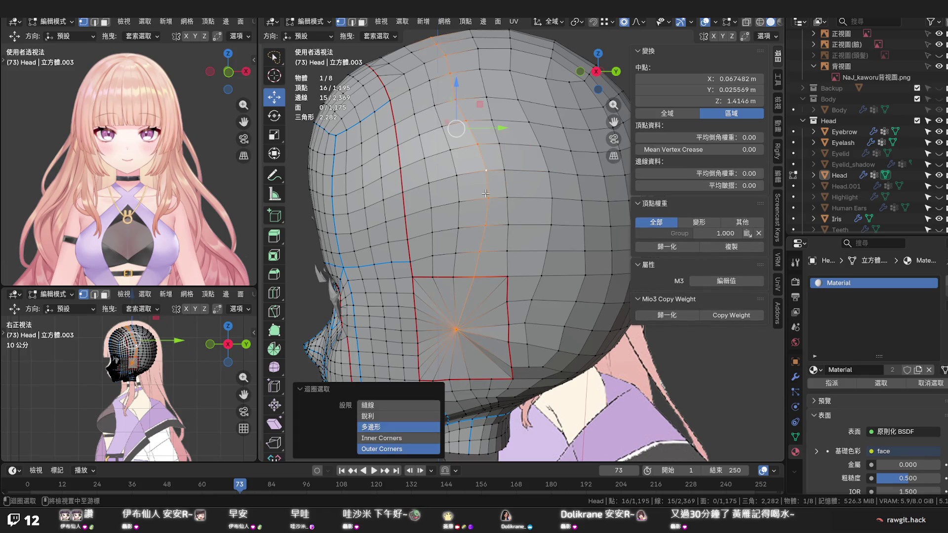
# Run Set Flow on two vertical edge loops on the back of the head
pyautogui.press('Escape')
pyautogui.click(458, 326)
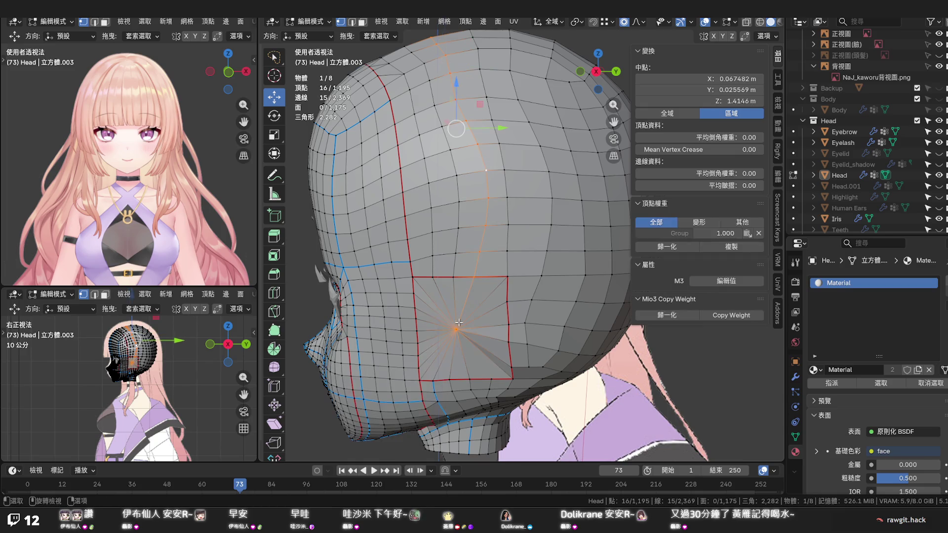
pyautogui.keyDown('shift'); pyautogui.click(458, 327); pyautogui.keyUp('shift')
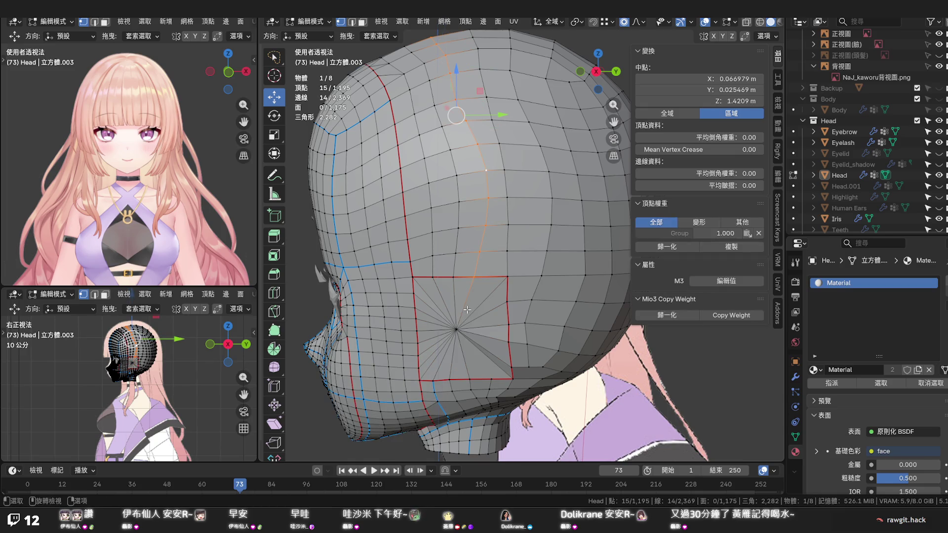
pyautogui.rightClick(467, 309)
pyautogui.click(429, 303)
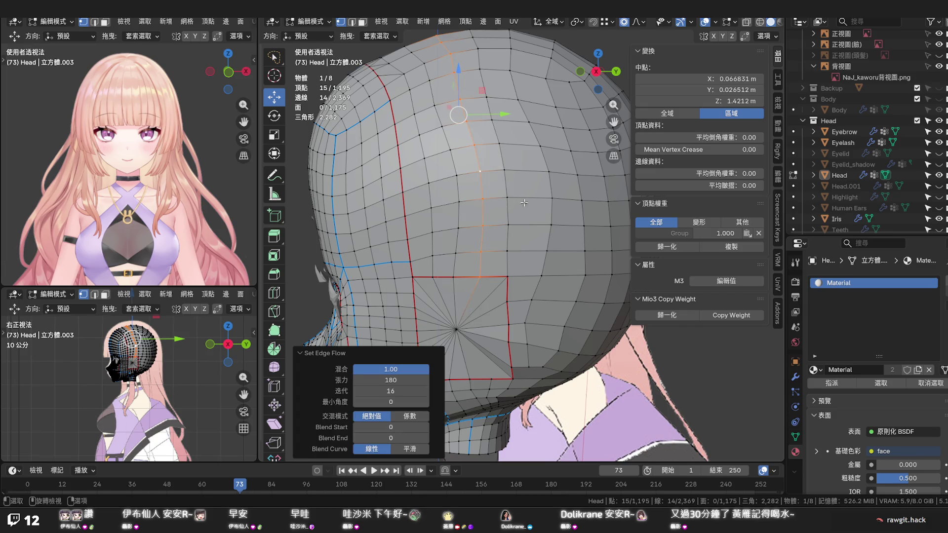
pyautogui.keyDown('alt'); pyautogui.click(549, 194); pyautogui.keyUp('alt')
pyautogui.rightClick(549, 188)
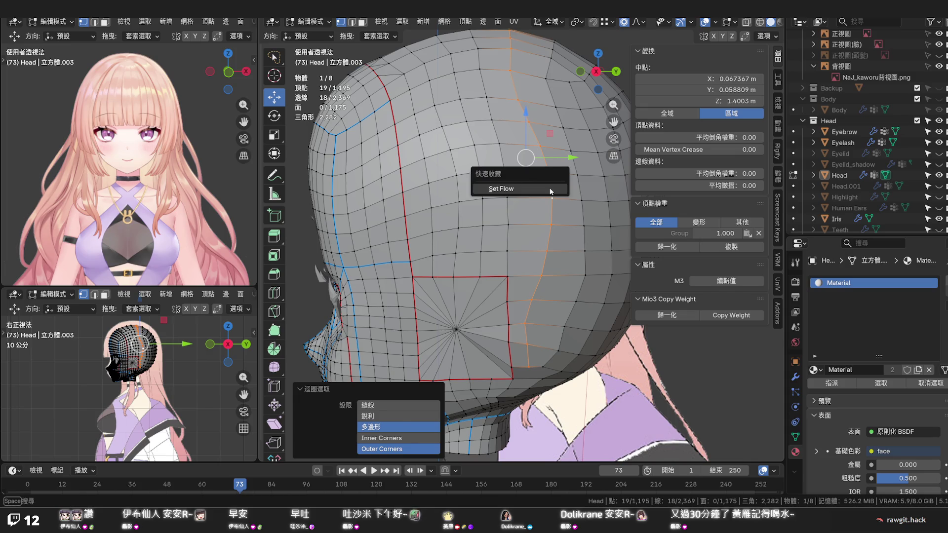
pyautogui.click(512, 185)
pyautogui.moveTo(548, 186)
pyautogui.mouseDown(button='middle')
pyautogui.moveTo(539, 180)
pyautogui.moveTo(526, 259)
pyautogui.moveTo(543, 235)
pyautogui.moveTo(522, 253)
pyautogui.moveTo(524, 208)
pyautogui.mouseUp(button='middle')
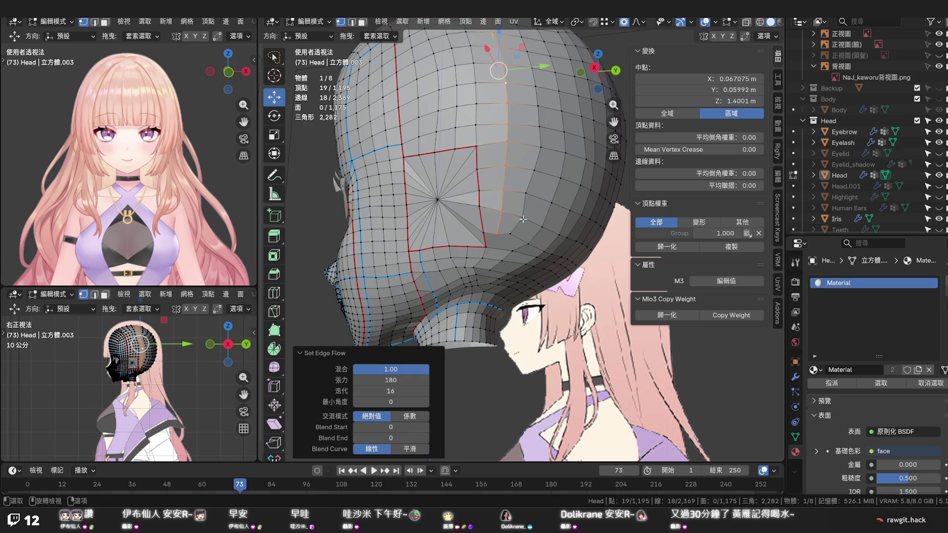
pyautogui.moveTo(507, 235)
pyautogui.mouseDown(button='middle')
pyautogui.moveTo(460, 230)
pyautogui.moveTo(483, 239)
pyautogui.mouseUp(button='middle')
# Knife-cut a new edge across a face in the radial patch near the pole
pyautogui.press('k')
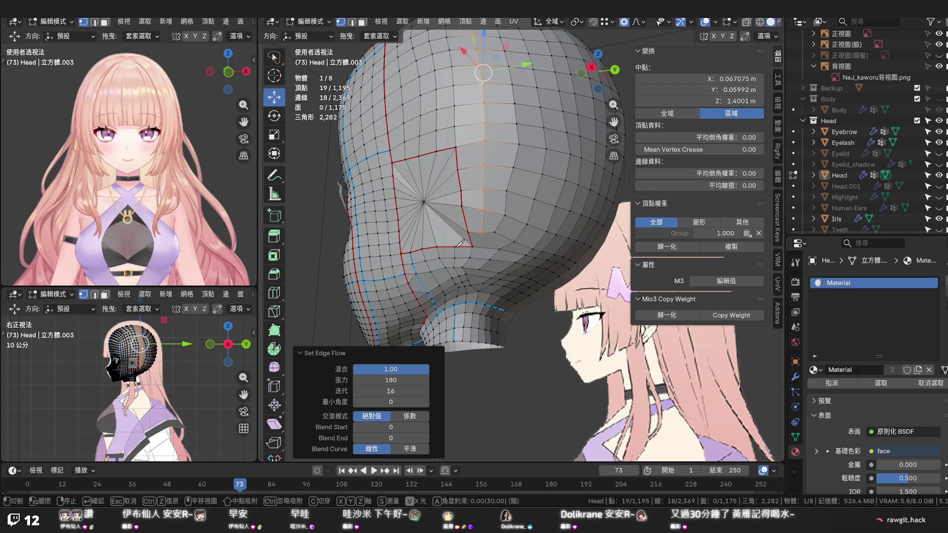
pyautogui.click(433, 201)
pyautogui.click(457, 245)
pyautogui.press('Return')
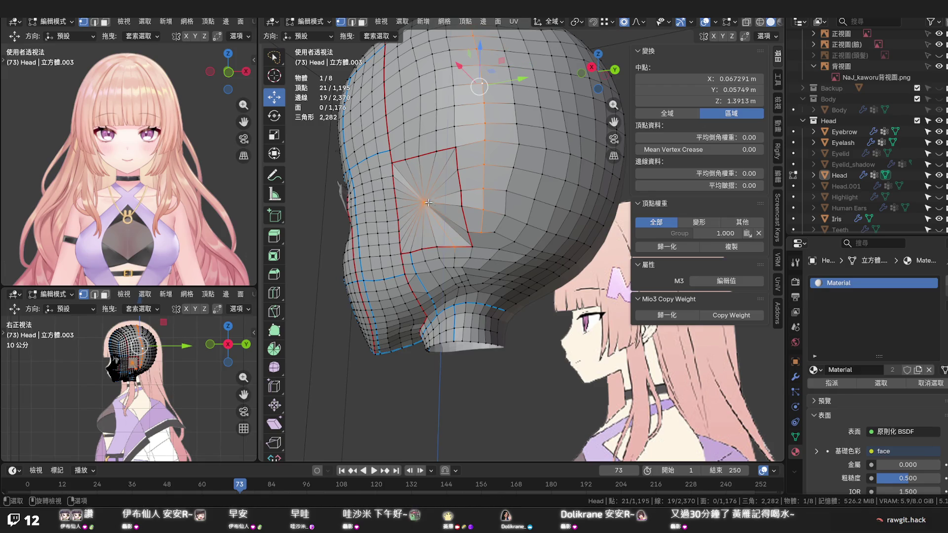
pyautogui.moveTo(497, 249); pyautogui.dragTo(515, 182, button='middle')
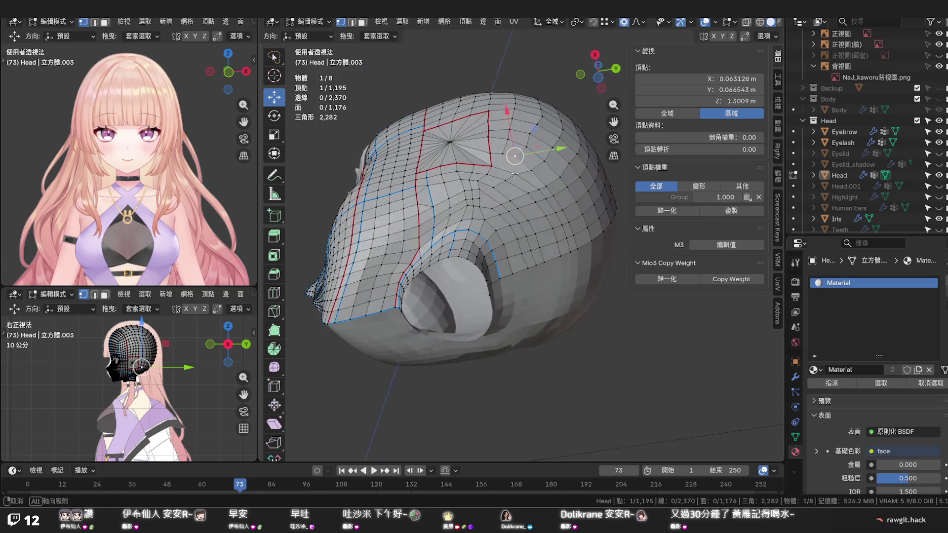
pyautogui.scroll(3, 513, 211)
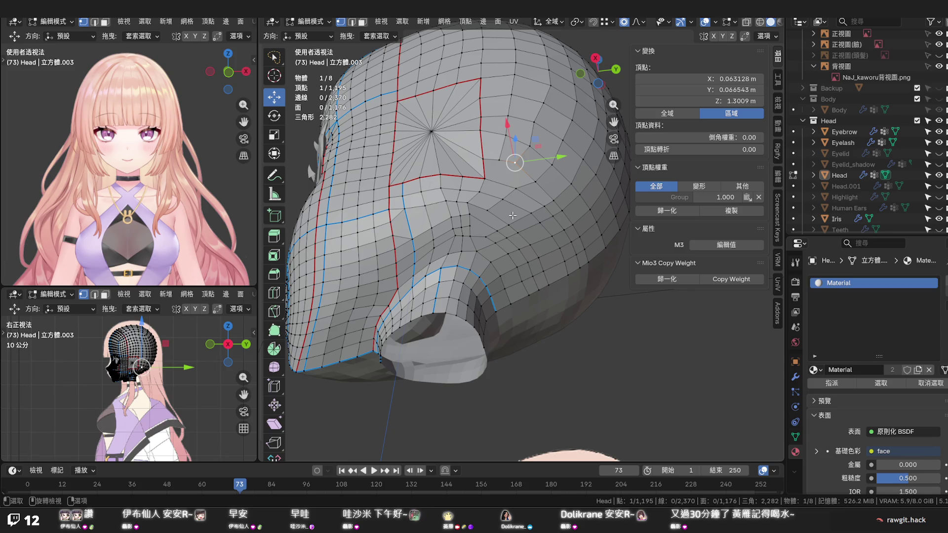
pyautogui.moveTo(511, 216); pyautogui.dragTo(466, 252, button='middle')
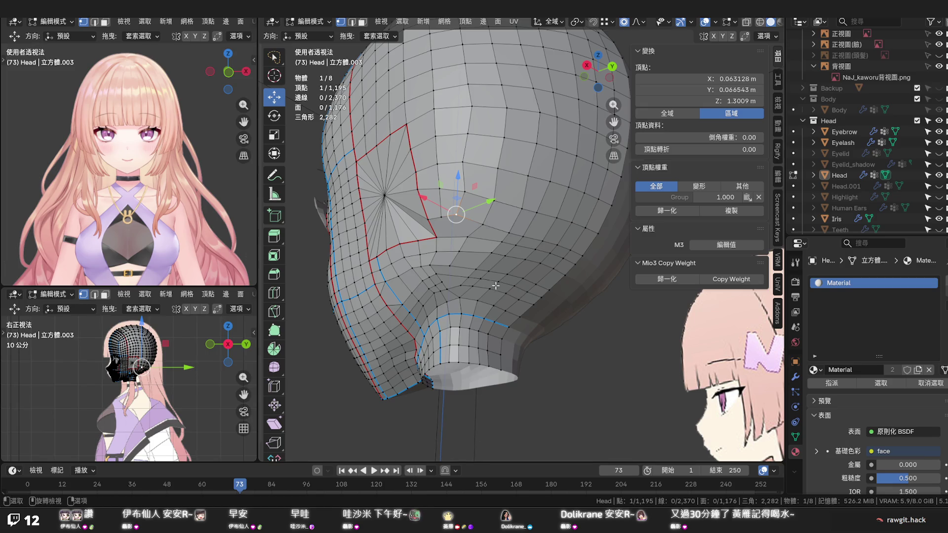
pyautogui.scroll(-3, 507, 259)
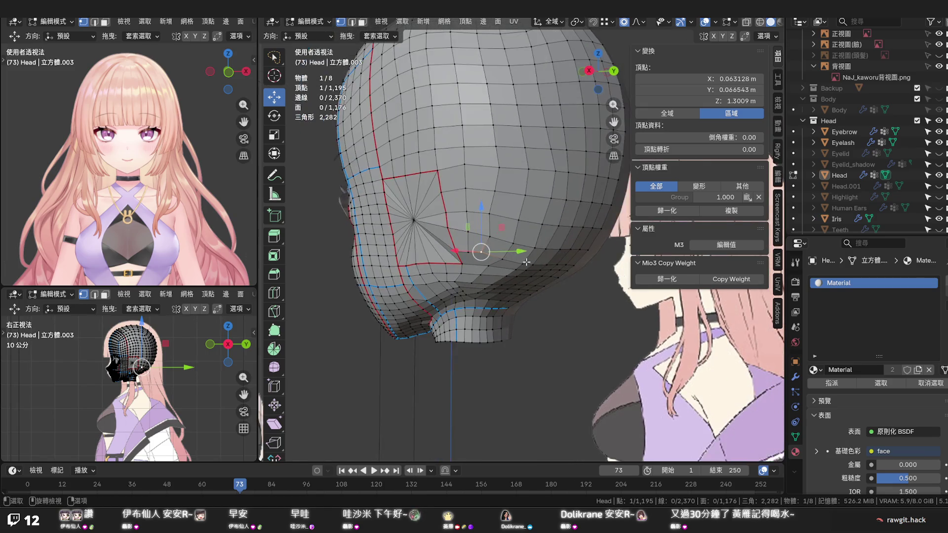
pyautogui.keyDown('alt'); pyautogui.click(502, 207); pyautogui.keyUp('alt')
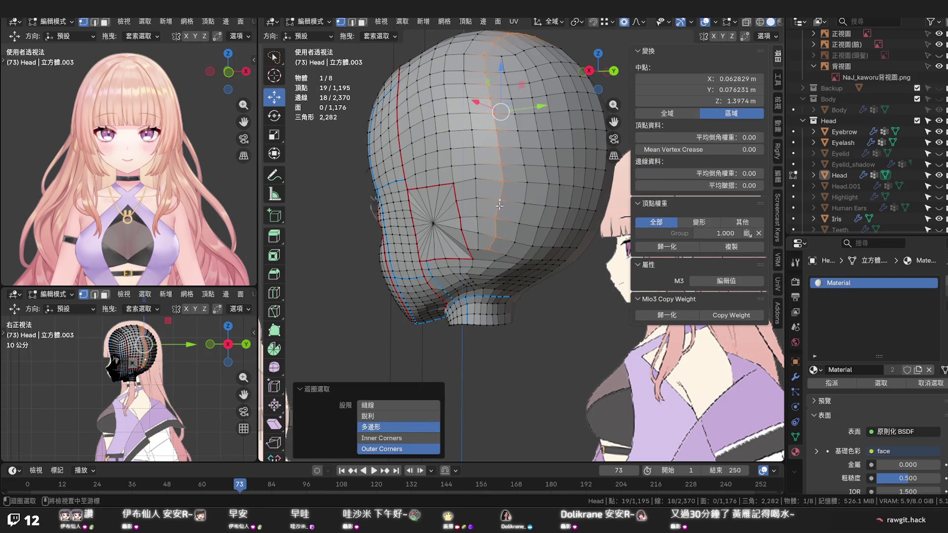
# Run Set Flow on the vertical loop toward the neck and inspect the back-of-head loops
pyautogui.rightClick(501, 208)
pyautogui.click(489, 202)
pyautogui.click(540, 268)
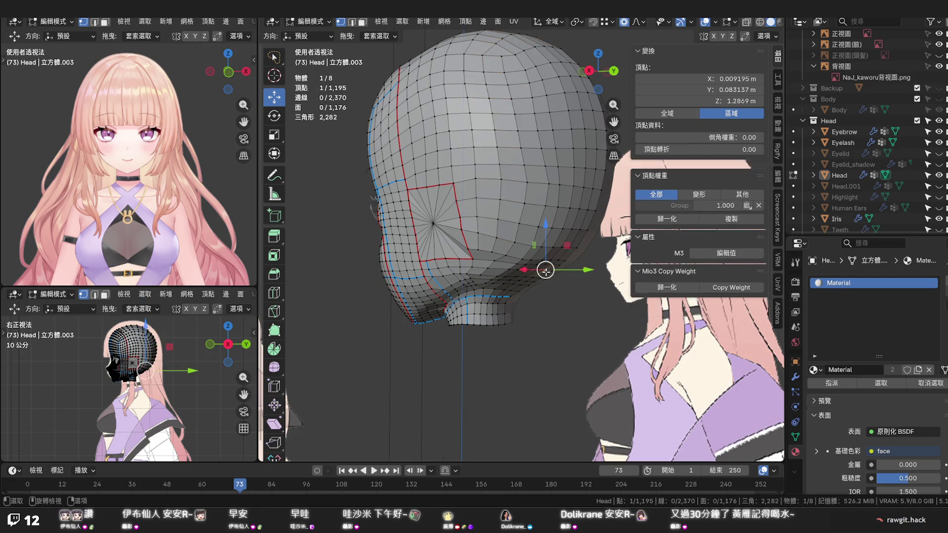
pyautogui.moveTo(540, 268)
pyautogui.mouseDown(button='middle')
pyautogui.moveTo(514, 268)
pyautogui.moveTo(538, 315)
pyautogui.moveTo(584, 298)
pyautogui.moveTo(559, 281)
pyautogui.mouseUp(button='middle')
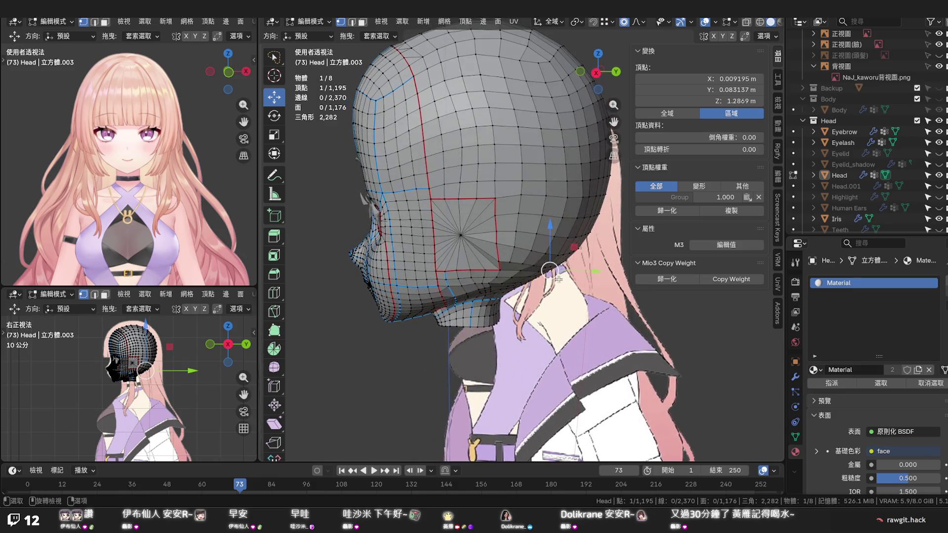
pyautogui.keyDown('alt'); pyautogui.click(470, 182); pyautogui.keyUp('alt')
pyautogui.click(445, 186)
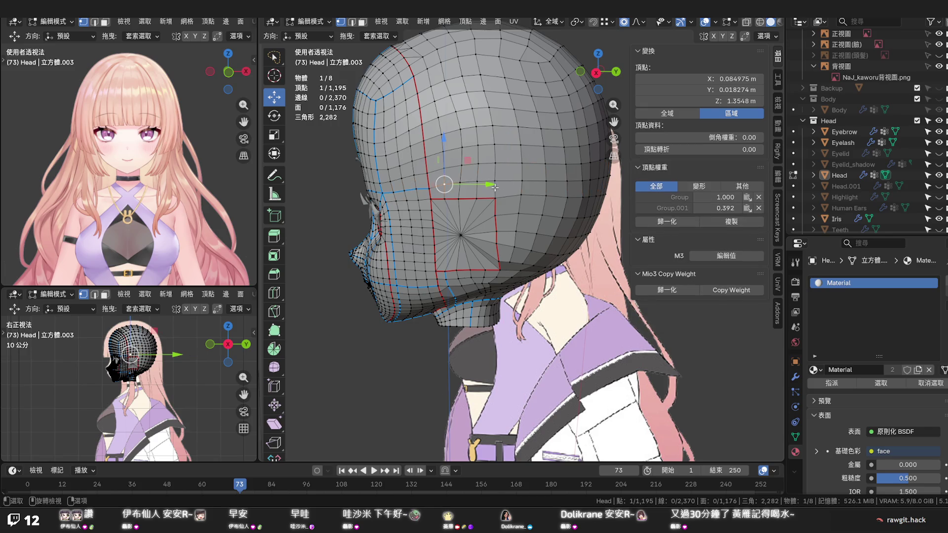
# Edge-slide the vertex row leading to the ear patch, then vertex-slide one vertex along its edge
pyautogui.keyDown('ctrl'); pyautogui.click(609, 178); pyautogui.keyUp('ctrl')
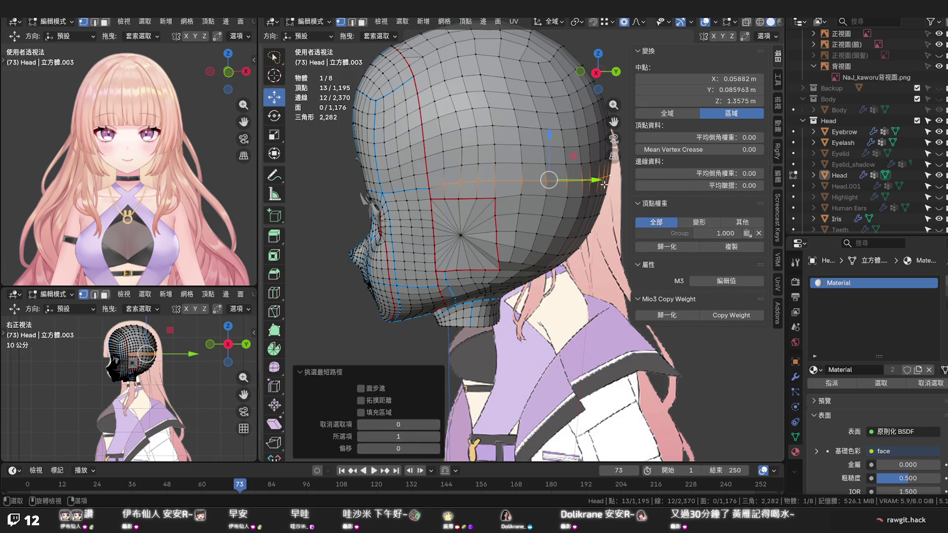
pyautogui.press('g')
pyautogui.press('g')
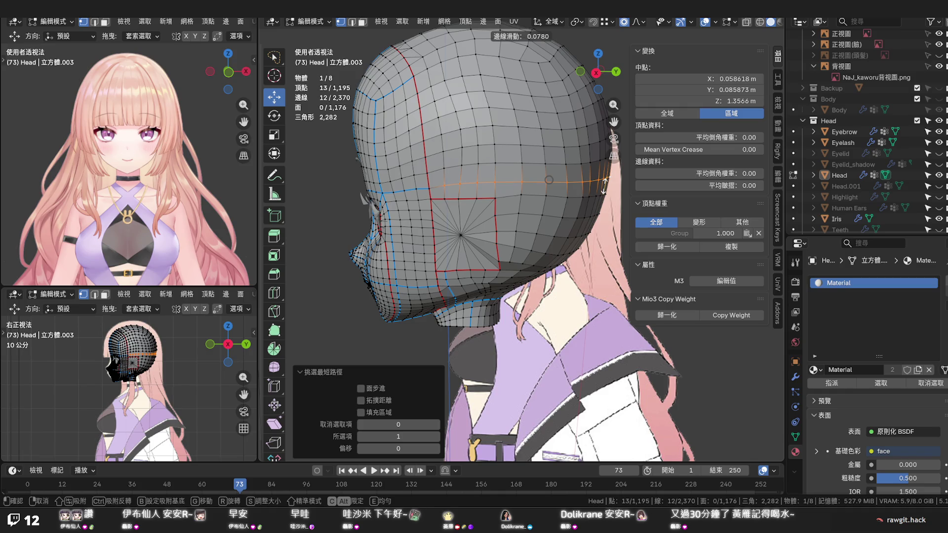
pyautogui.click(603, 185)
pyautogui.click(518, 196)
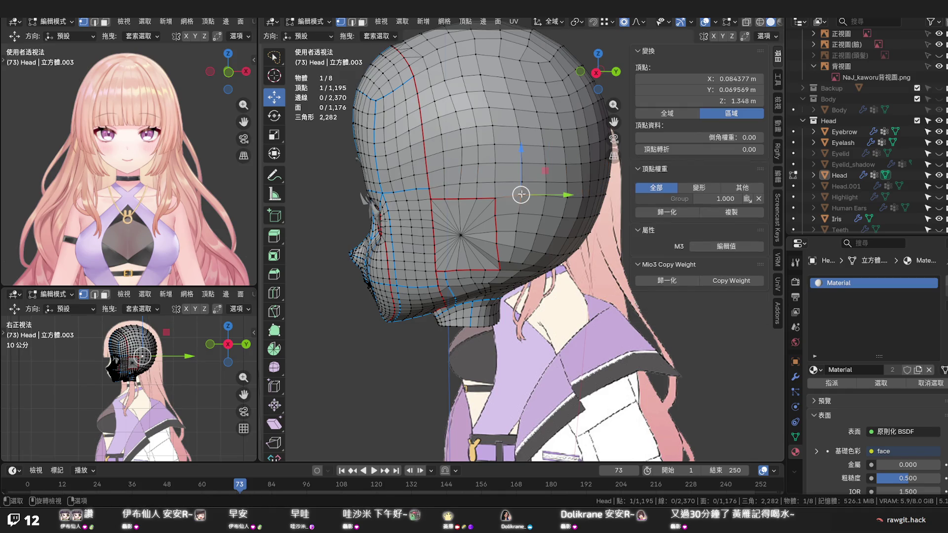
pyautogui.press('g')
pyautogui.press('g')
pyautogui.click(522, 194)
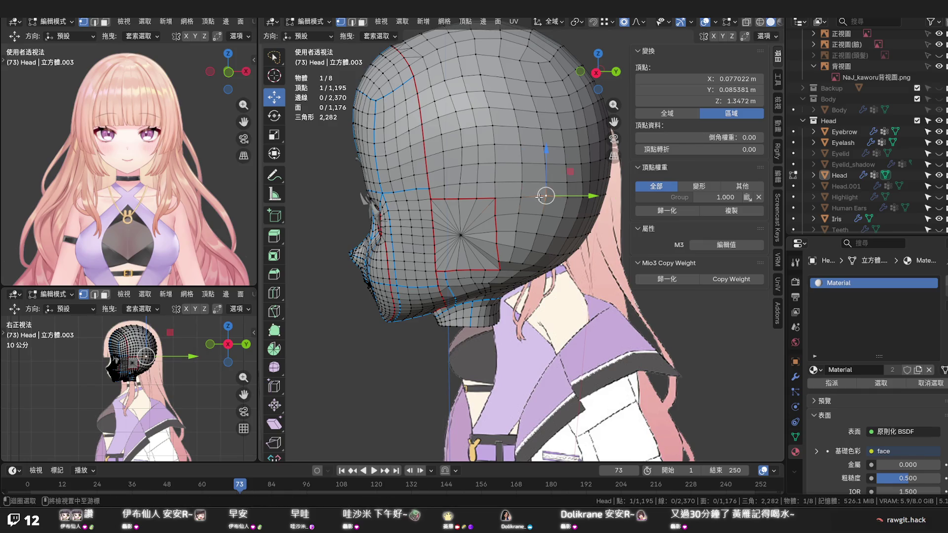
# Scale the edge loop behind the ear patch along Z so the loops flow more evenly, then deselect
pyautogui.keyDown('alt'); pyautogui.click(545, 195); pyautogui.keyUp('alt')
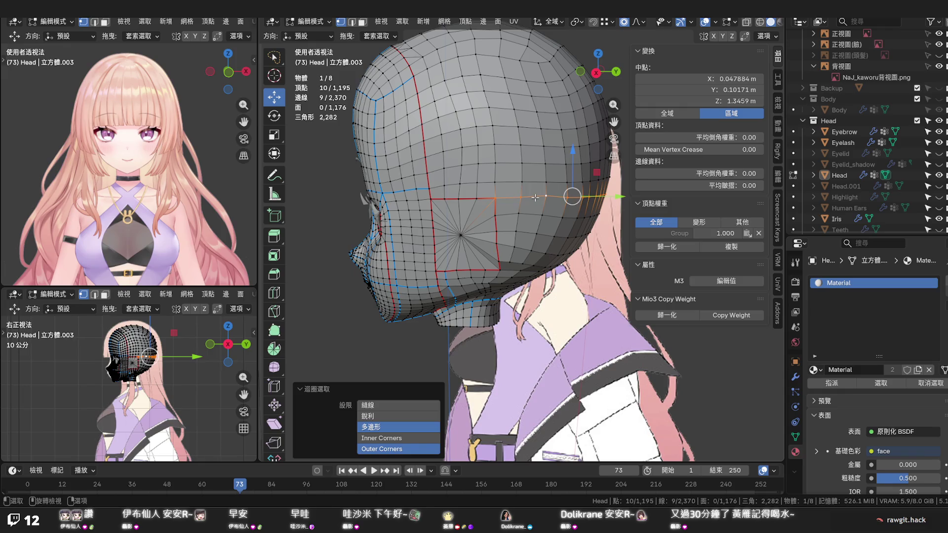
pyautogui.press('s')
pyautogui.press('z')
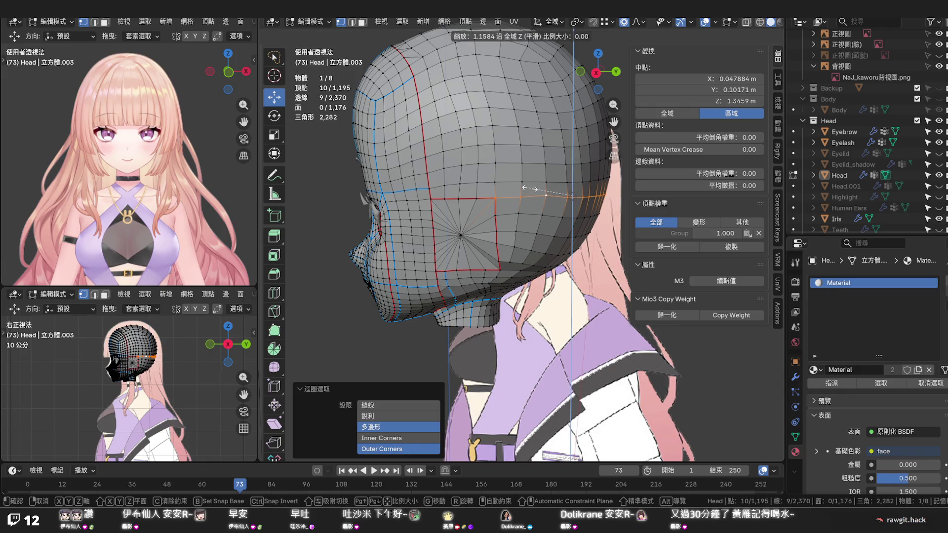
pyautogui.click(529, 189)
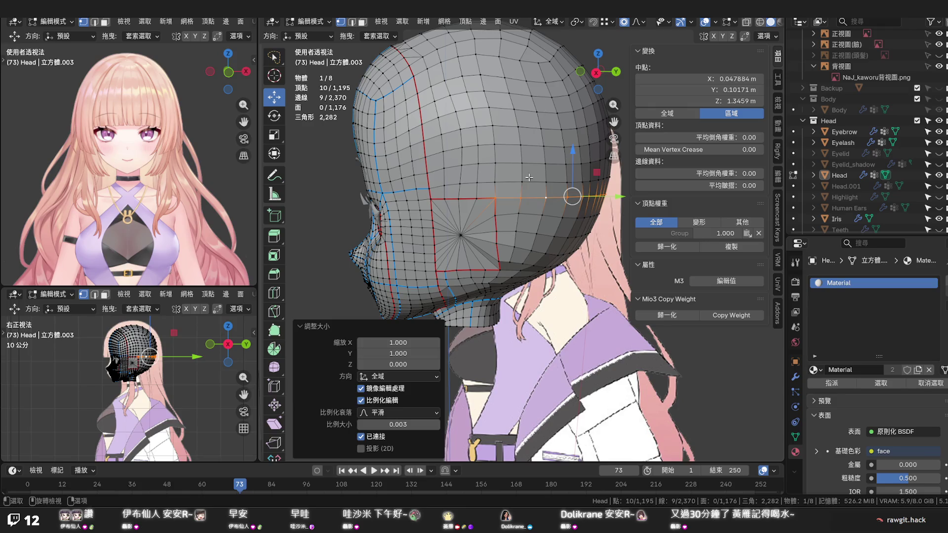
pyautogui.click(522, 181)
pyautogui.moveTo(523, 182)
pyautogui.mouseDown(button='middle')
pyautogui.moveTo(547, 172)
pyautogui.moveTo(577, 204)
pyautogui.mouseUp(button='middle')
pyautogui.click(577, 201)
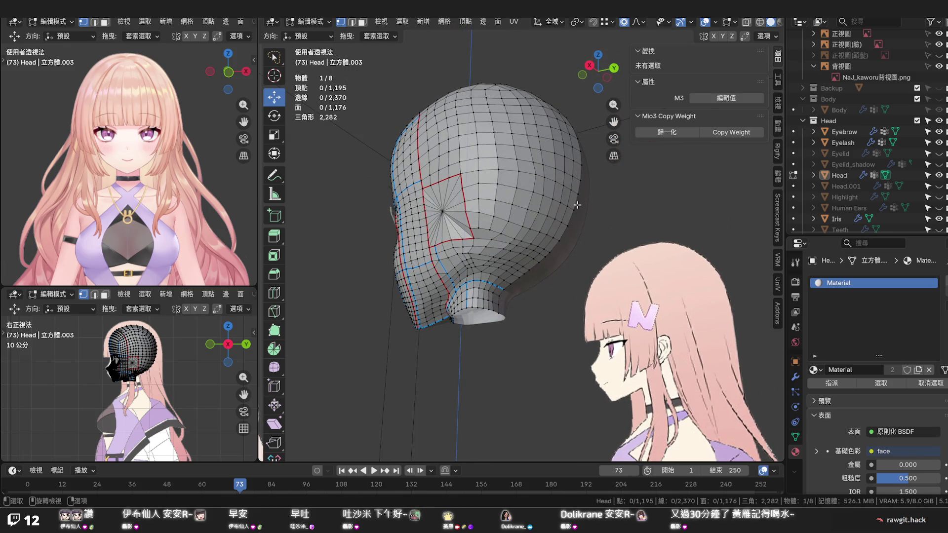
pyautogui.scroll(2, 572, 203)
pyautogui.scroll(1, 567, 197)
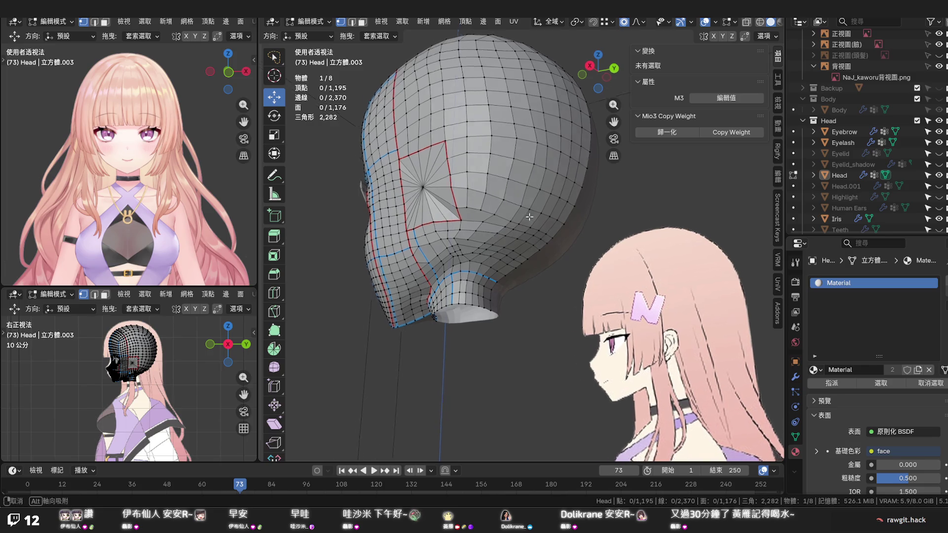
# Orbit to the neck underside below the ear patch and start a knife cut from a vertex there
pyautogui.moveTo(563, 195)
pyautogui.mouseDown(button='middle')
pyautogui.moveTo(550, 218)
pyautogui.moveTo(568, 212)
pyautogui.moveTo(560, 213)
pyautogui.mouseUp(button='middle')
pyautogui.scroll(2, 467, 265)
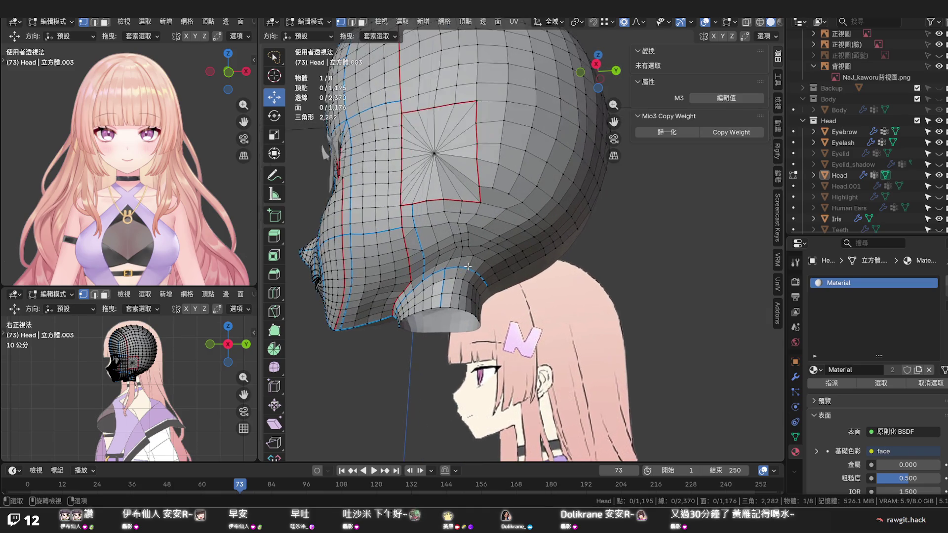
pyautogui.scroll(2, 468, 266)
pyautogui.moveTo(468, 261)
pyautogui.mouseDown(button='middle')
pyautogui.moveTo(497, 247)
pyautogui.moveTo(470, 252)
pyautogui.mouseUp(button='middle')
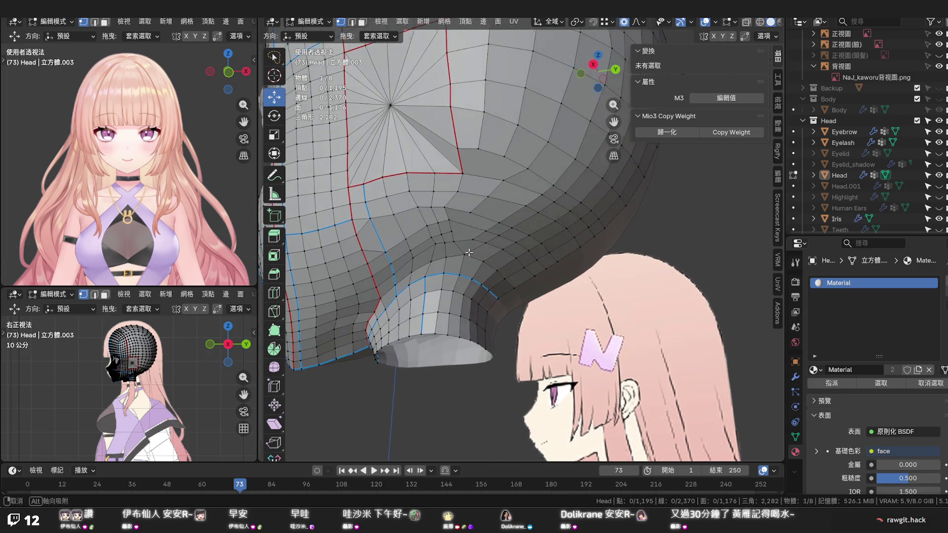
pyautogui.moveTo(470, 253); pyautogui.dragTo(459, 252, button='middle')
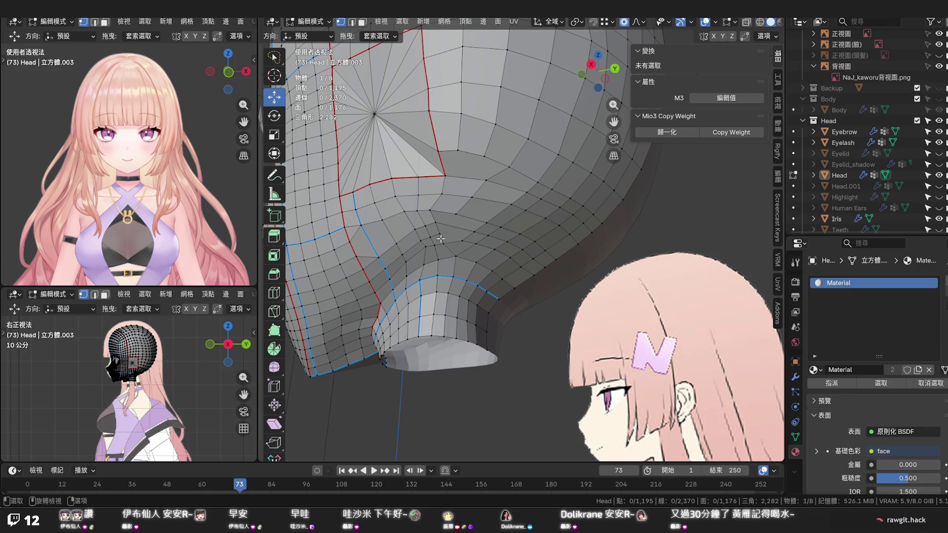
pyautogui.moveTo(412, 259); pyautogui.dragTo(442, 255, button='middle')
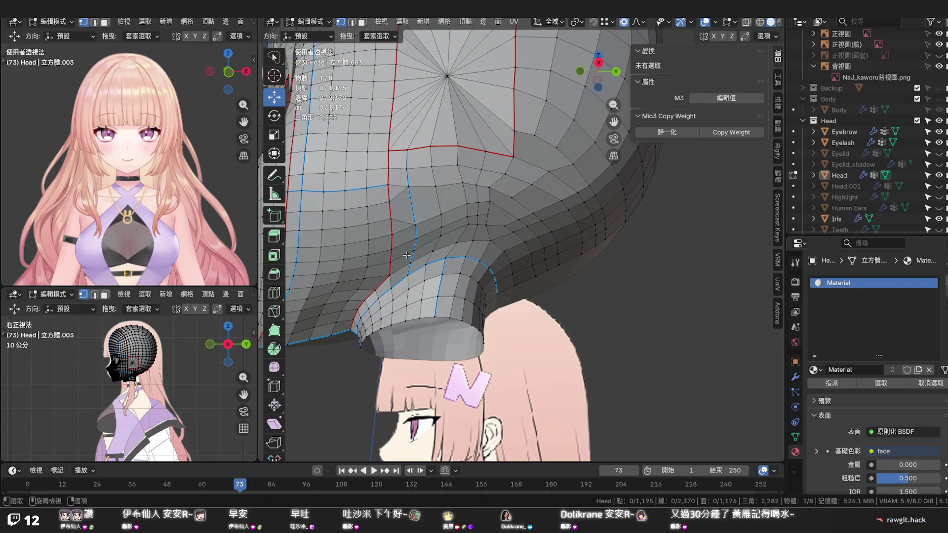
pyautogui.press('k')
pyautogui.click(392, 249)
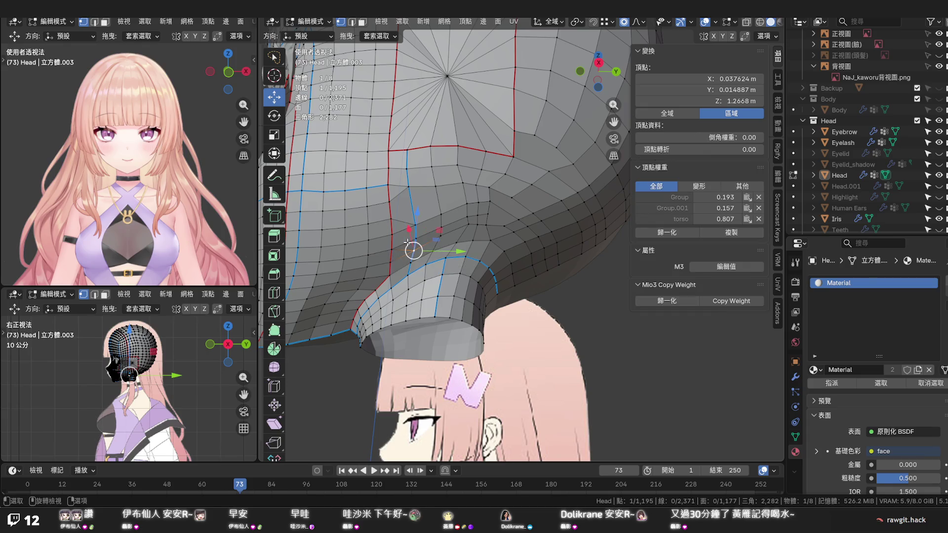
# Dissolve the redundant edge loop on the neck underside, dropping the mesh to 1,190 vertices
pyautogui.keyDown('alt'); pyautogui.click(406, 245); pyautogui.keyUp('alt')
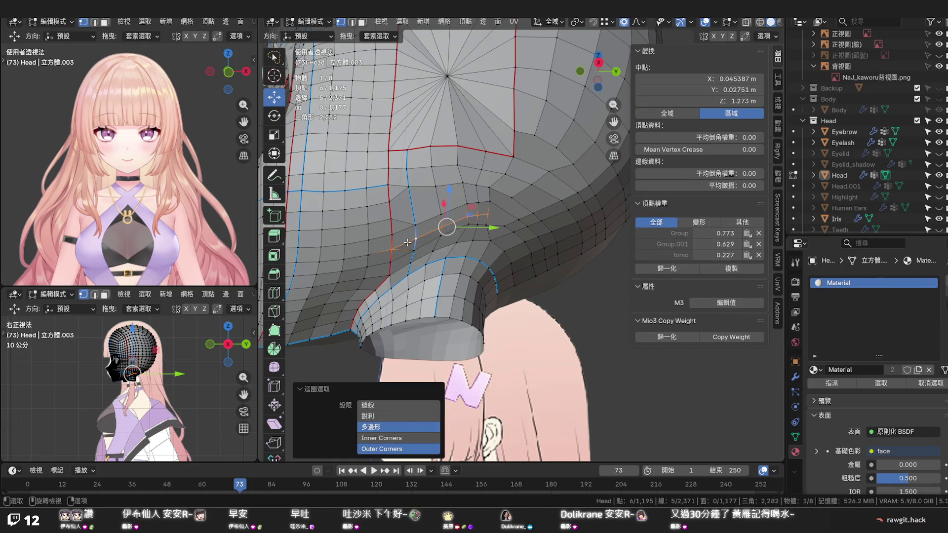
pyautogui.press('x')
pyautogui.click(407, 245)
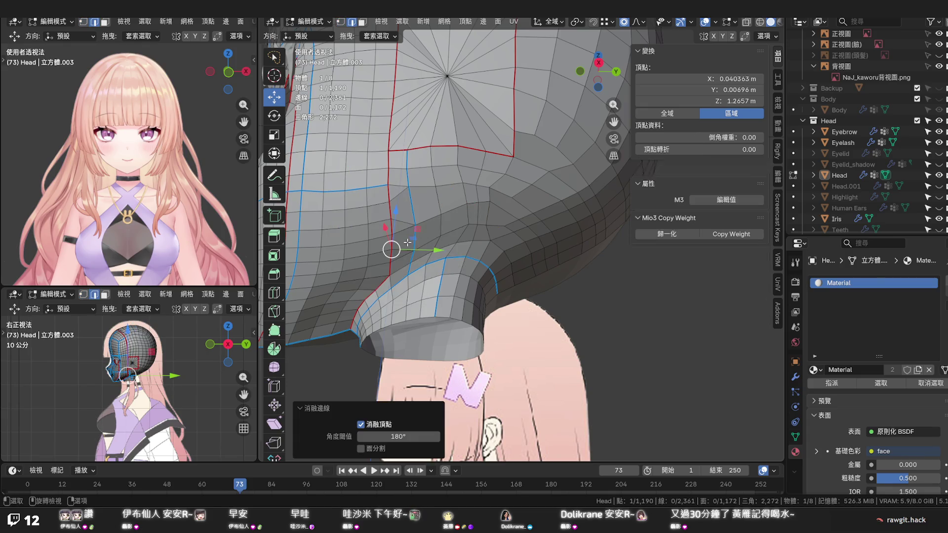
pyautogui.keyDown('shift'); pyautogui.click(511, 252); pyautogui.keyUp('shift')
pyautogui.scroll(4, 511, 251)
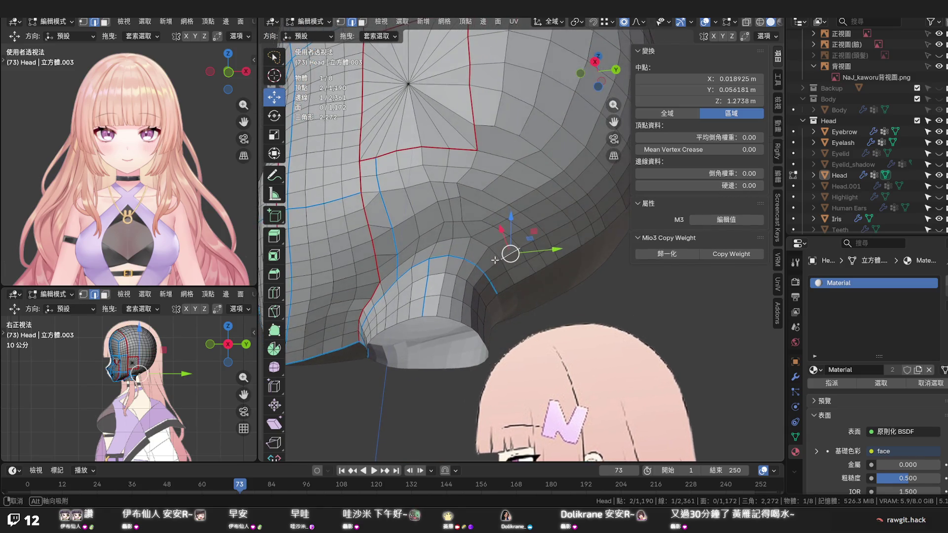
pyautogui.moveTo(494, 259); pyautogui.dragTo(487, 271, button='middle')
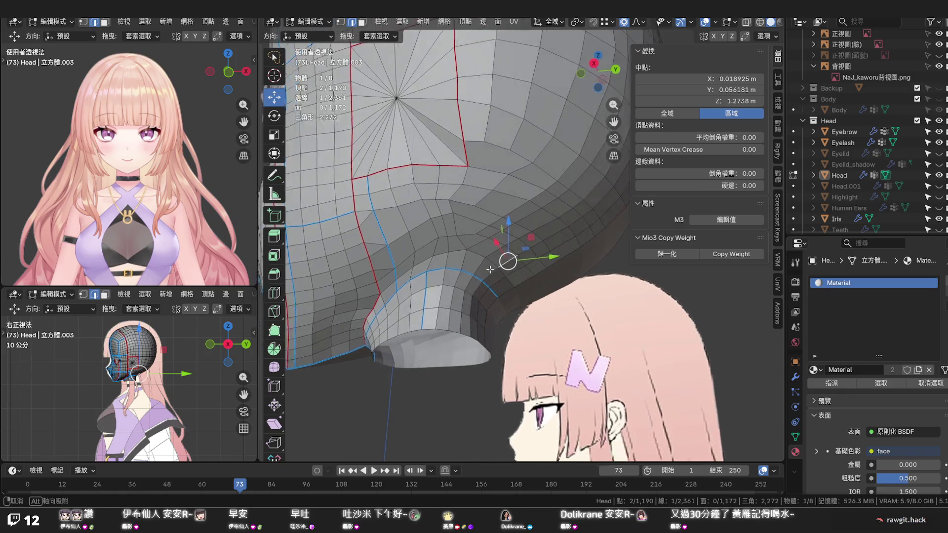
pyautogui.scroll(3, 486, 274)
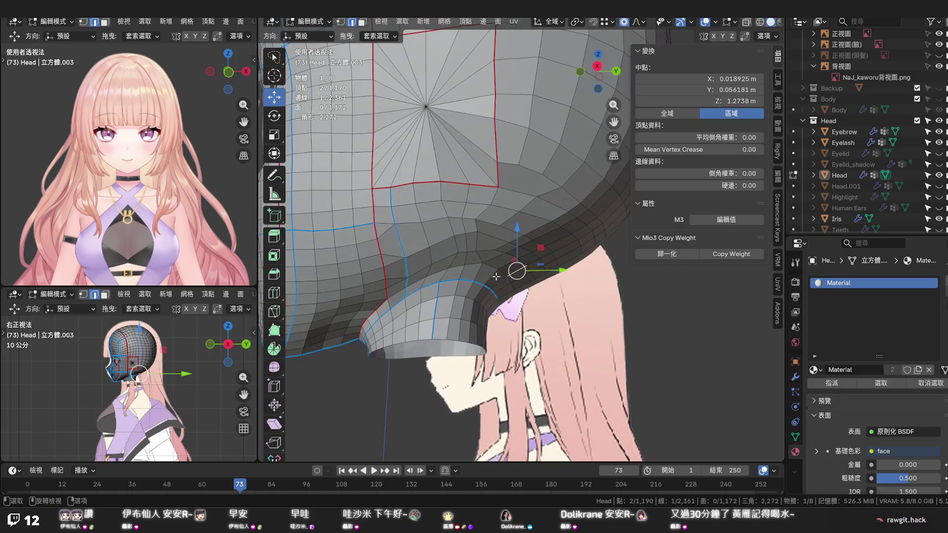
# Lower a single neck-underside vertex slightly with proportional falloff after undoing a first move
pyautogui.press('1')
pyautogui.click(482, 263)
pyautogui.press('g')
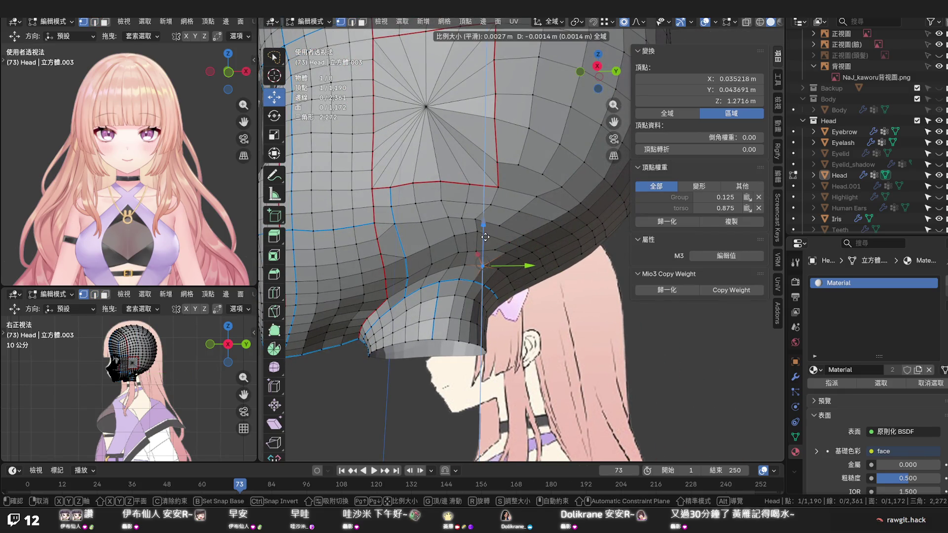
pyautogui.click(485, 230)
pyautogui.hotkey('ctrl', 'z')
pyautogui.moveTo(484, 221); pyautogui.dragTo(482, 245)
pyautogui.scroll(5, 482, 233)
pyautogui.moveTo(527, 225); pyautogui.dragTo(530, 235, button='middle')
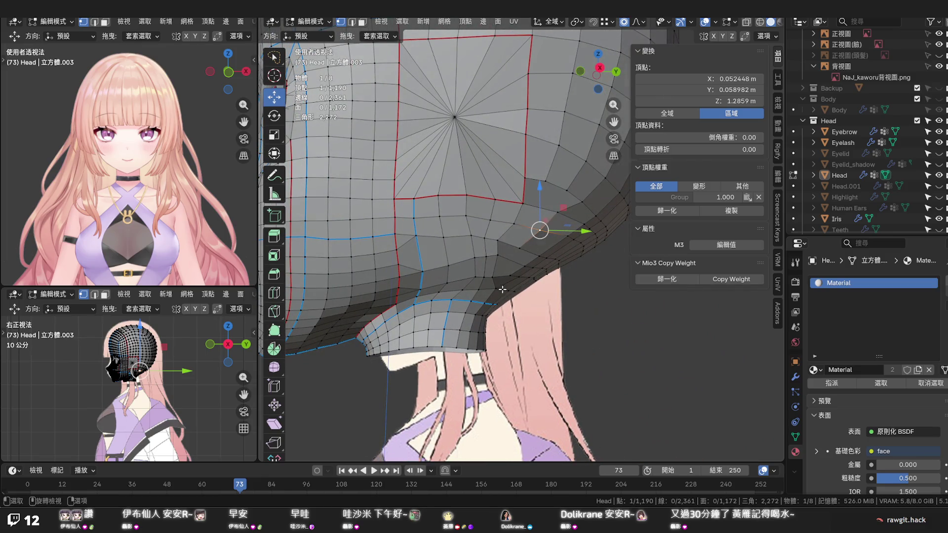
# Nudge two vertices along the neck edge backward on Y with proportional editing
pyautogui.click(522, 289)
pyautogui.moveTo(522, 290); pyautogui.dragTo(518, 285)
pyautogui.moveTo(518, 285); pyautogui.dragTo(518, 292, button='middle')
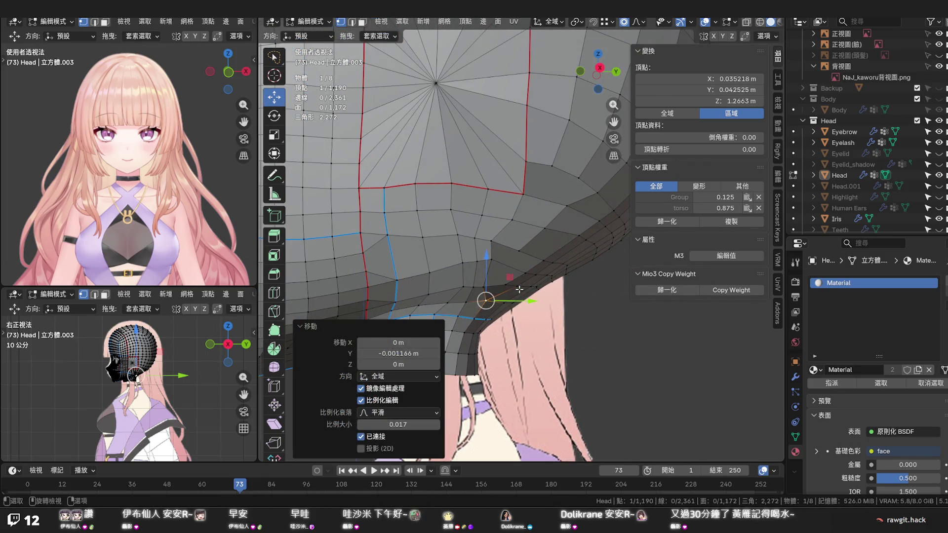
pyautogui.click(489, 303)
pyautogui.press('g')
pyautogui.press('y')
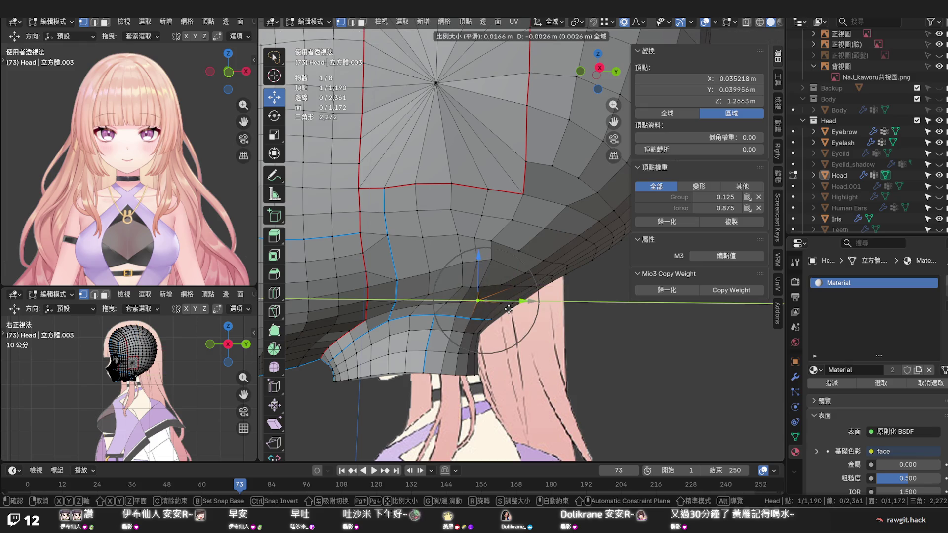
pyautogui.click(508, 309)
# Orbit to the back of the head and start sliding a vertex behind the neck
pyautogui.moveTo(508, 309); pyautogui.dragTo(487, 273, button='middle')
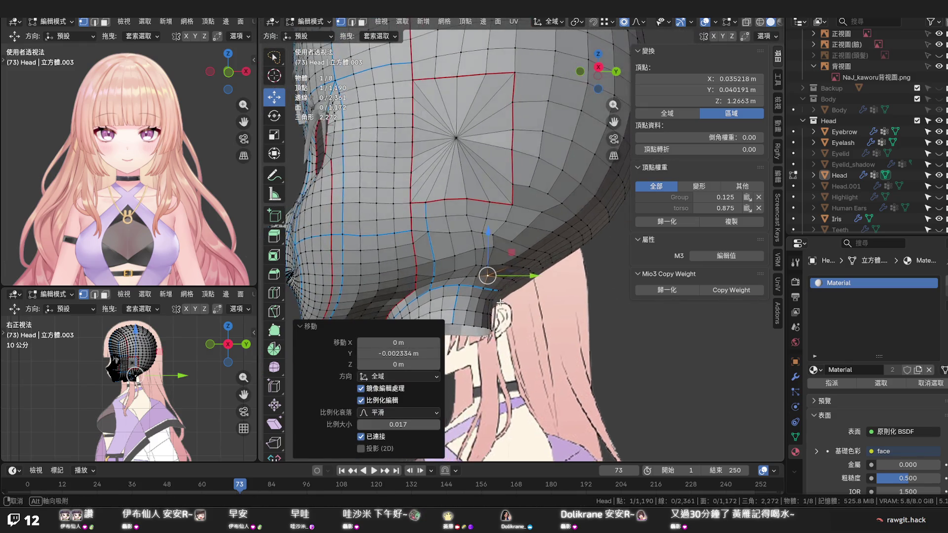
pyautogui.click(489, 216)
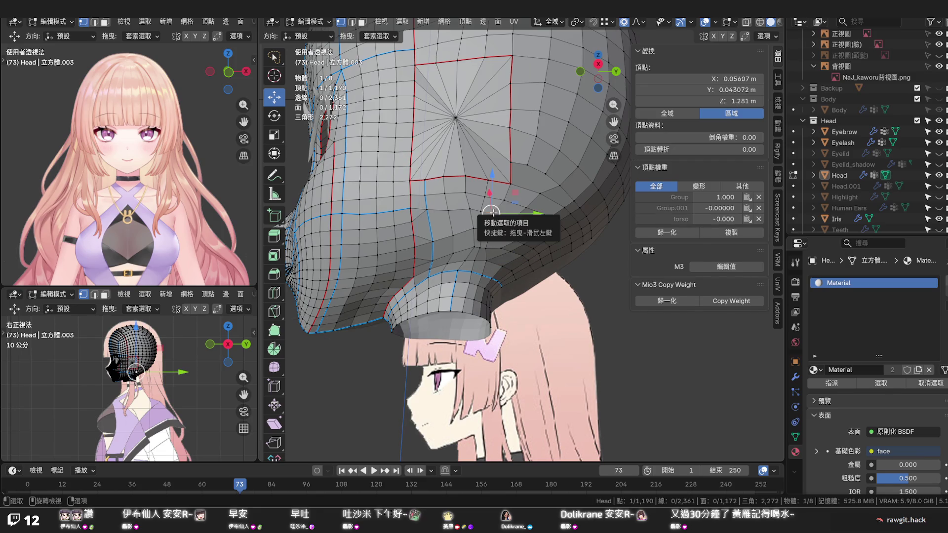
pyautogui.press('g')
pyautogui.press('g')
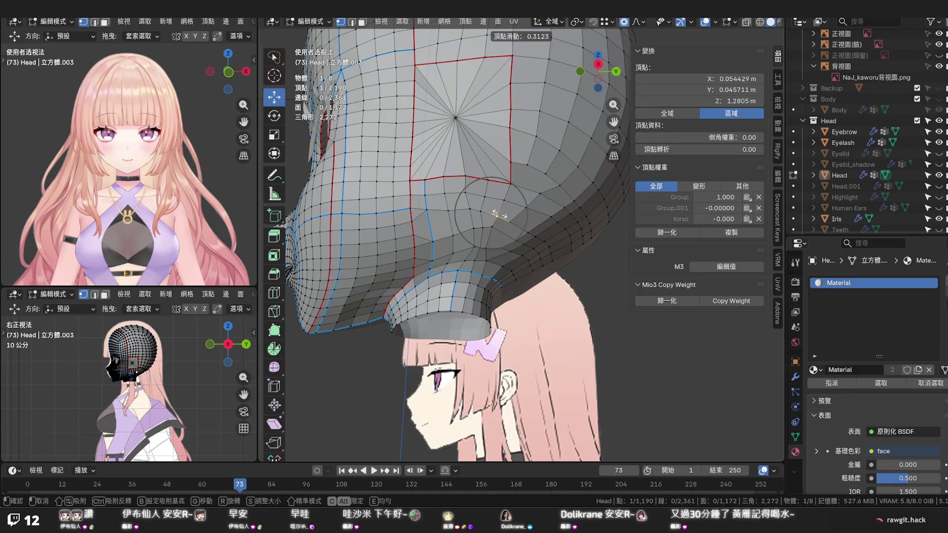
# Confirm the vertex slide at factor 0.312, then orbit to inspect the head from below
pyautogui.click(498, 215)
pyautogui.moveTo(488, 215); pyautogui.dragTo(448, 209, button='middle')
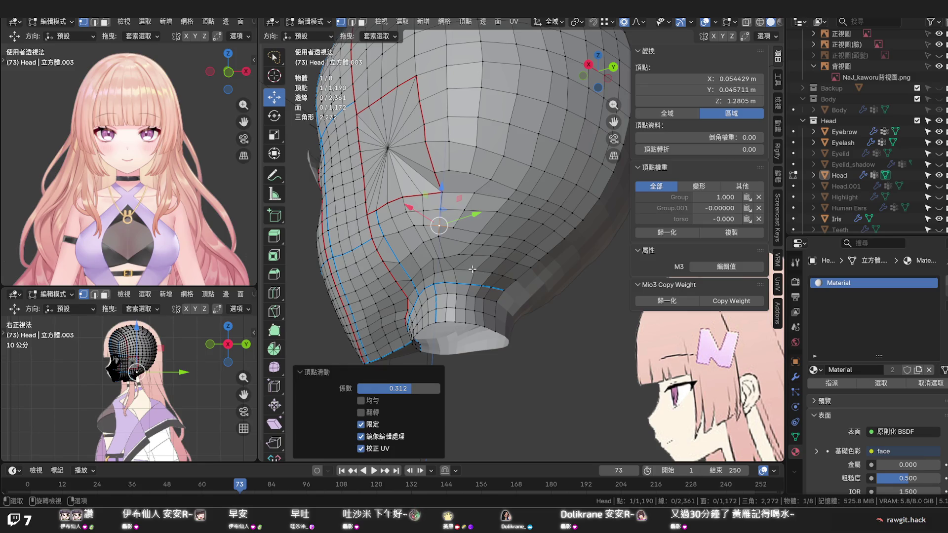
pyautogui.moveTo(472, 269); pyautogui.dragTo(511, 279, button='middle')
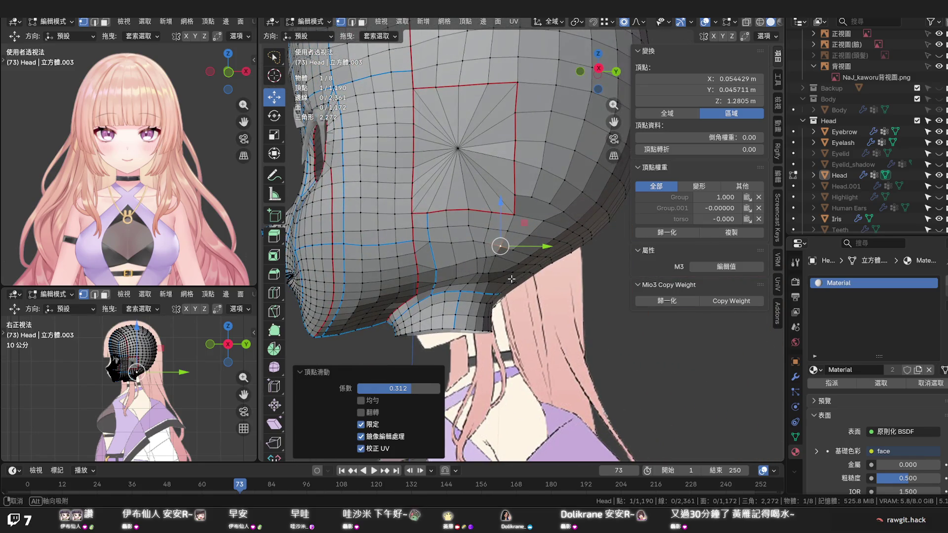
pyautogui.moveTo(511, 279); pyautogui.dragTo(511, 276, button='middle')
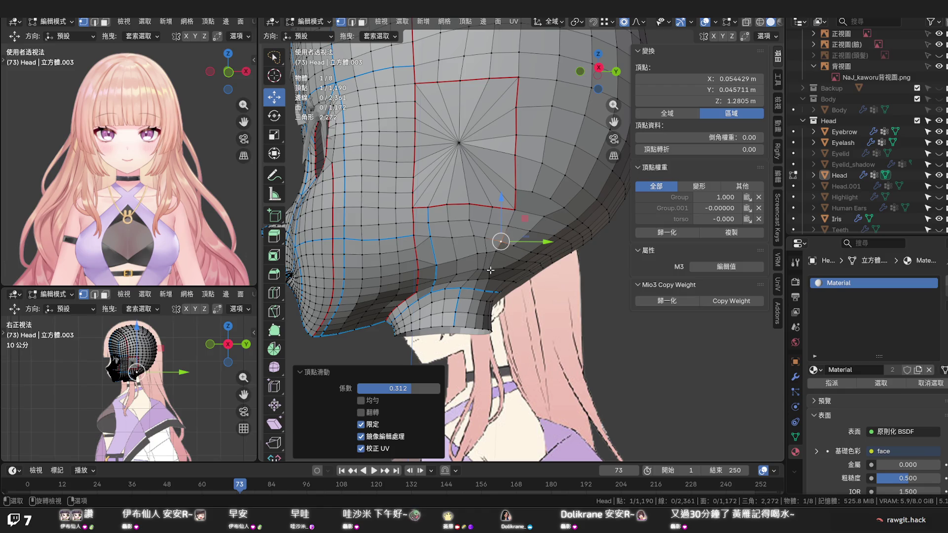
pyautogui.moveTo(453, 267); pyautogui.dragTo(451, 245, button='middle')
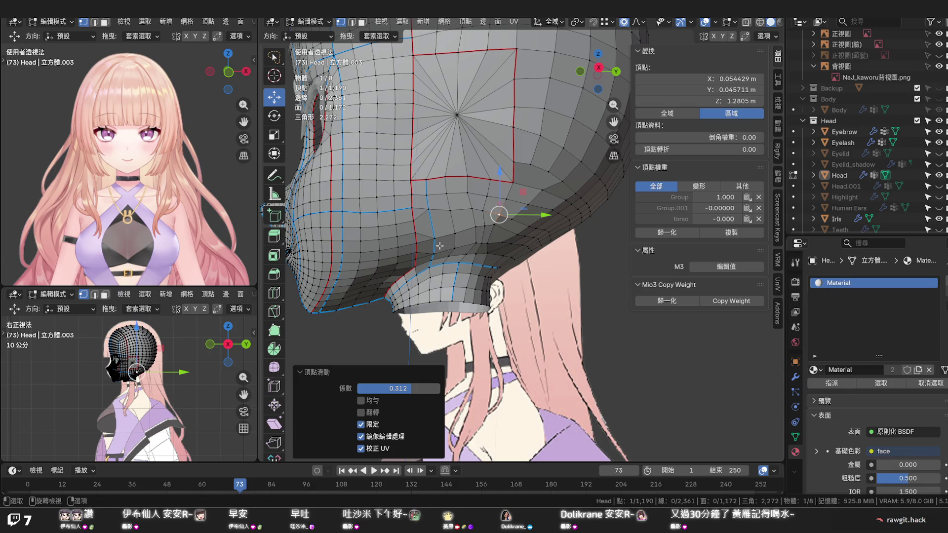
pyautogui.moveTo(438, 246)
pyautogui.mouseDown(button='middle')
pyautogui.moveTo(380, 286)
pyautogui.moveTo(415, 245)
pyautogui.mouseUp(button='middle')
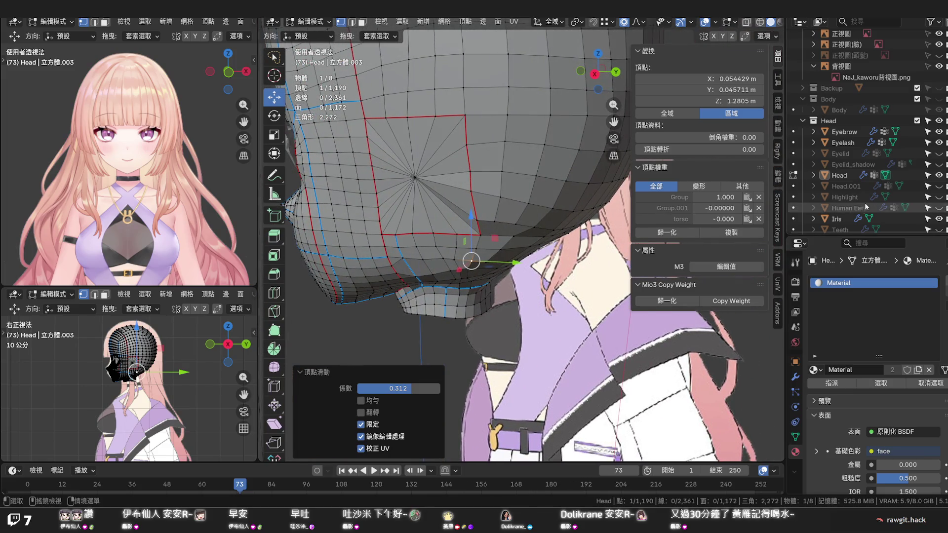
pyautogui.click(938, 208)
pyautogui.moveTo(444, 244); pyautogui.dragTo(477, 205, button='middle')
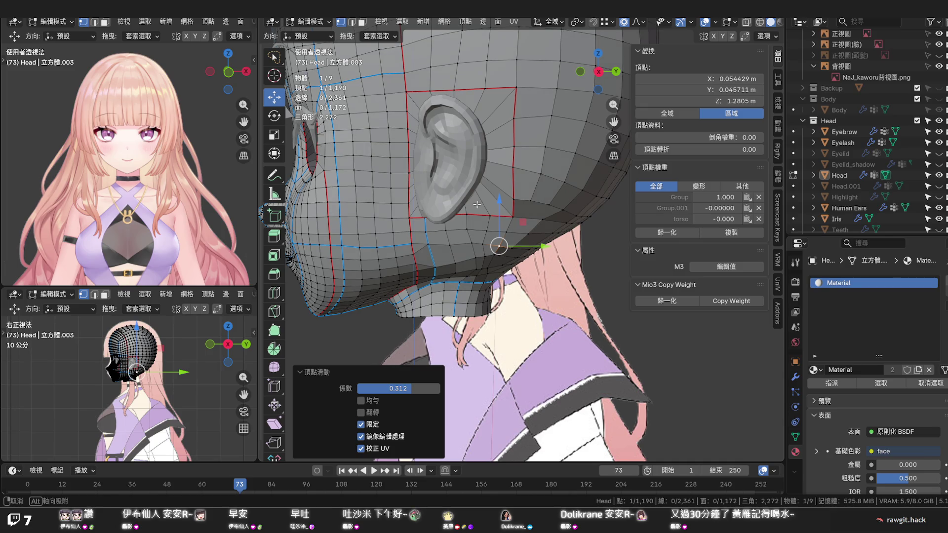
pyautogui.moveTo(477, 205); pyautogui.dragTo(479, 203, button='middle')
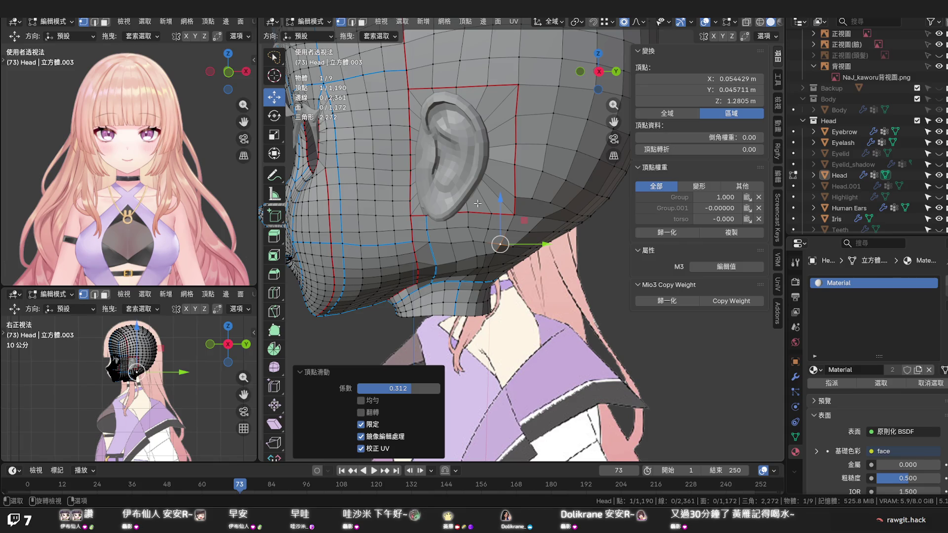
pyautogui.moveTo(478, 205)
pyautogui.mouseDown(button='middle')
pyautogui.moveTo(419, 196)
pyautogui.moveTo(439, 187)
pyautogui.mouseUp(button='middle')
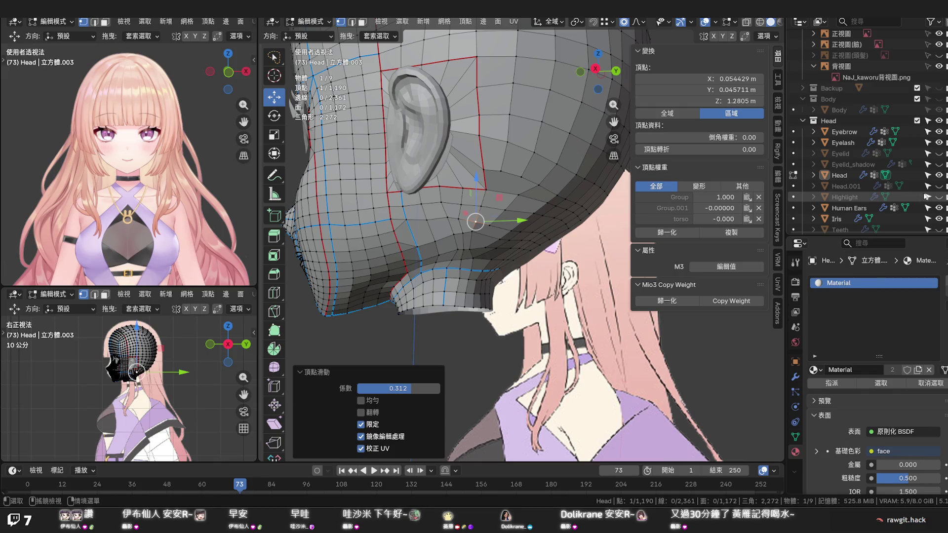
# Hide the Human Ears object and knife a new edge across the ear patch
pyautogui.click(938, 209)
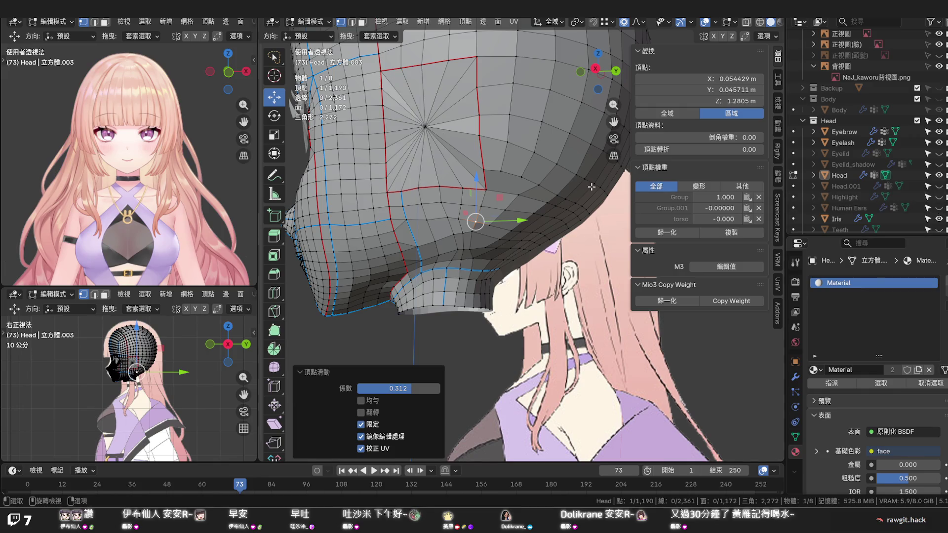
pyautogui.press('k')
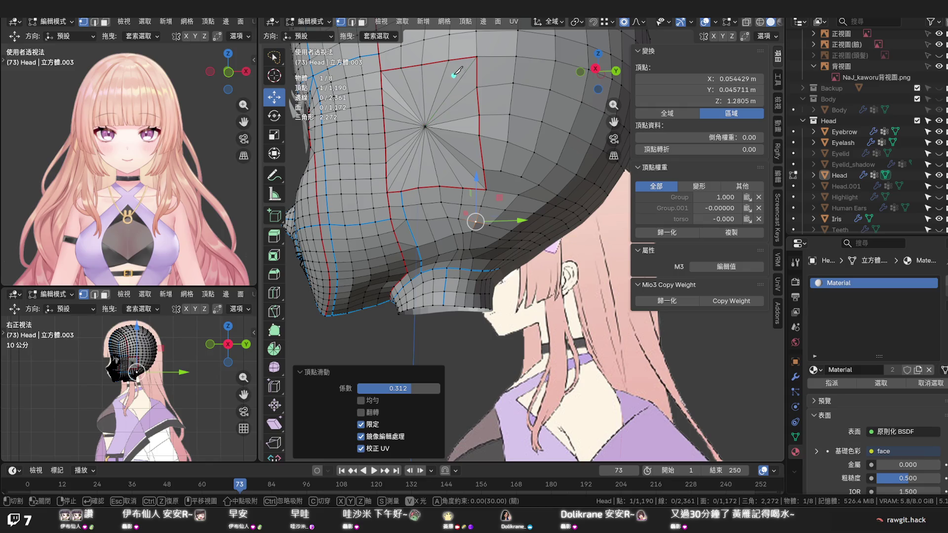
pyautogui.click(449, 59)
pyautogui.click(461, 185)
pyautogui.press('Return')
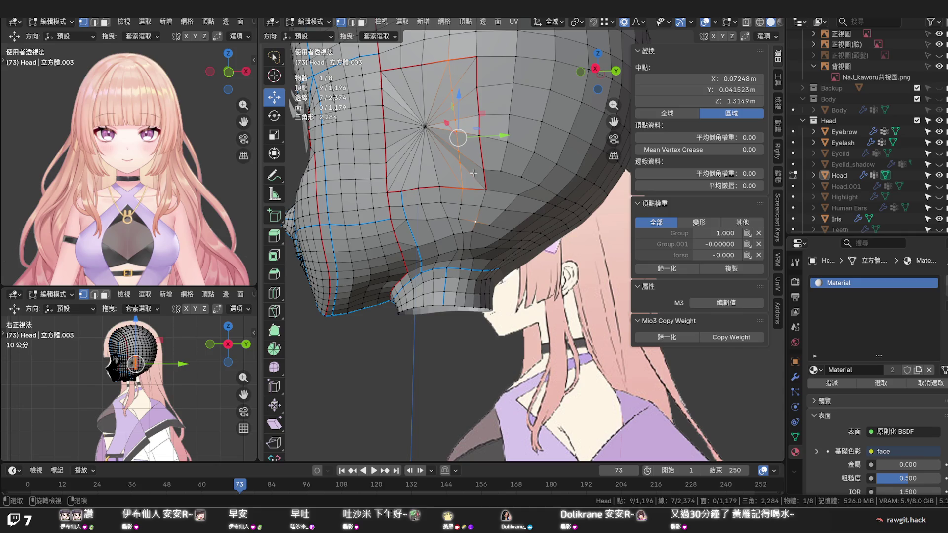
# Select the vertices inside the ear patch and dissolve their edges
pyautogui.click(471, 175)
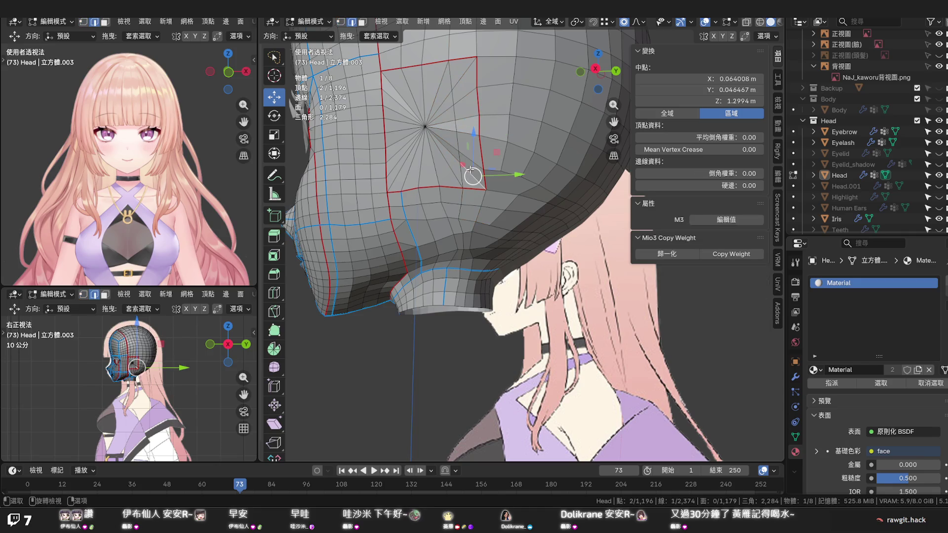
pyautogui.keyDown('shift'); pyautogui.click(470, 164); pyautogui.keyUp('shift')
pyautogui.keyDown('shift'); pyautogui.click(468, 124); pyautogui.keyUp('shift')
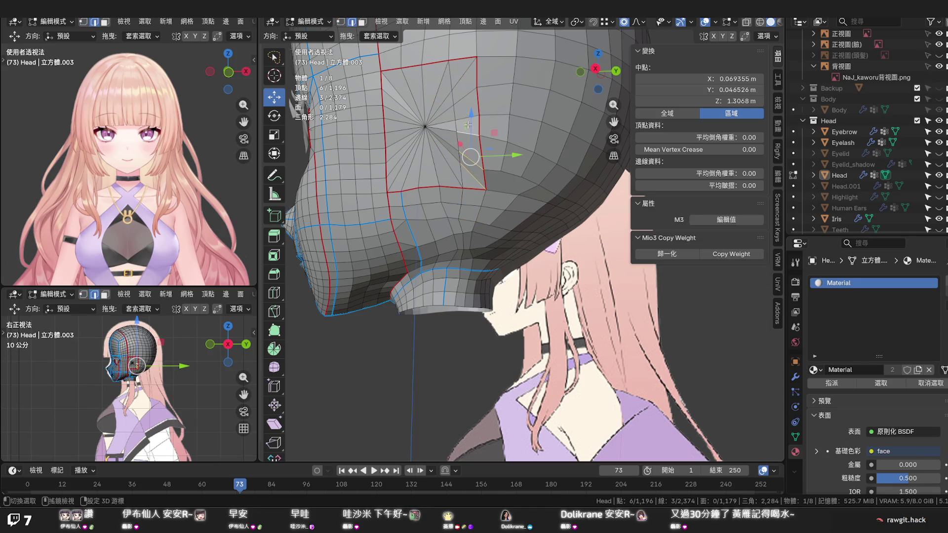
pyautogui.keyDown('shift'); pyautogui.click(468, 95); pyautogui.keyUp('shift')
pyautogui.keyDown('shift'); pyautogui.click(464, 76); pyautogui.keyUp('shift')
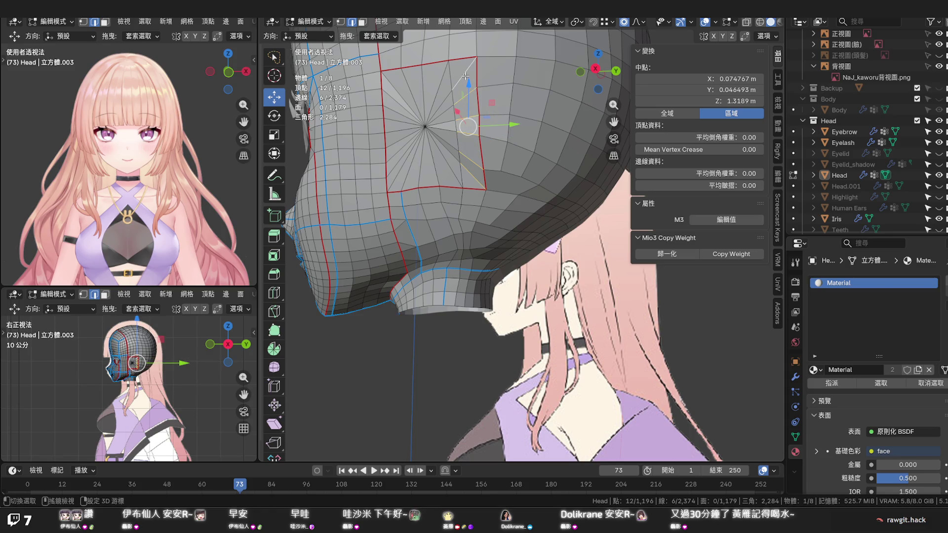
pyautogui.press('x')
pyautogui.click(422, 101)
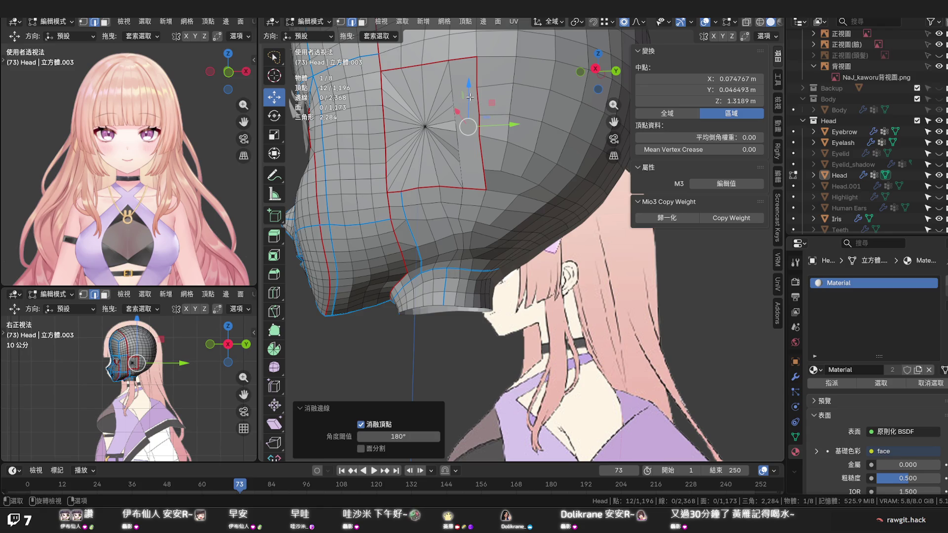
# Dissolve two leftover edges remaining in the ear patch
pyautogui.click(453, 109)
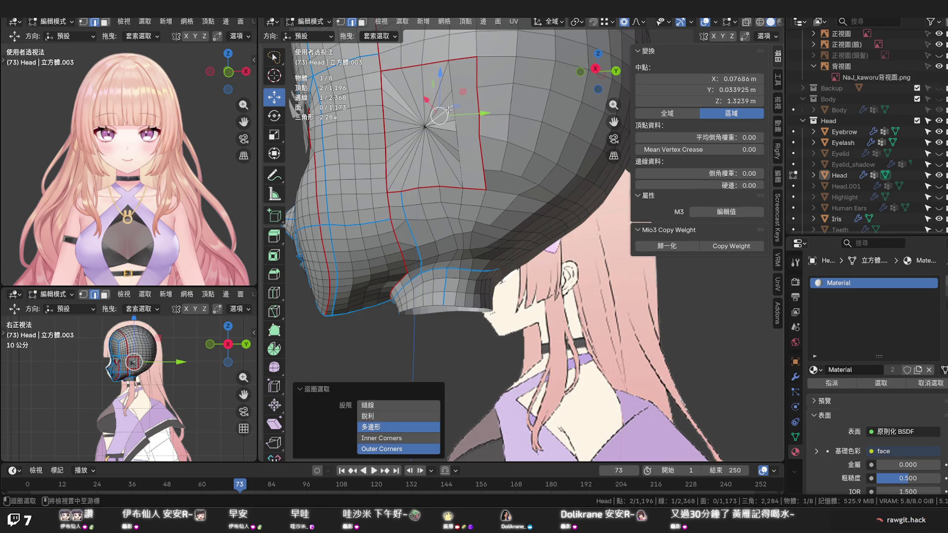
pyautogui.press('x')
pyautogui.click(426, 100)
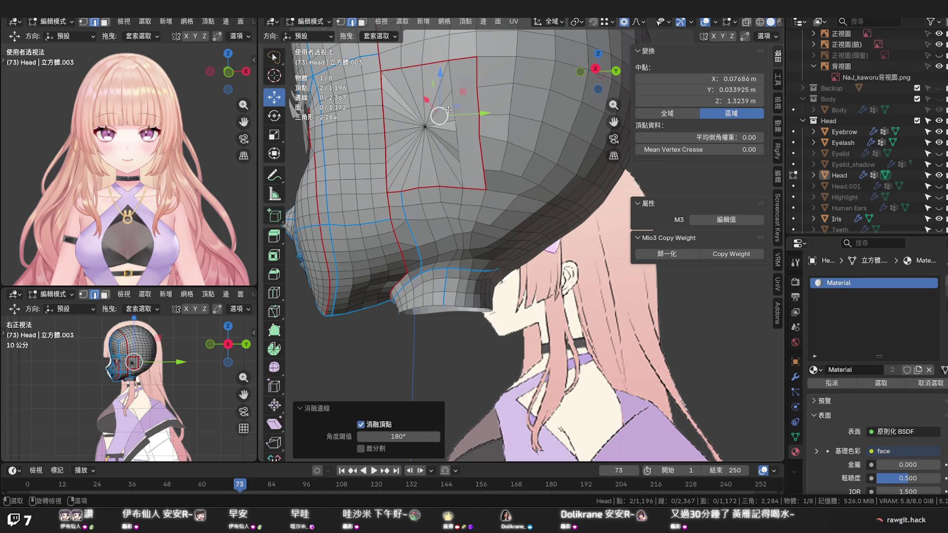
pyautogui.click(453, 145)
pyautogui.press('x')
pyautogui.click(453, 148)
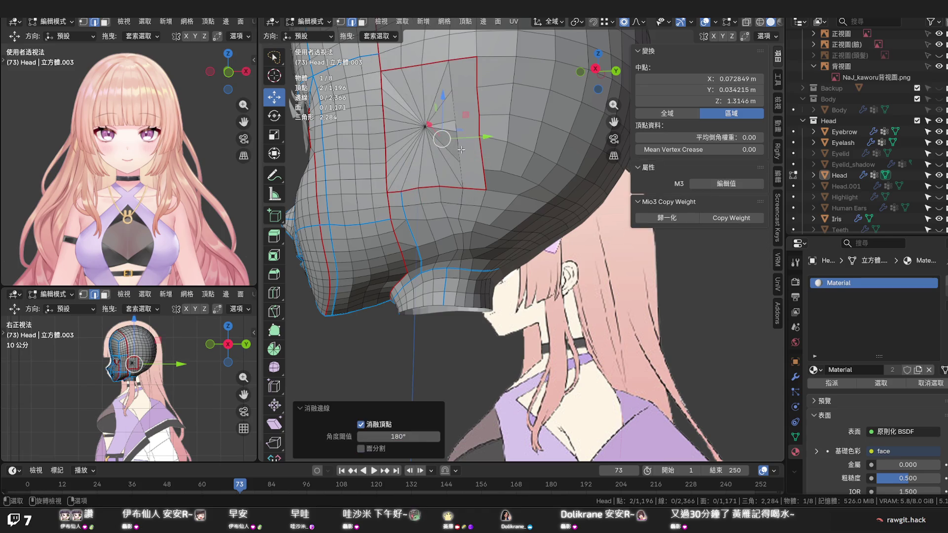
# Knife new radial edges from the patch centre to its upper border, completing the fan
pyautogui.press('k')
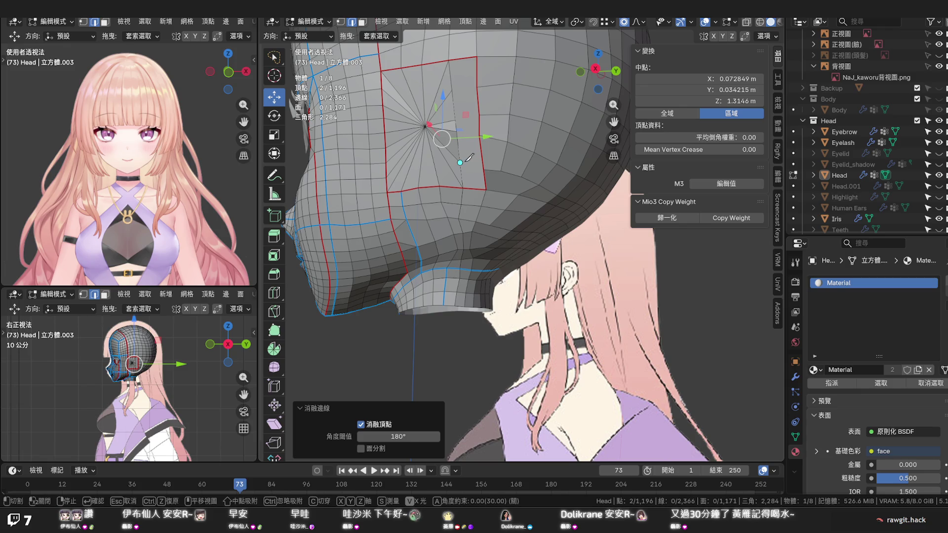
pyautogui.click(460, 161)
pyautogui.click(482, 168)
pyautogui.rightClick(482, 134)
pyautogui.click(456, 131)
pyautogui.click(479, 115)
pyautogui.press('Return')
pyautogui.click(530, 152)
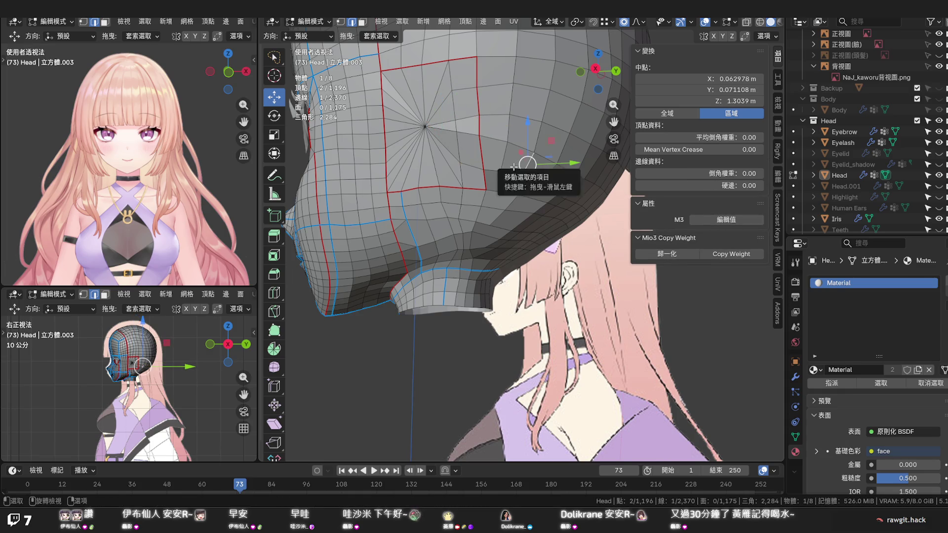
pyautogui.moveTo(524, 164)
pyautogui.mouseDown(button='middle')
pyautogui.moveTo(523, 176)
pyautogui.moveTo(482, 186)
pyautogui.moveTo(529, 182)
pyautogui.mouseUp(button='middle')
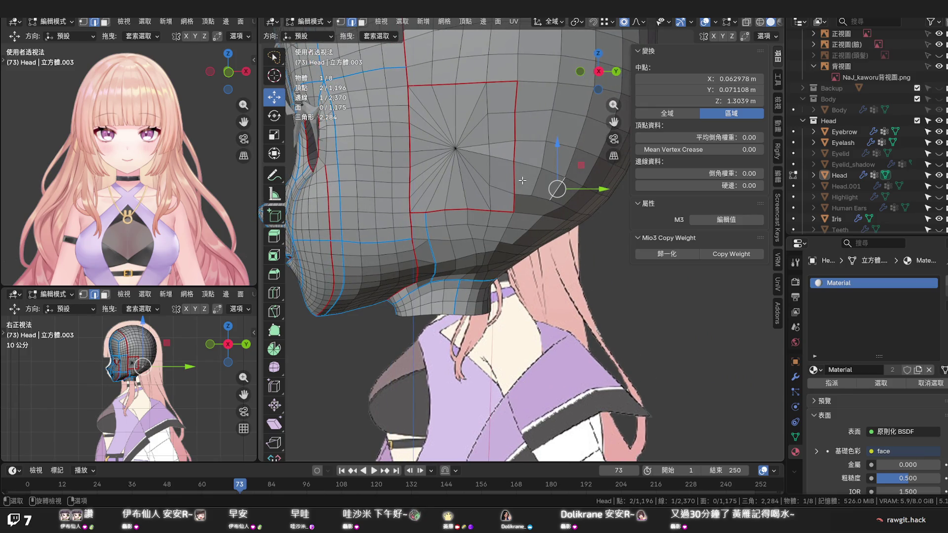
pyautogui.moveTo(523, 181)
pyautogui.mouseDown(button='middle')
pyautogui.moveTo(509, 172)
pyautogui.moveTo(511, 230)
pyautogui.mouseUp(button='middle')
pyautogui.scroll(-2, 509, 172)
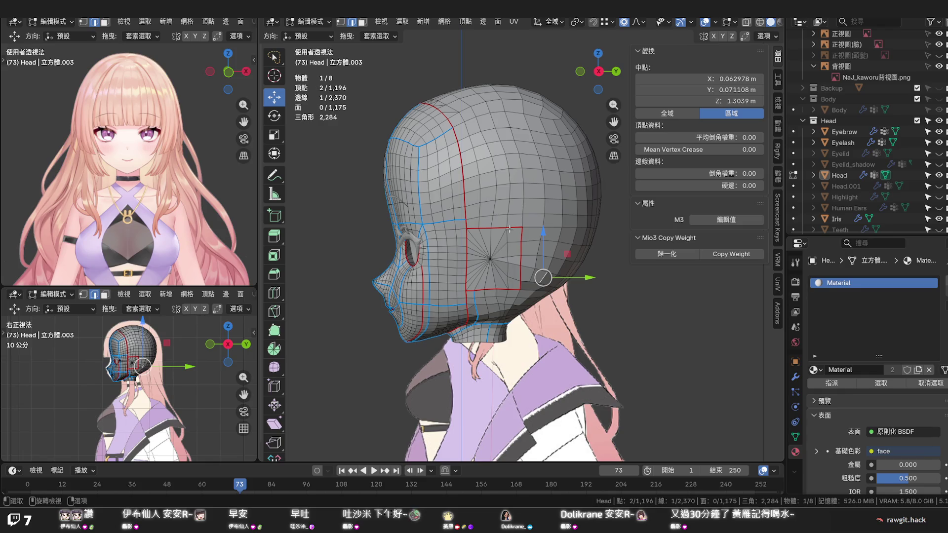
pyautogui.moveTo(509, 230)
pyautogui.mouseDown(button='middle')
pyautogui.moveTo(466, 308)
pyautogui.moveTo(495, 234)
pyautogui.mouseUp(button='middle')
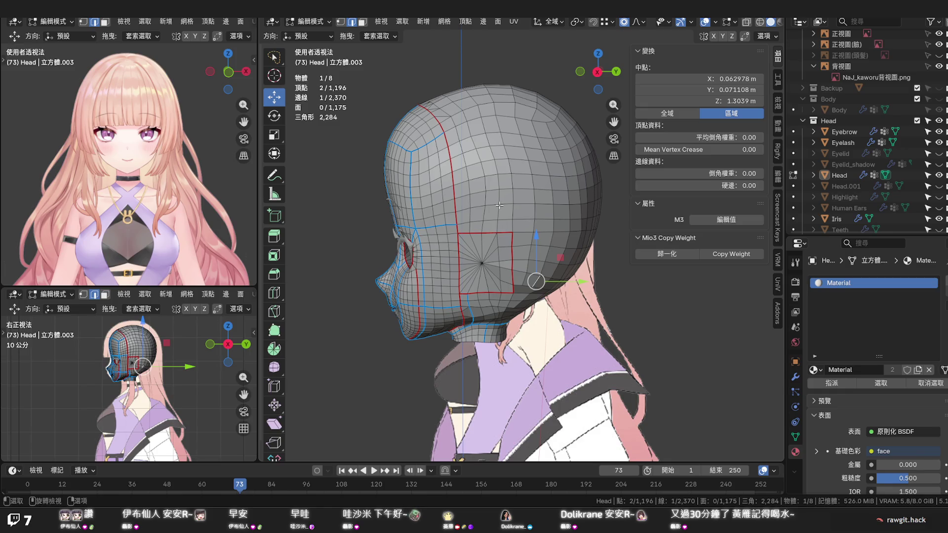
pyautogui.moveTo(500, 209)
pyautogui.mouseDown(button='middle')
pyautogui.moveTo(548, 260)
pyautogui.moveTo(422, 180)
pyautogui.moveTo(441, 233)
pyautogui.mouseUp(button='middle')
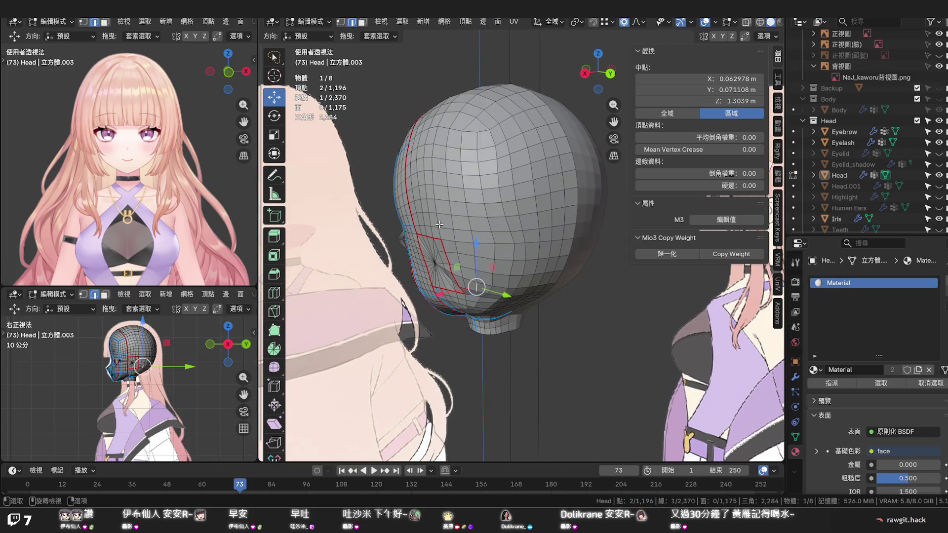
pyautogui.moveTo(439, 224); pyautogui.dragTo(485, 204, button='middle')
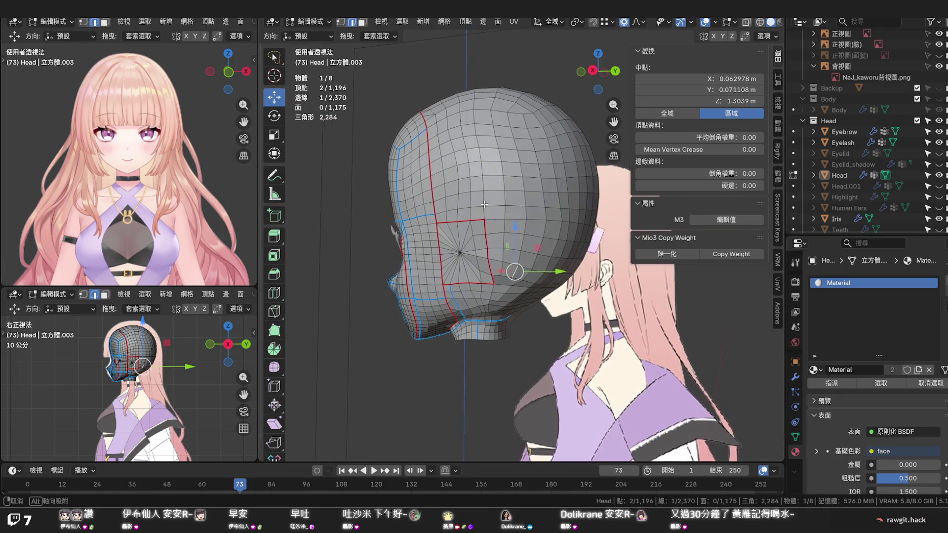
pyautogui.scroll(4, 486, 205)
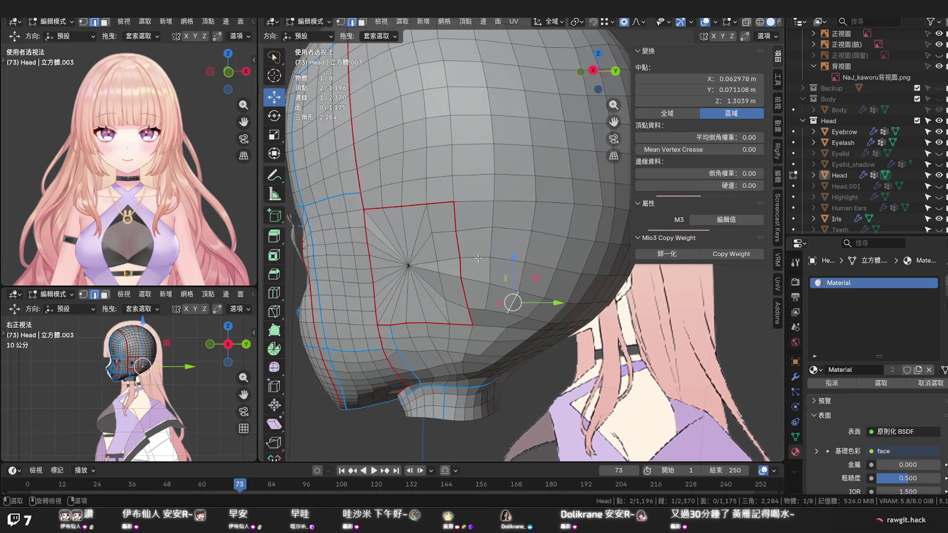
pyautogui.press('1')
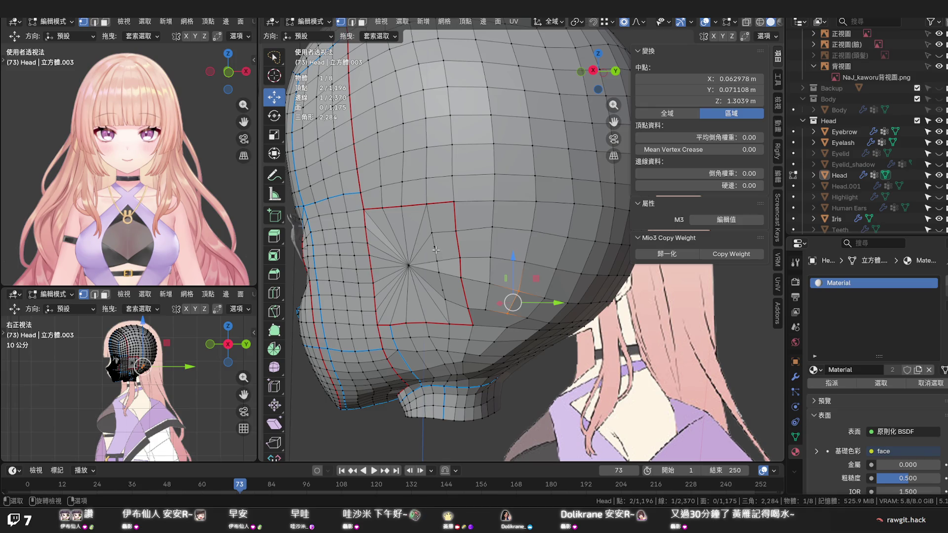
# Dissolve one vertex inside the ear patch, bringing the mesh to 1,194 vertices
pyautogui.click(436, 250)
pyautogui.keyDown('ctrl'); pyautogui.click(443, 283); pyautogui.keyUp('ctrl')
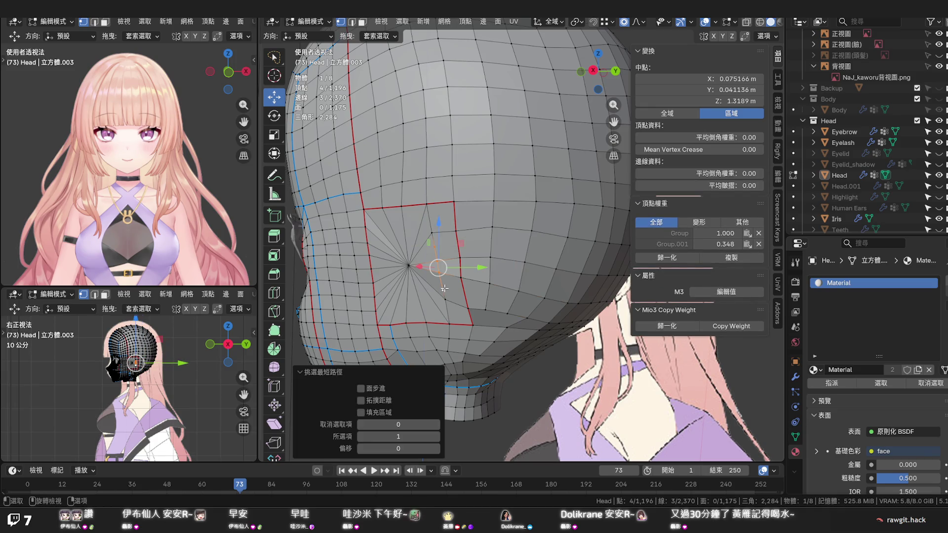
pyautogui.click(445, 287)
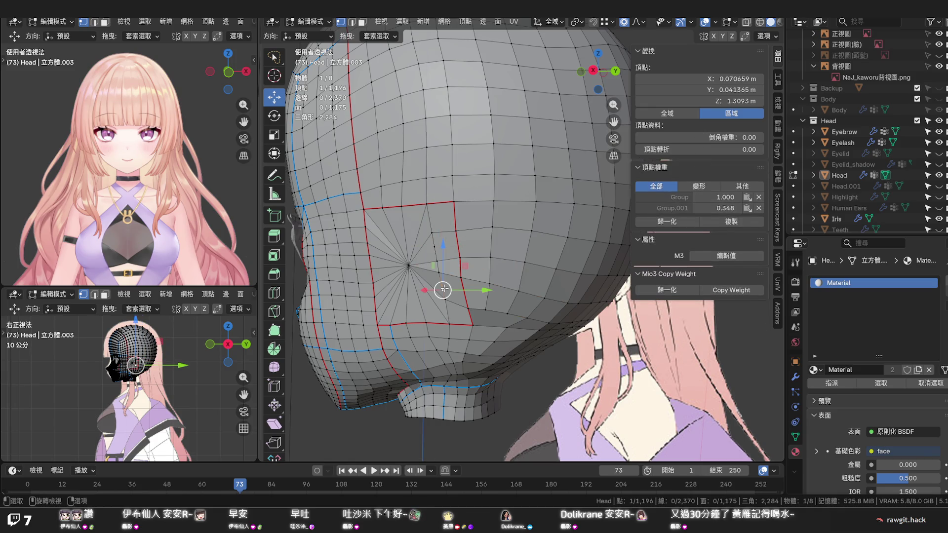
pyautogui.click(434, 247)
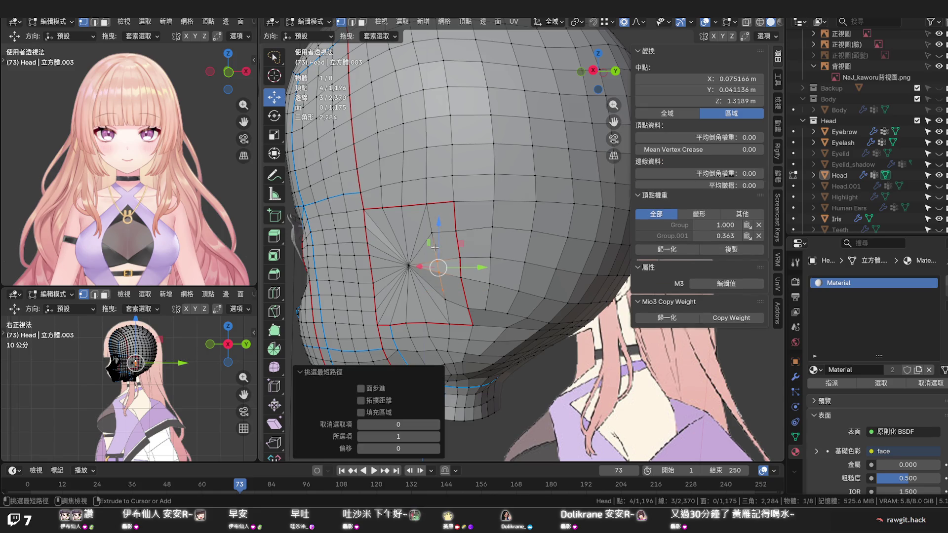
pyautogui.press('x')
pyautogui.click(445, 279)
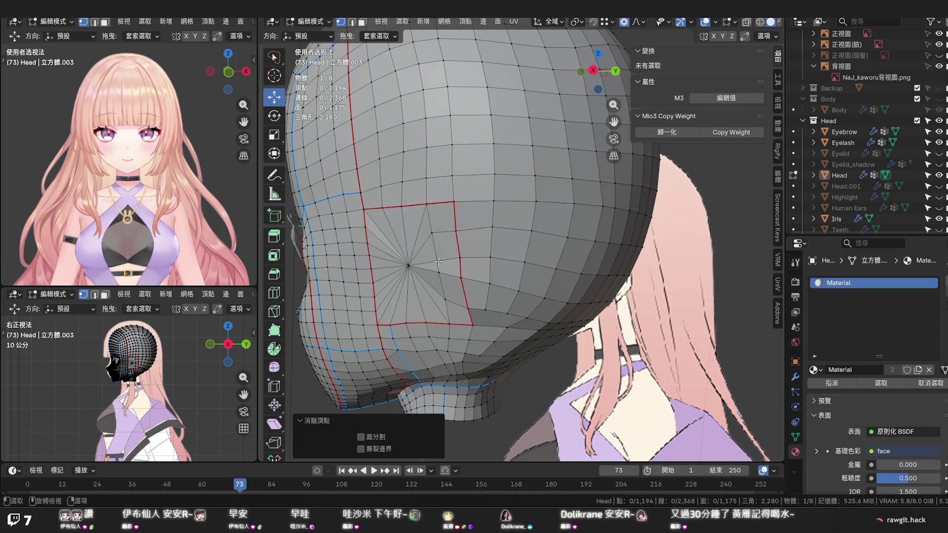
# Vertex-slide three nearby patch vertices into better positions and save the file
pyautogui.click(437, 261)
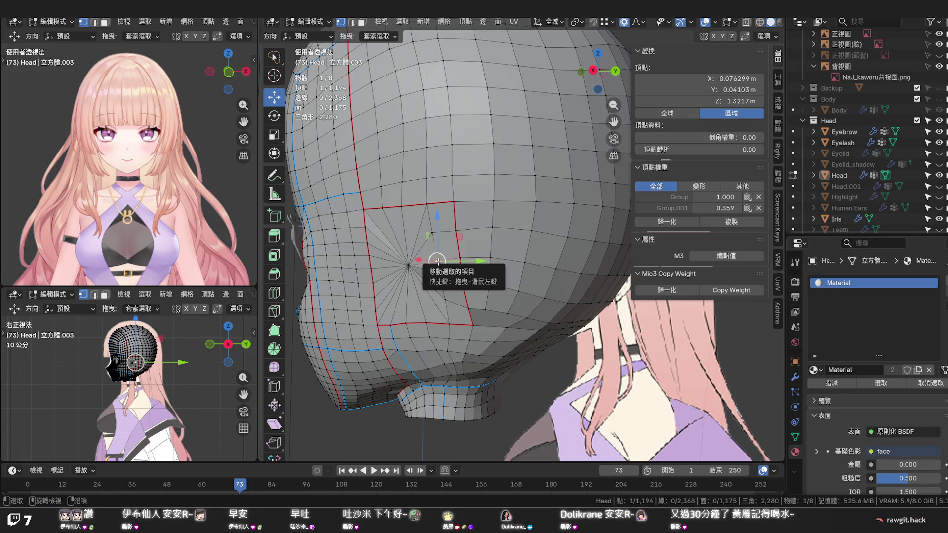
pyautogui.press('g')
pyautogui.press('g')
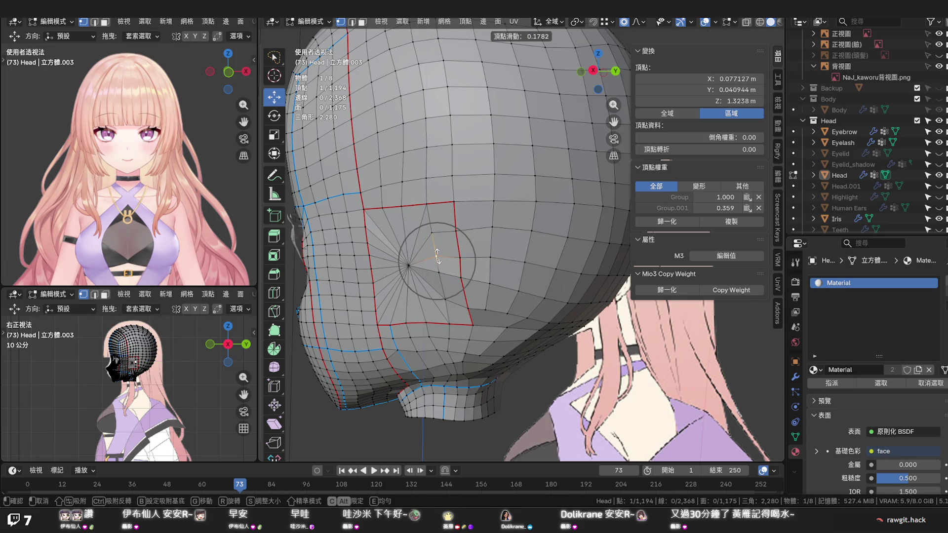
pyautogui.click(438, 258)
pyautogui.press('g')
pyautogui.press('g')
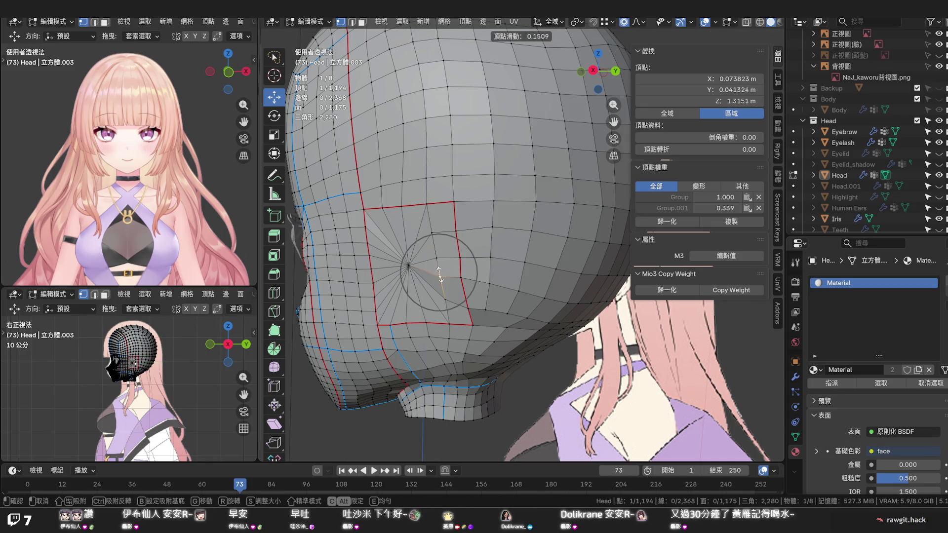
pyautogui.click(440, 274)
pyautogui.press('g')
pyautogui.press('g')
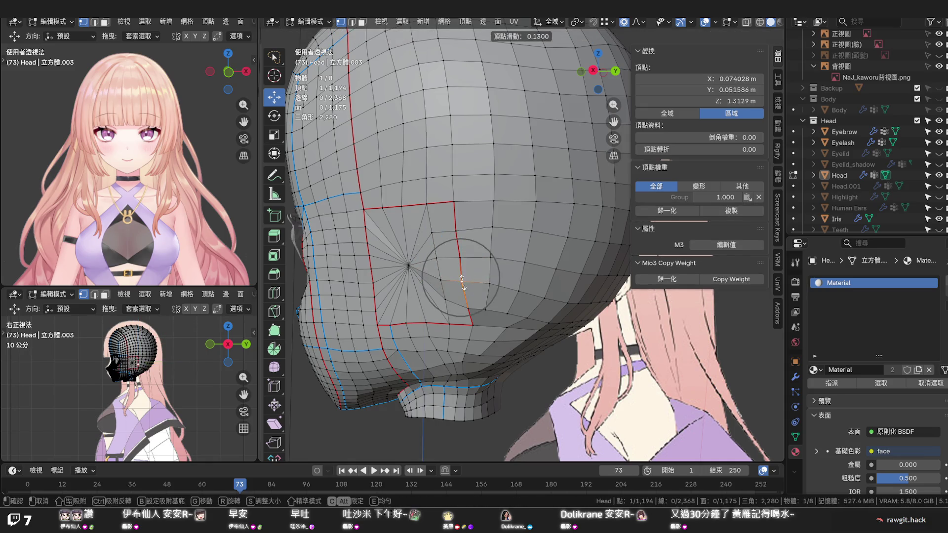
pyautogui.click(463, 283)
pyautogui.moveTo(472, 280)
pyautogui.mouseDown(button='middle')
pyautogui.moveTo(514, 265)
pyautogui.moveTo(518, 278)
pyautogui.mouseUp(button='middle')
pyautogui.hotkey('ctrl', 's')
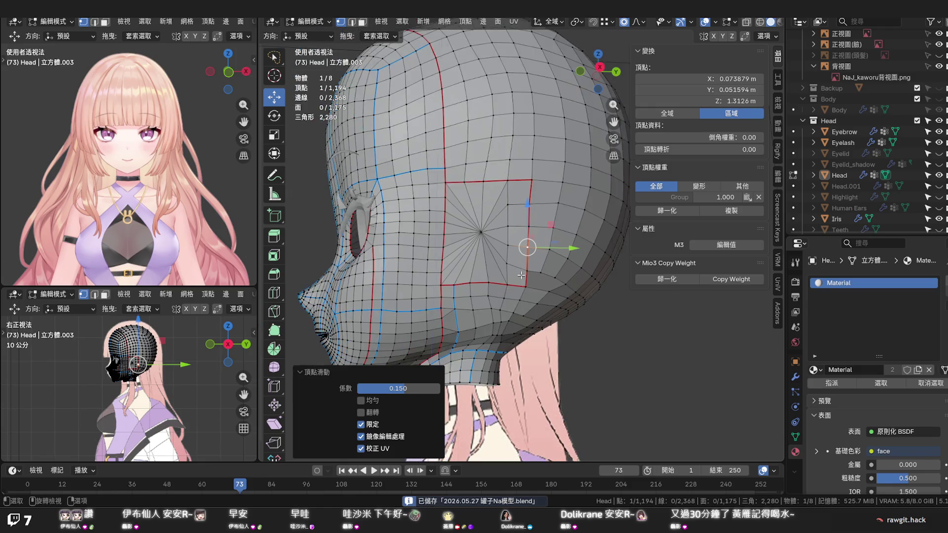
pyautogui.scroll(-3, 521, 284)
pyautogui.moveTo(511, 275); pyautogui.dragTo(521, 284, button='middle')
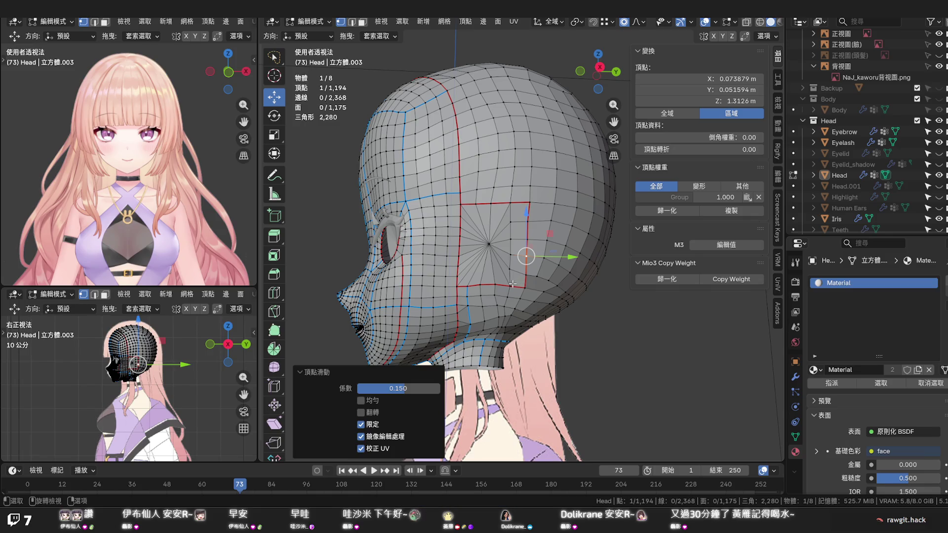
# Select a vertex path along the ear patch and run an edge operation on it from the Ctrl+E menu
pyautogui.click(512, 284)
pyautogui.keyDown('ctrl'); pyautogui.click(511, 204); pyautogui.keyUp('ctrl')
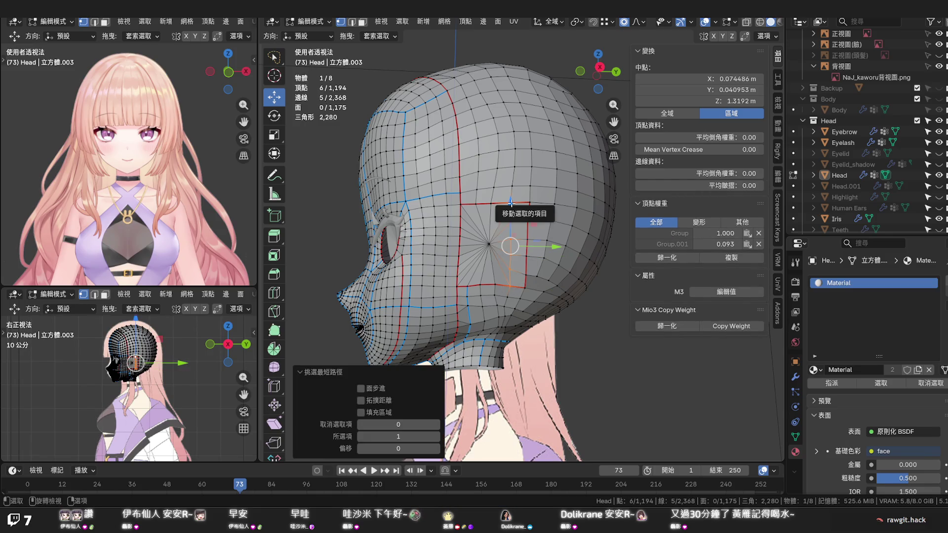
pyautogui.press('x')
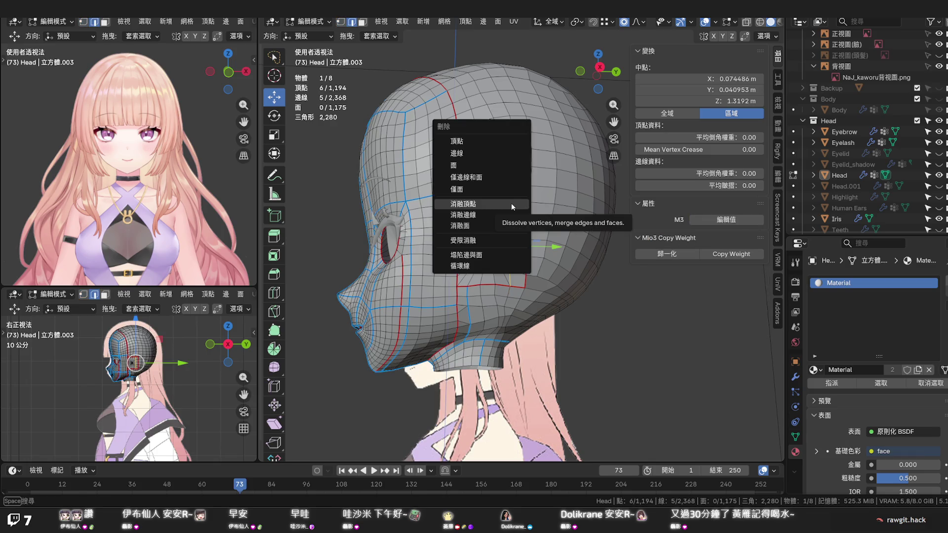
pyautogui.press('Escape')
pyautogui.hotkey('ctrl', 'e')
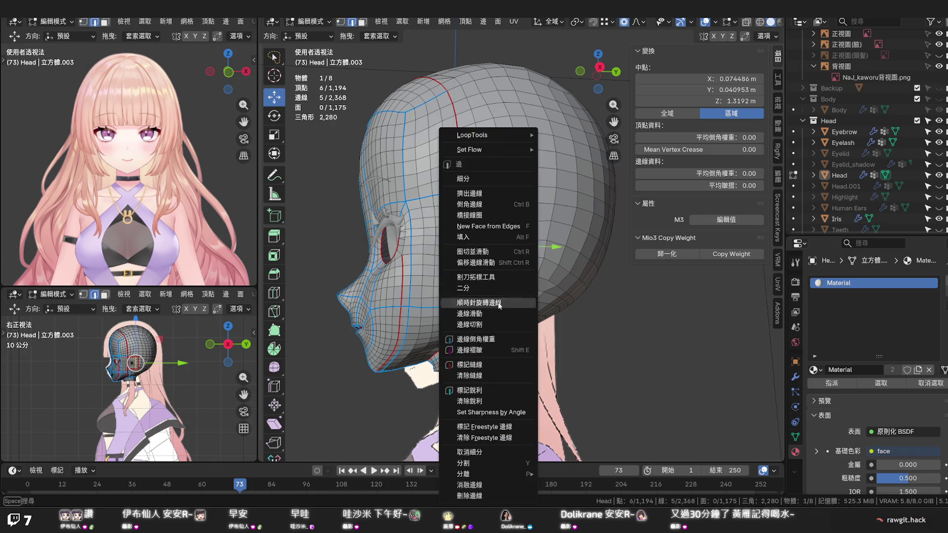
pyautogui.click(492, 363)
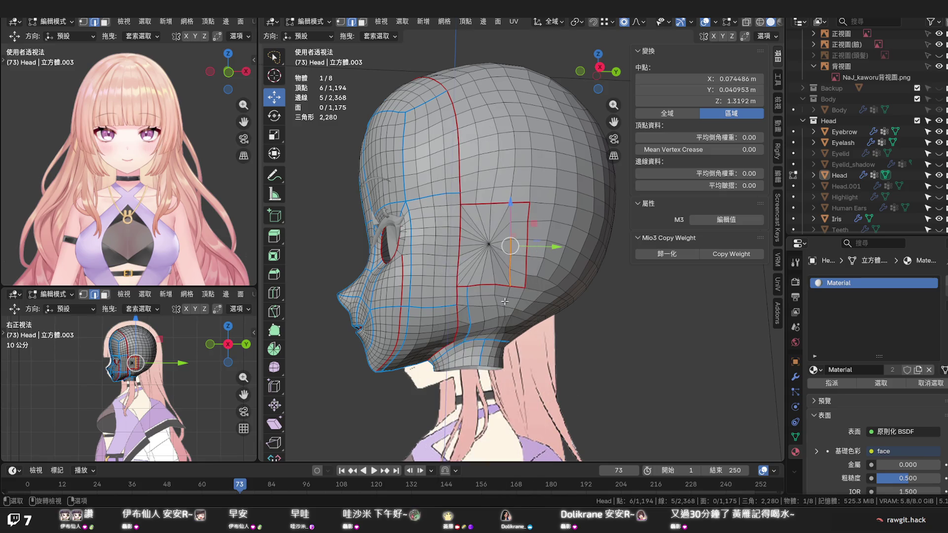
# Mark the vertical edge chain along the ear patch's right side as a UV seam
pyautogui.click(524, 209)
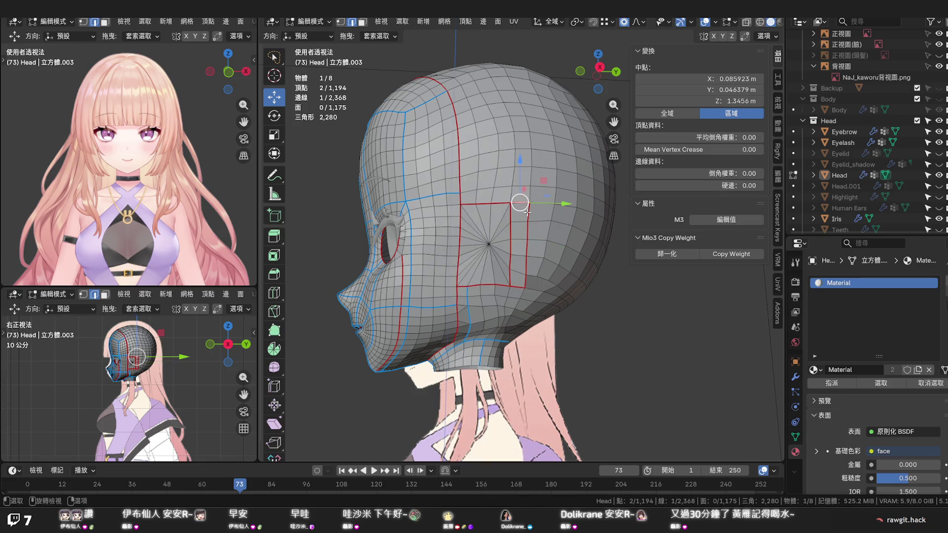
pyautogui.keyDown('shift'); pyautogui.click(529, 222); pyautogui.keyUp('shift')
pyautogui.keyDown('shift'); pyautogui.click(527, 241); pyautogui.keyUp('shift')
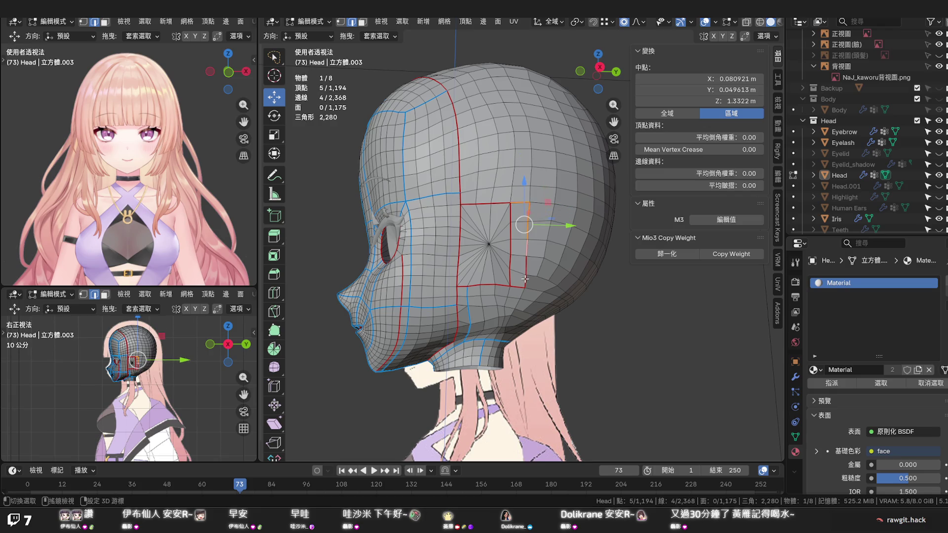
pyautogui.keyDown('shift'); pyautogui.click(524, 270); pyautogui.keyUp('shift')
pyautogui.hotkey('ctrl', 'e')
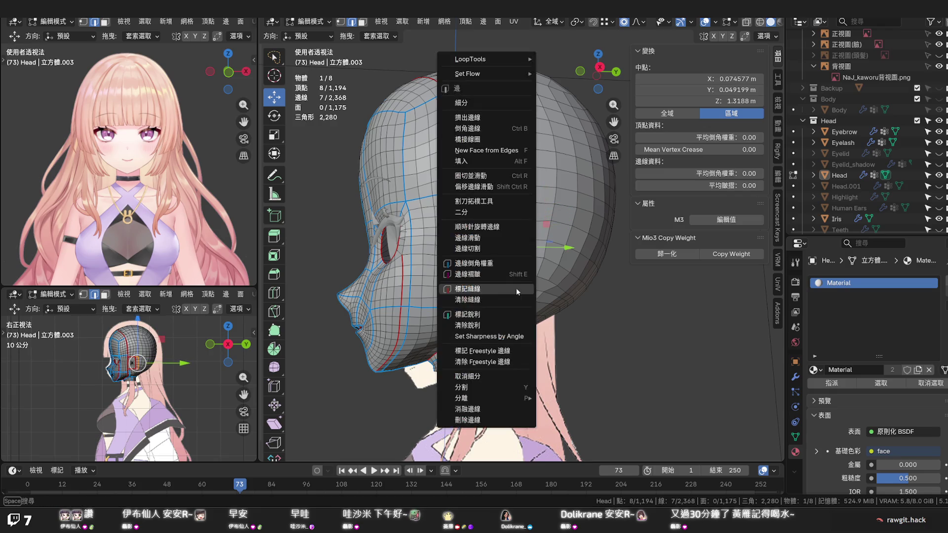
pyautogui.click(515, 288)
pyautogui.click(576, 272)
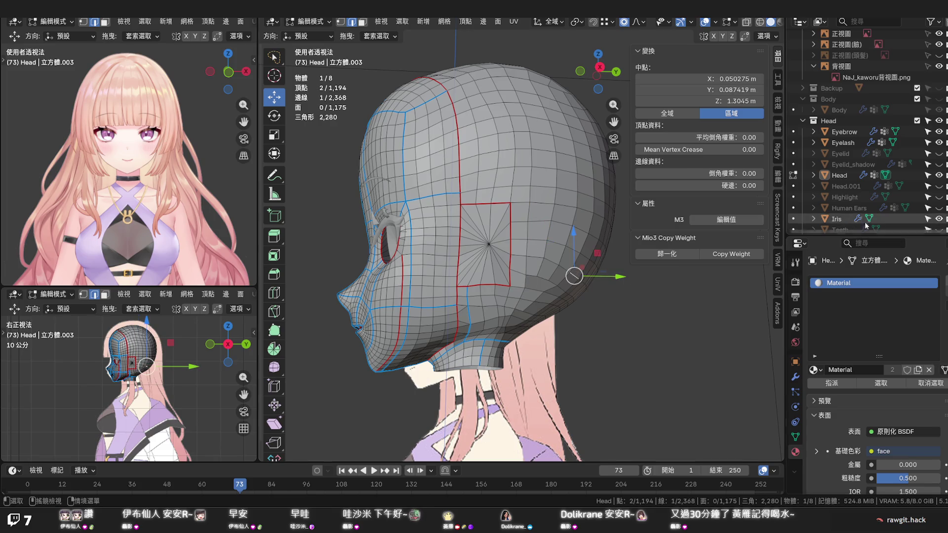
pyautogui.click(940, 208)
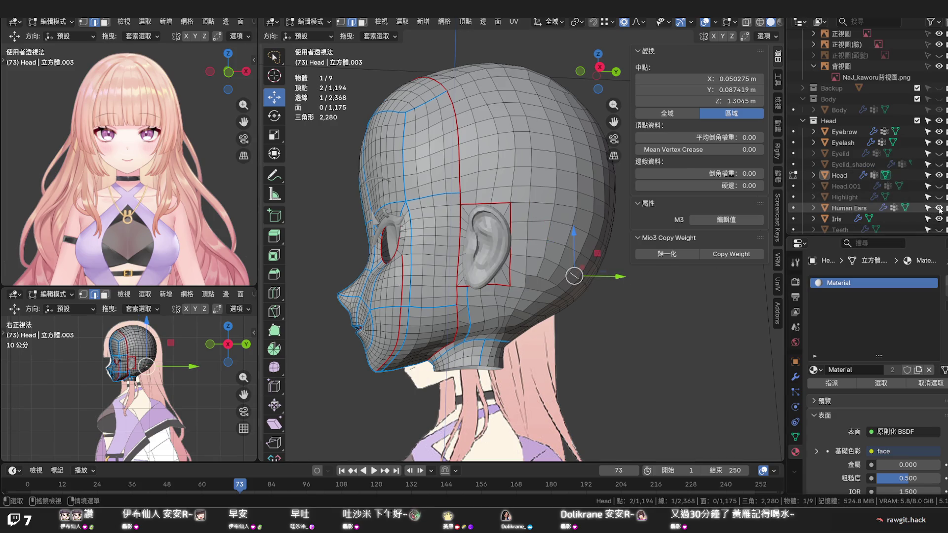
pyautogui.click(939, 208)
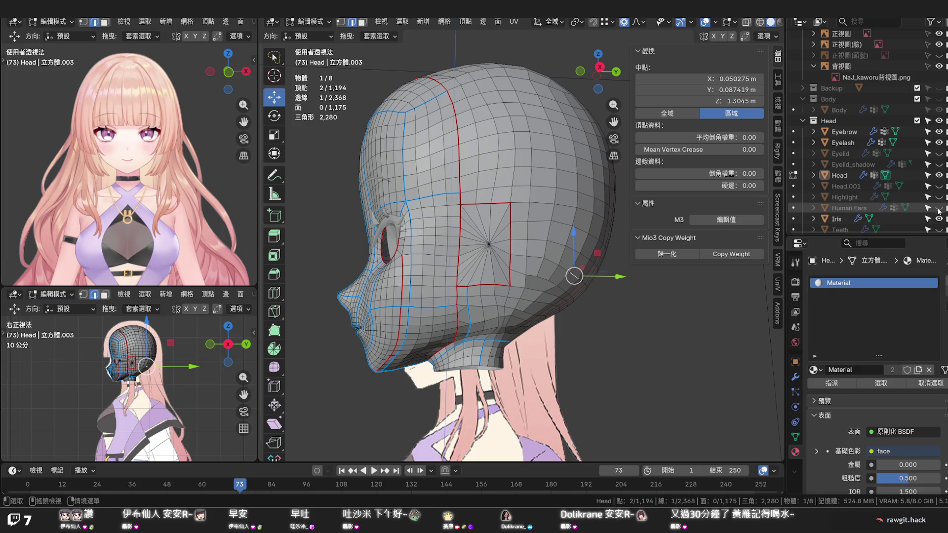
pyautogui.moveTo(518, 260)
pyautogui.mouseDown(button='middle')
pyautogui.moveTo(465, 299)
pyautogui.moveTo(448, 296)
pyautogui.mouseUp(button='middle')
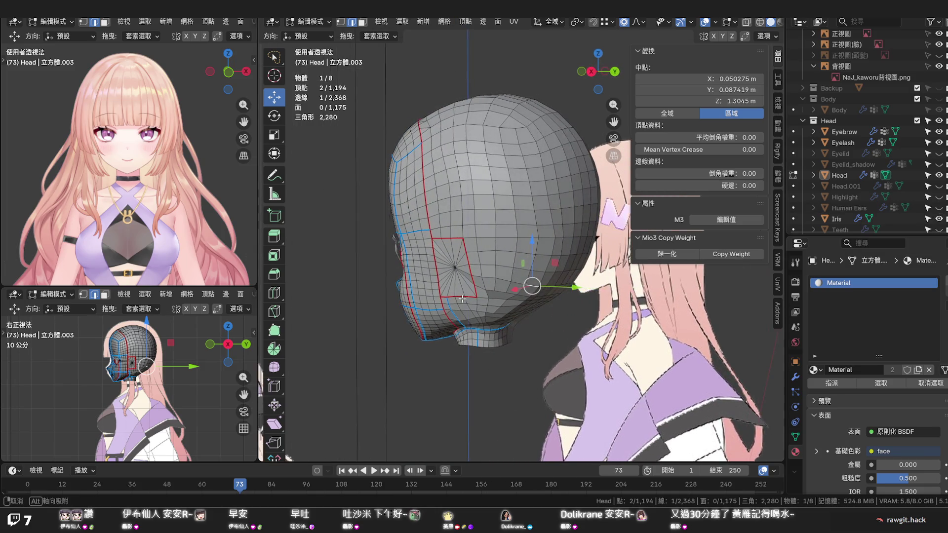
# Run Set Edge Flow on three edge loop paths across the back of the head
pyautogui.keyDown('shift'); pyautogui.click(471, 248); pyautogui.keyUp('shift')
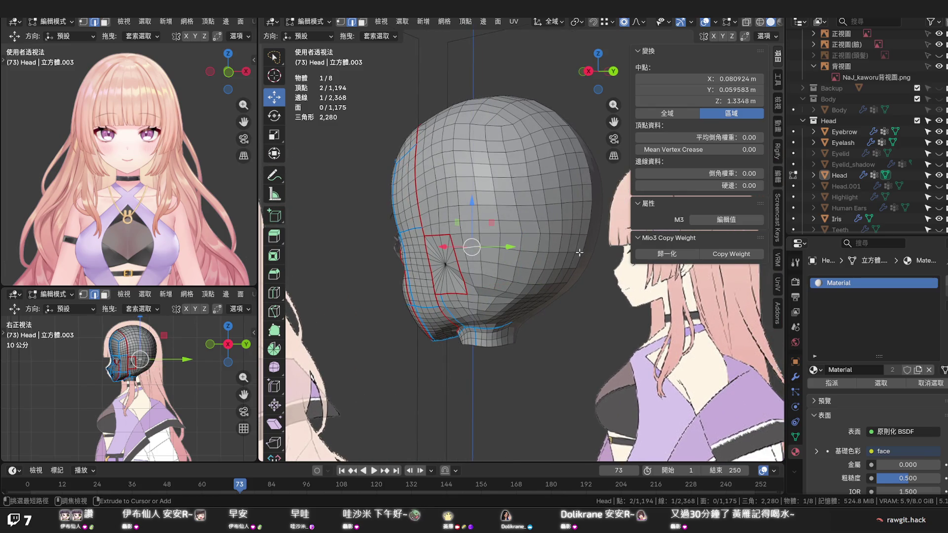
pyautogui.hotkey('ctrl', 'e')
pyautogui.click(562, 254)
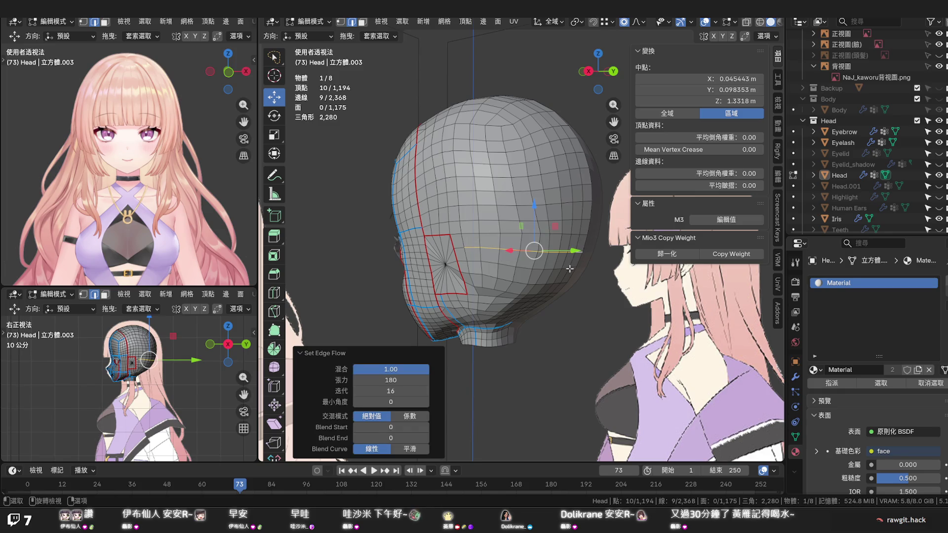
pyautogui.click(572, 267)
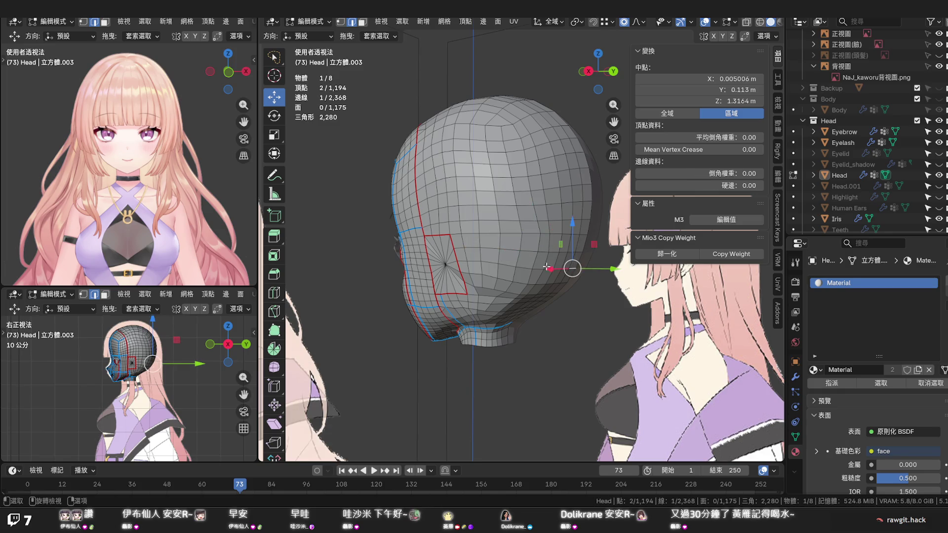
pyautogui.keyDown('ctrl'); pyautogui.click(478, 263); pyautogui.keyUp('ctrl')
pyautogui.hotkey('ctrl', 'e')
pyautogui.click(445, 265)
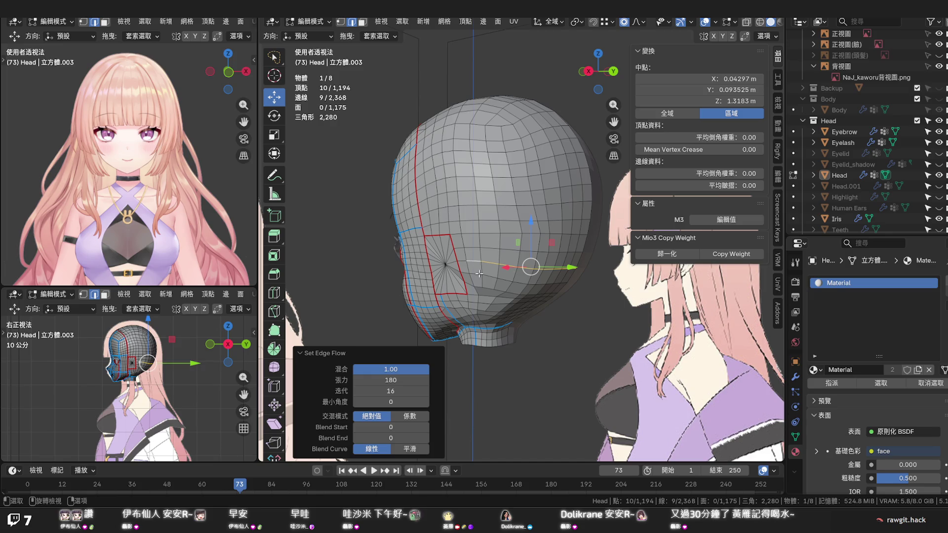
pyautogui.keyDown('ctrl'); pyautogui.click(565, 282); pyautogui.keyUp('ctrl')
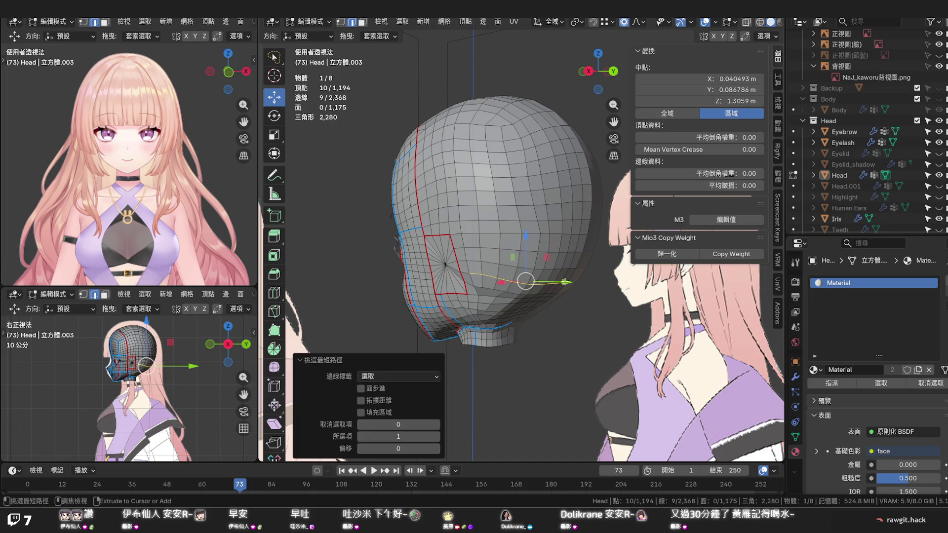
pyautogui.hotkey('ctrl', 'e')
pyautogui.click(444, 266)
# Orbit to the side and smooth the jaw loop in front of the ear patch with Set Edge Flow
pyautogui.click(581, 300)
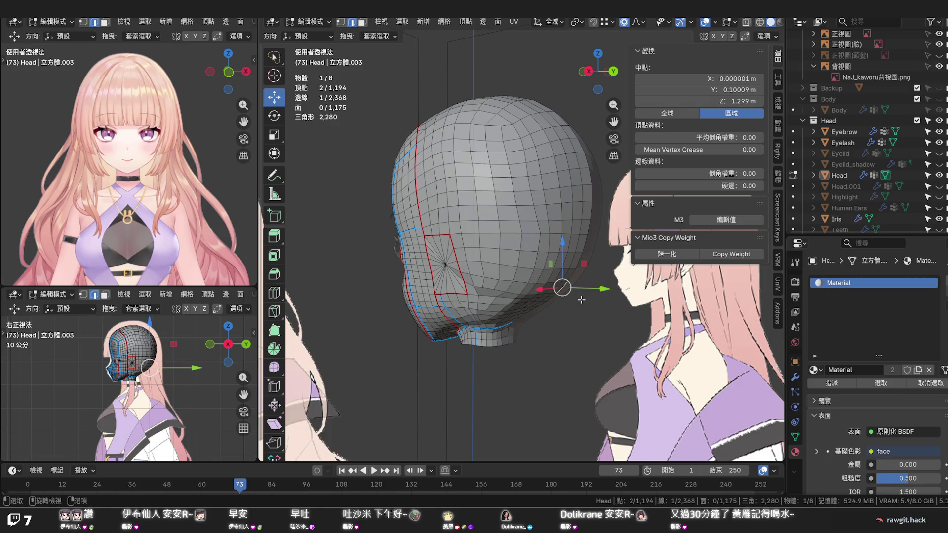
pyautogui.moveTo(582, 299)
pyautogui.mouseDown(button='middle')
pyautogui.moveTo(583, 251)
pyautogui.moveTo(548, 264)
pyautogui.moveTo(545, 299)
pyautogui.mouseUp(button='middle')
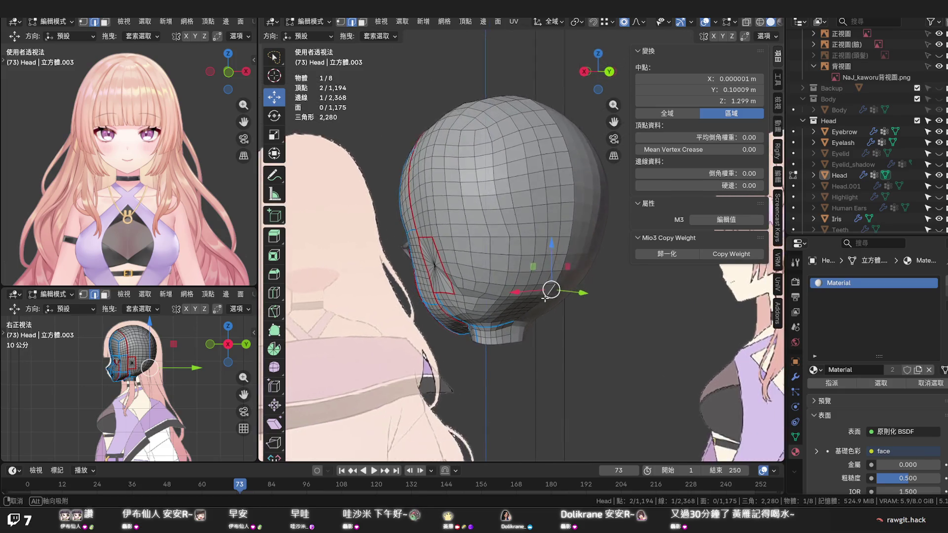
pyautogui.moveTo(546, 298)
pyautogui.mouseDown(button='middle')
pyautogui.moveTo(506, 264)
pyautogui.moveTo(530, 240)
pyautogui.moveTo(582, 227)
pyautogui.moveTo(512, 237)
pyautogui.mouseUp(button='middle')
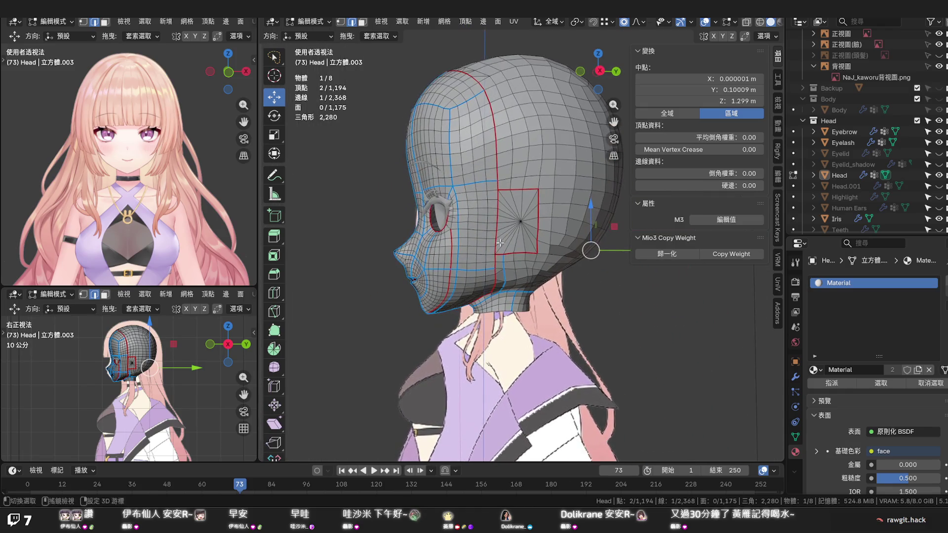
pyautogui.scroll(3, 512, 238)
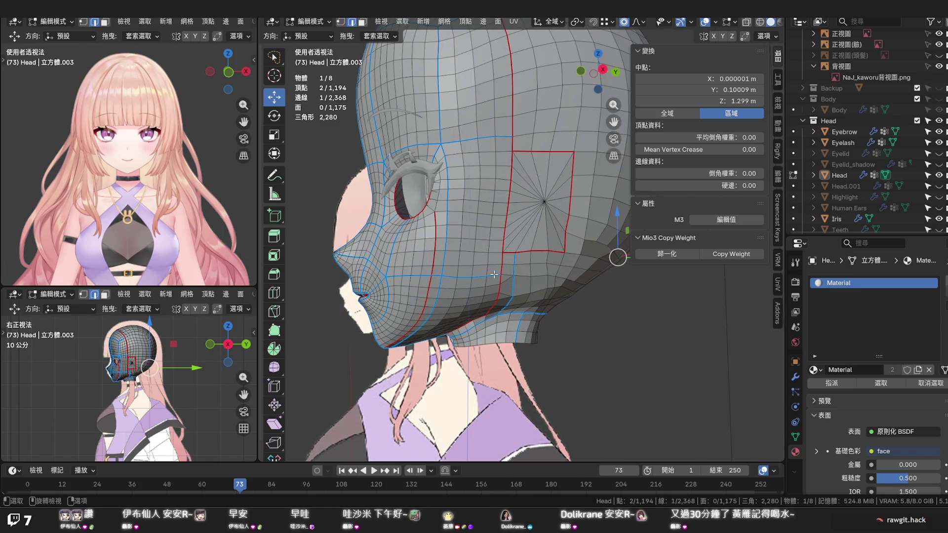
pyautogui.click(477, 279)
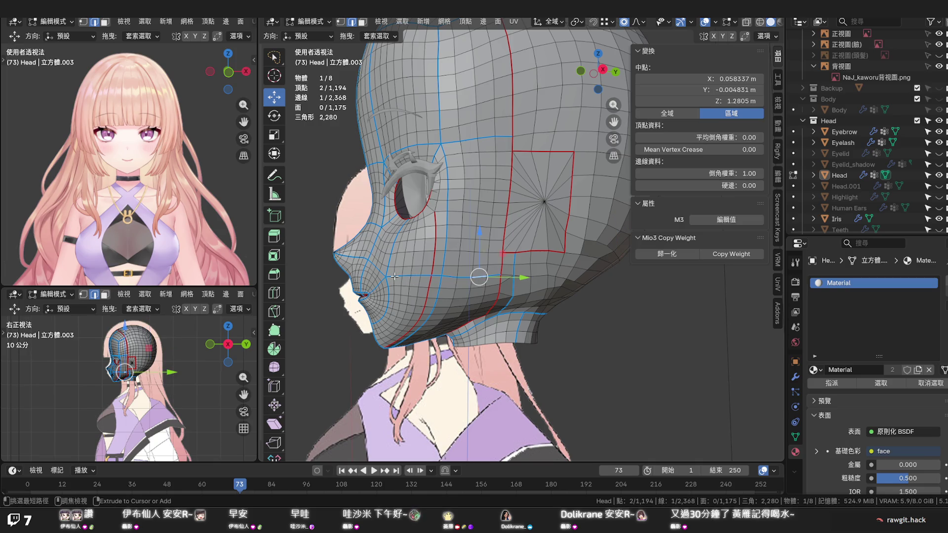
pyautogui.keyDown('ctrl'); pyautogui.click(393, 277); pyautogui.keyUp('ctrl')
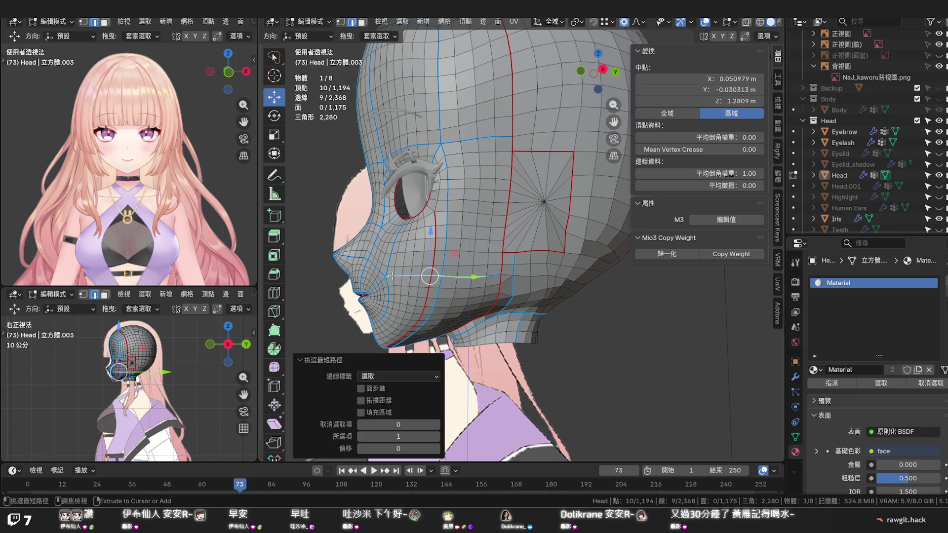
pyautogui.keyDown('shift'); pyautogui.click(393, 277); pyautogui.keyUp('shift')
pyautogui.rightClick(396, 276)
pyautogui.click(399, 276)
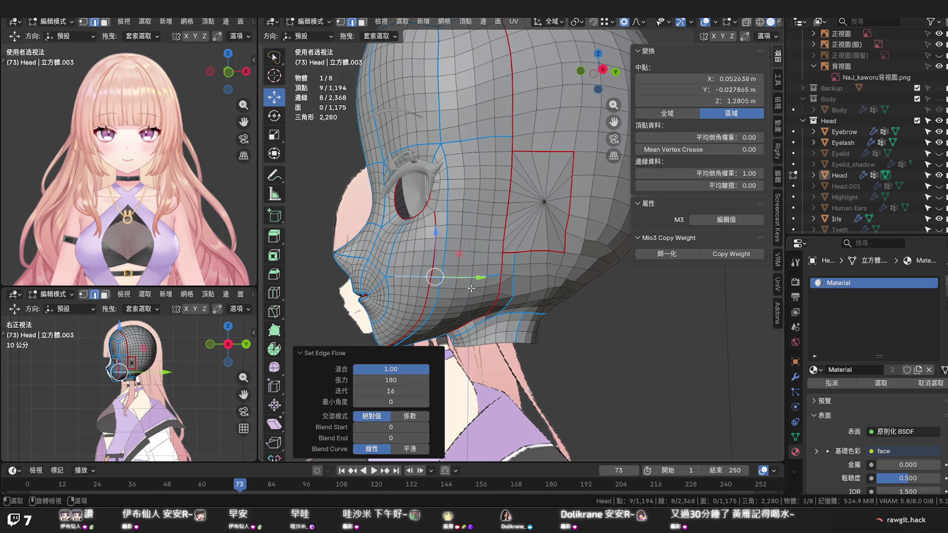
# Select an edge near the jaw and switch to vertex select mode
pyautogui.click(493, 301)
pyautogui.moveTo(495, 304); pyautogui.dragTo(495, 289, button='middle')
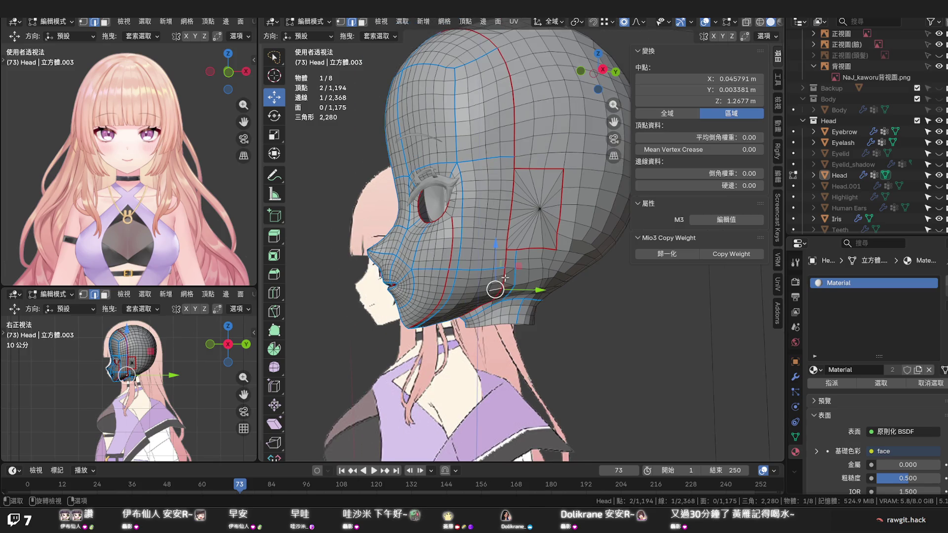
pyautogui.scroll(2, 503, 280)
pyautogui.click(495, 284)
pyautogui.press('1')
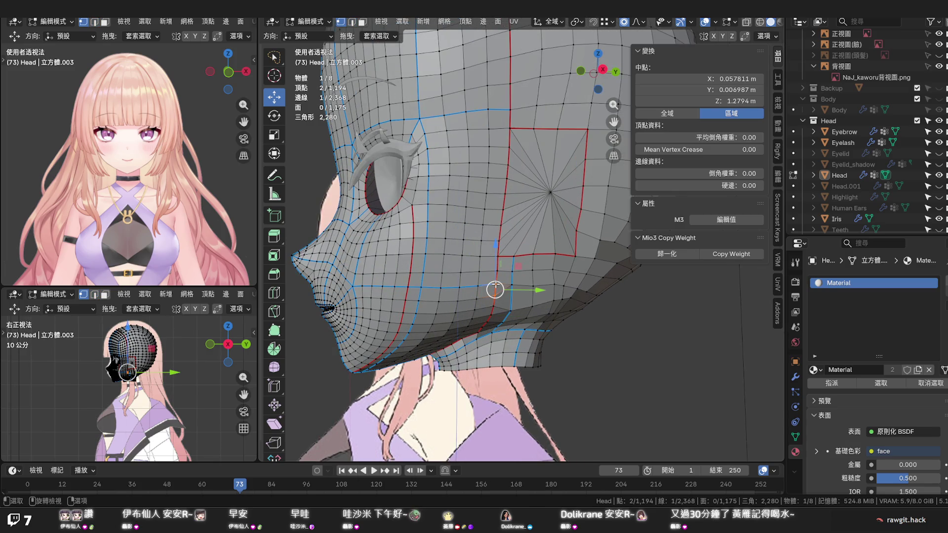
# Vertex-slide a vertex under the jaw along its edge and orbit to the neck underside
pyautogui.click(495, 283)
pyautogui.hotkey('shift', 'v')
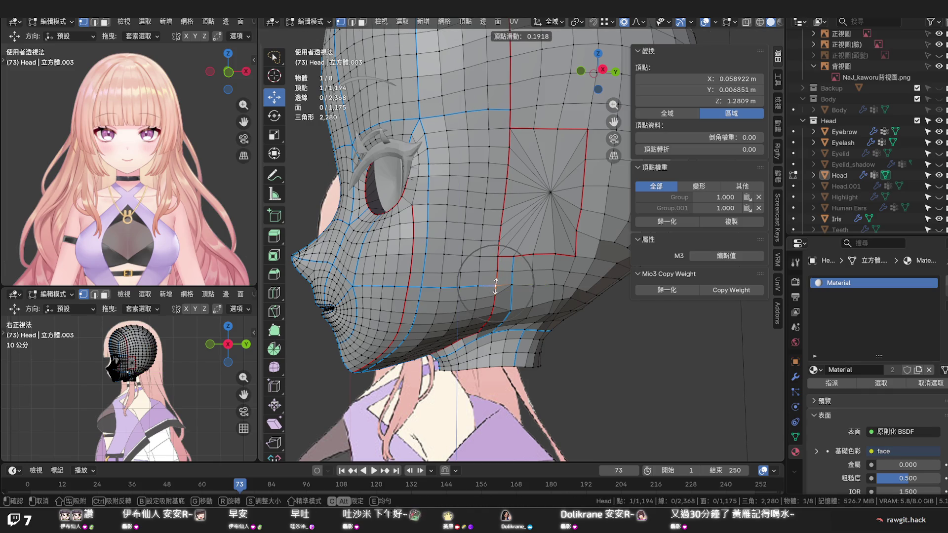
pyautogui.click(495, 284)
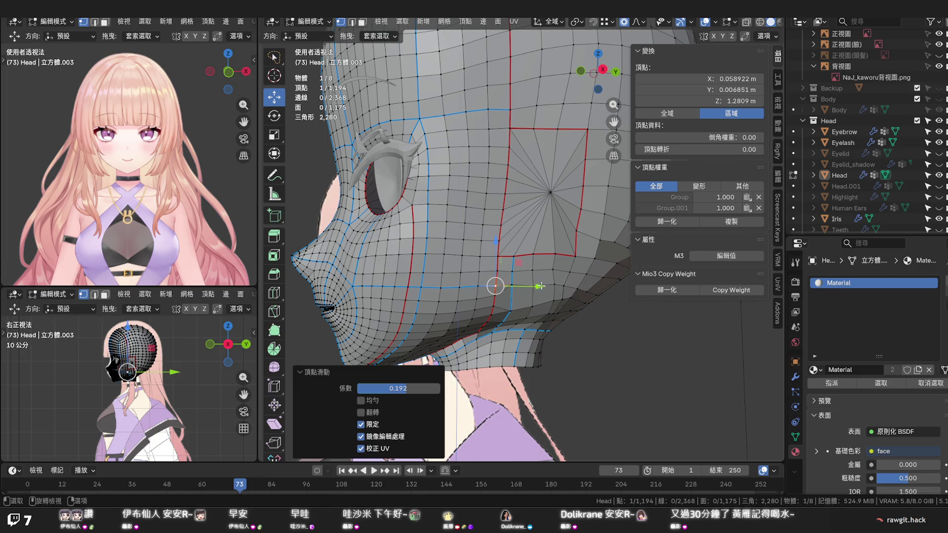
pyautogui.moveTo(495, 283)
pyautogui.mouseDown(button='middle')
pyautogui.moveTo(507, 277)
pyautogui.moveTo(471, 291)
pyautogui.mouseUp(button='middle')
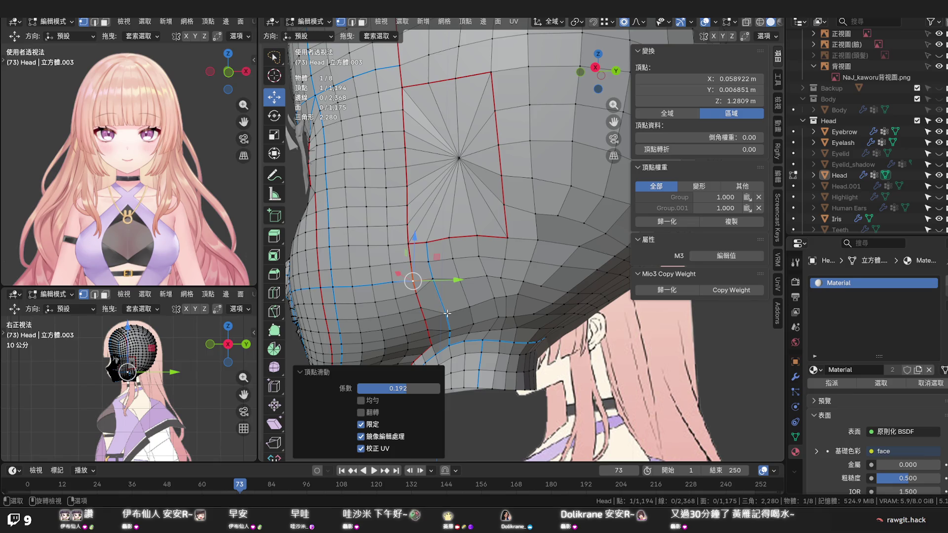
# Vertex-slide another neck-underside vertex, then pick the extra vertex behind the ear patch
pyautogui.click(446, 314)
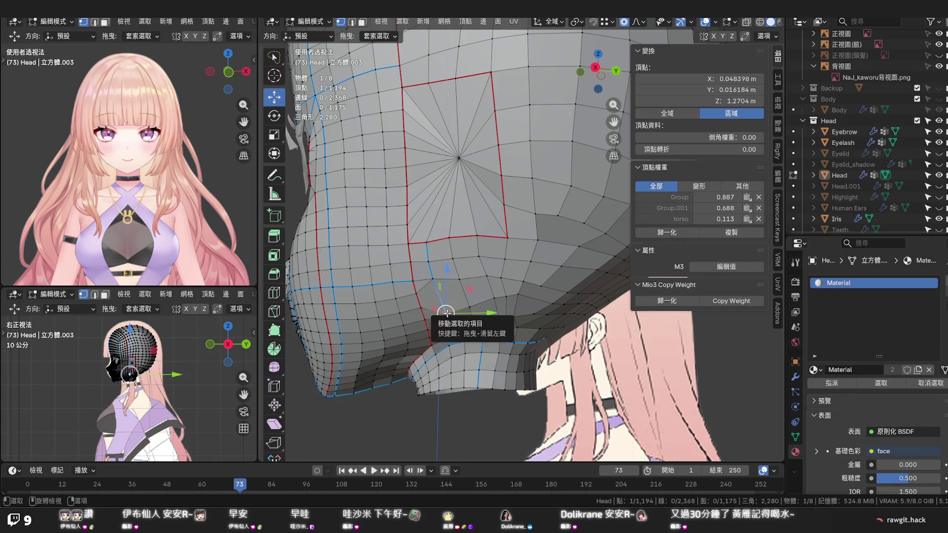
pyautogui.hotkey('shift', 'v')
pyautogui.click(442, 298)
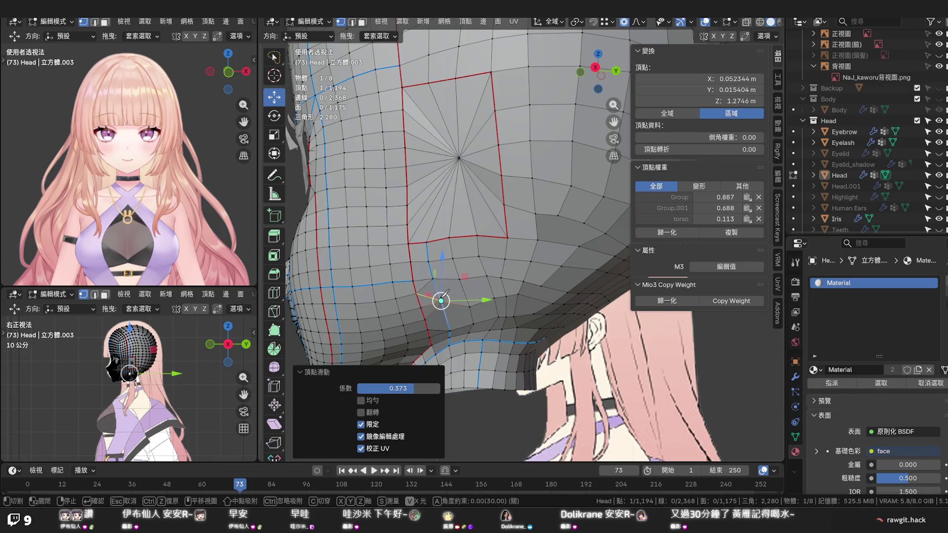
pyautogui.keyDown('shift'); pyautogui.click(424, 289); pyautogui.keyUp('shift')
pyautogui.click(427, 289)
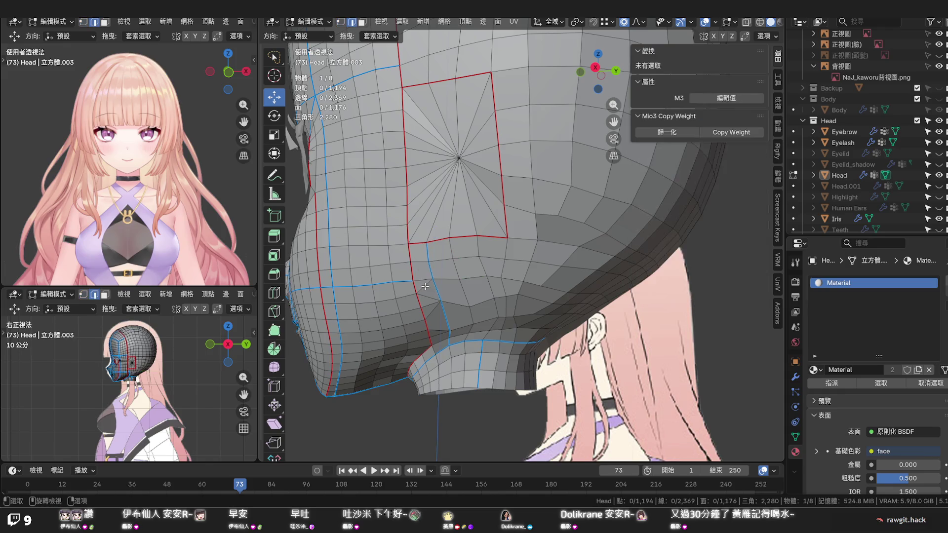
# Dissolve the stray vertex behind the ear patch and slide its neighbouring vertices along their edges
pyautogui.press('x')
pyautogui.click(425, 285)
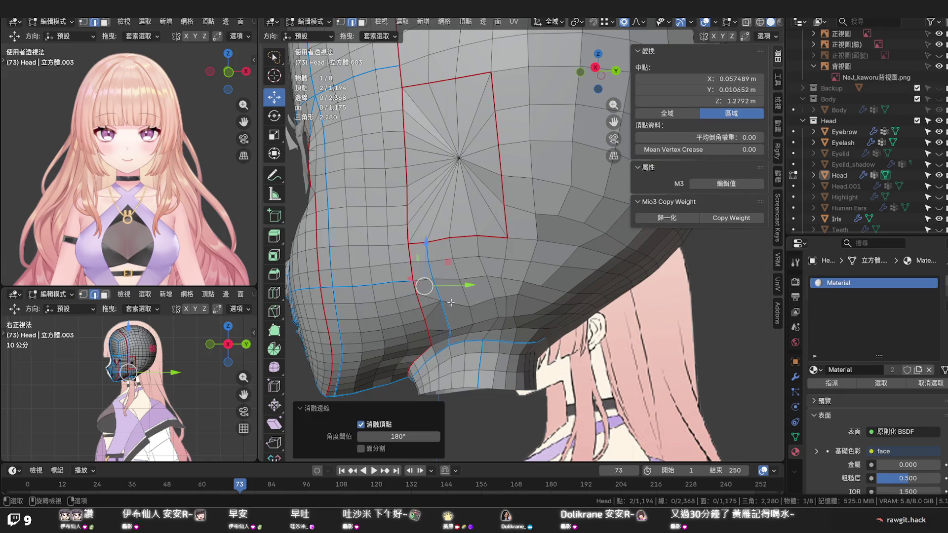
pyautogui.click(470, 306)
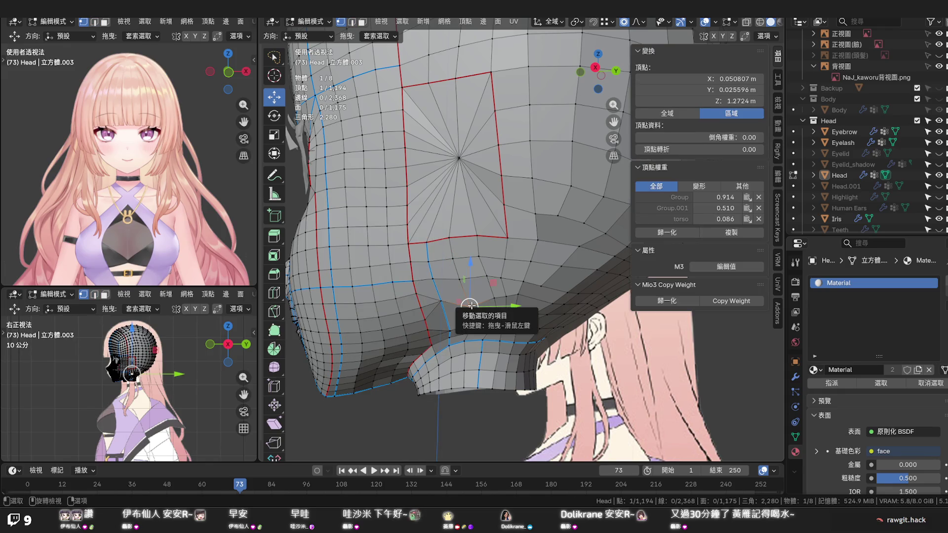
pyautogui.hotkey('shift', 'v')
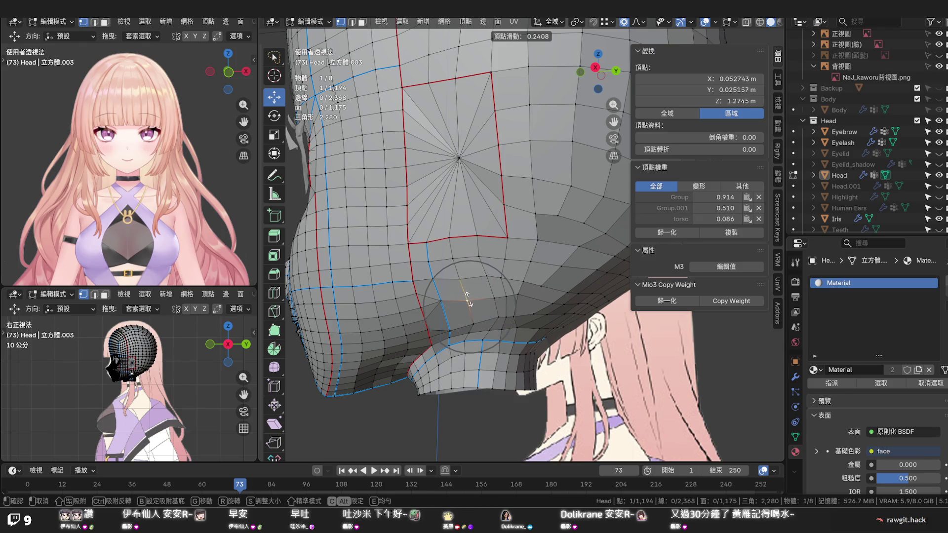
pyautogui.click(474, 300)
pyautogui.click(513, 296)
pyautogui.hotkey('shift', 'v')
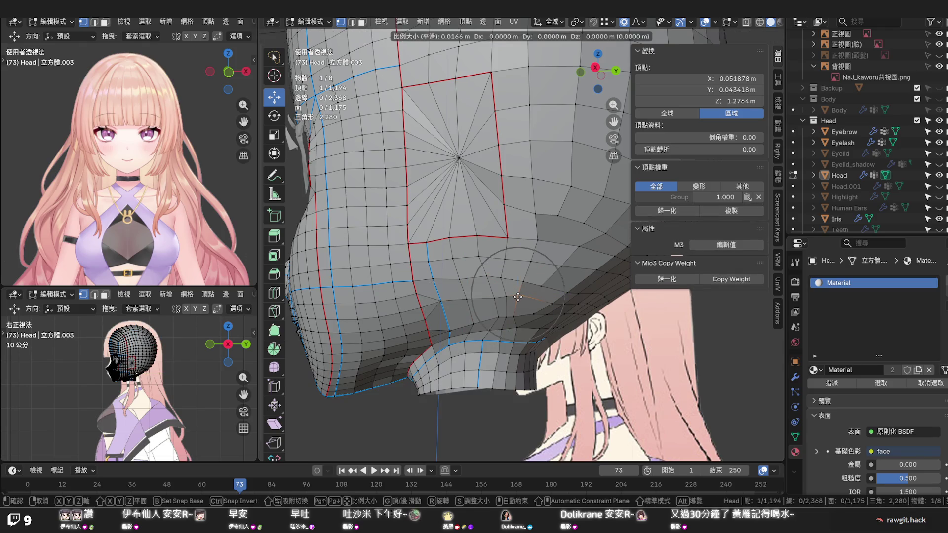
pyautogui.click(516, 300)
pyautogui.hotkey('shift', 'v')
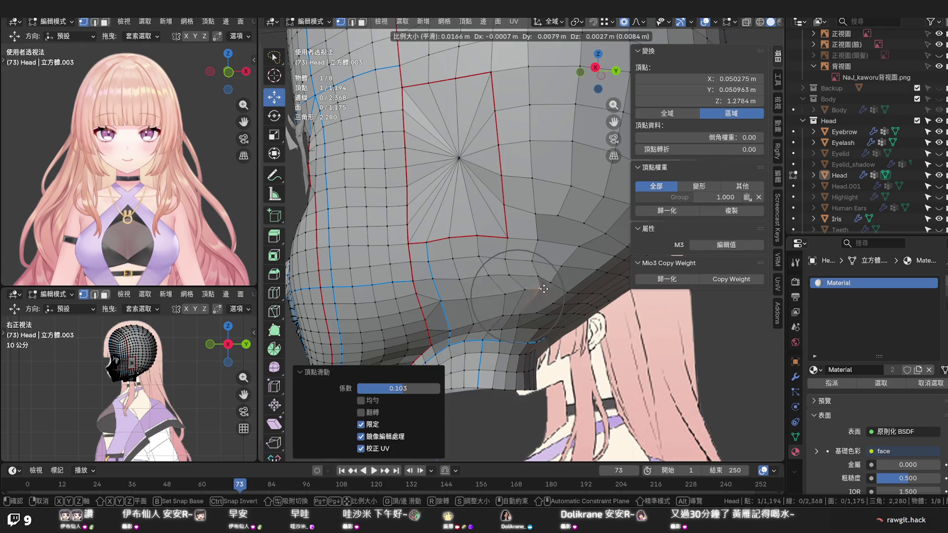
pyautogui.rightClick(518, 297)
pyautogui.moveTo(533, 293)
pyautogui.mouseDown(button='middle')
pyautogui.moveTo(547, 285)
pyautogui.moveTo(502, 272)
pyautogui.mouseUp(button='middle')
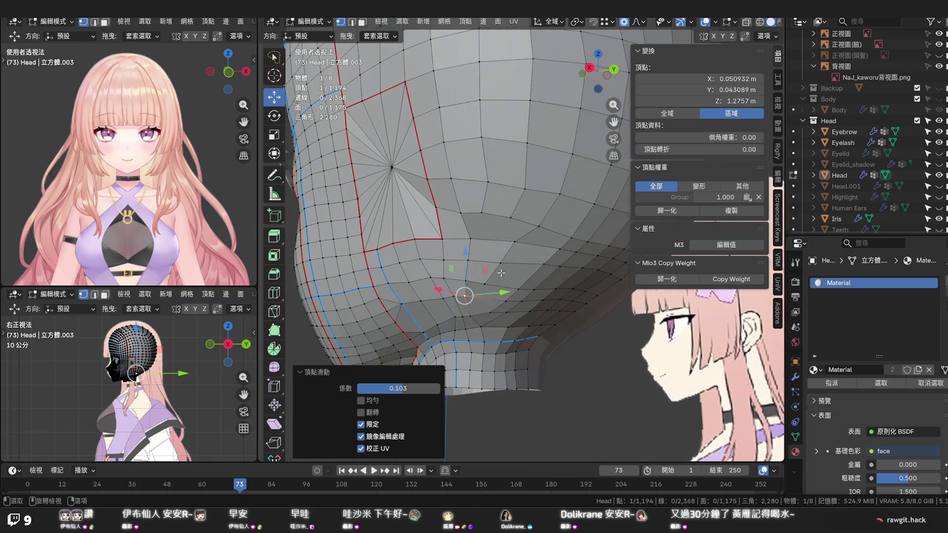
# Select the shortest edge path between two vertices and dissolve those edges, bringing the mesh to 1,191 vertices
pyautogui.click(489, 281)
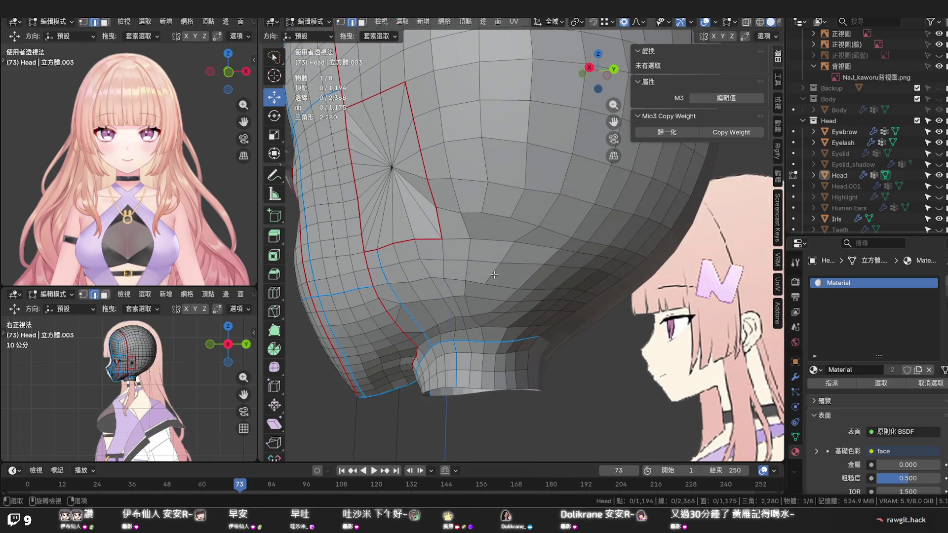
pyautogui.keyDown('ctrl'); pyautogui.click(529, 234); pyautogui.keyUp('ctrl')
pyautogui.press('z')
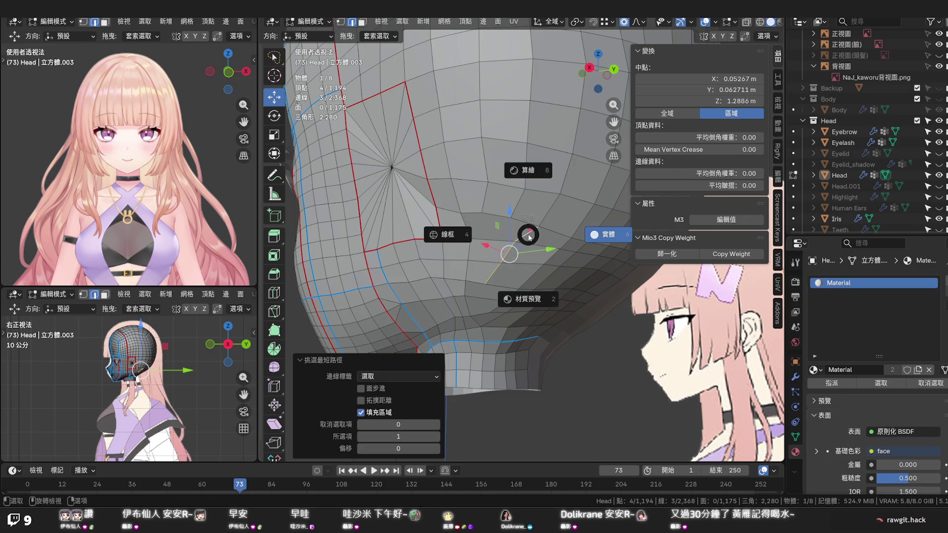
pyautogui.press('Escape')
pyautogui.rightClick(529, 234)
pyautogui.click(488, 245)
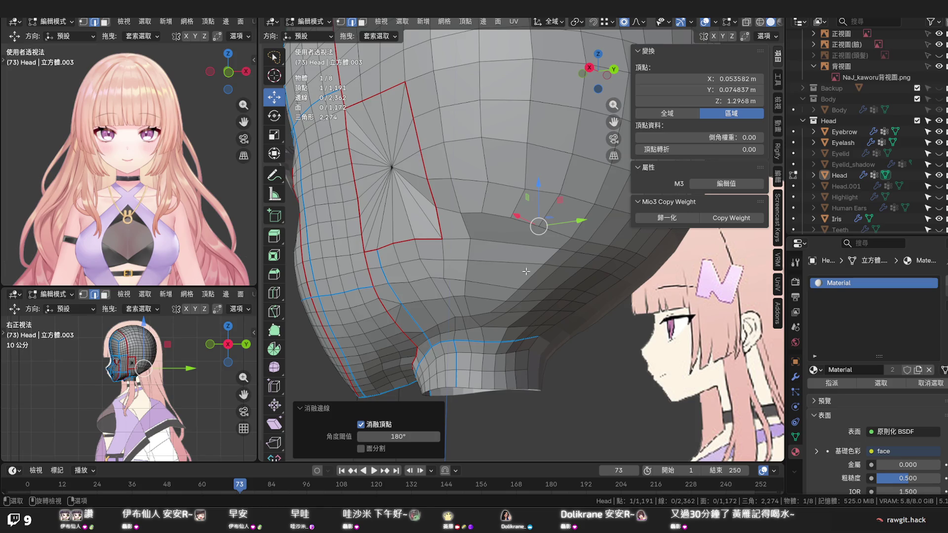
pyautogui.moveTo(526, 272)
pyautogui.mouseDown(button='middle')
pyautogui.moveTo(501, 263)
pyautogui.moveTo(544, 264)
pyautogui.moveTo(536, 258)
pyautogui.mouseUp(button='middle')
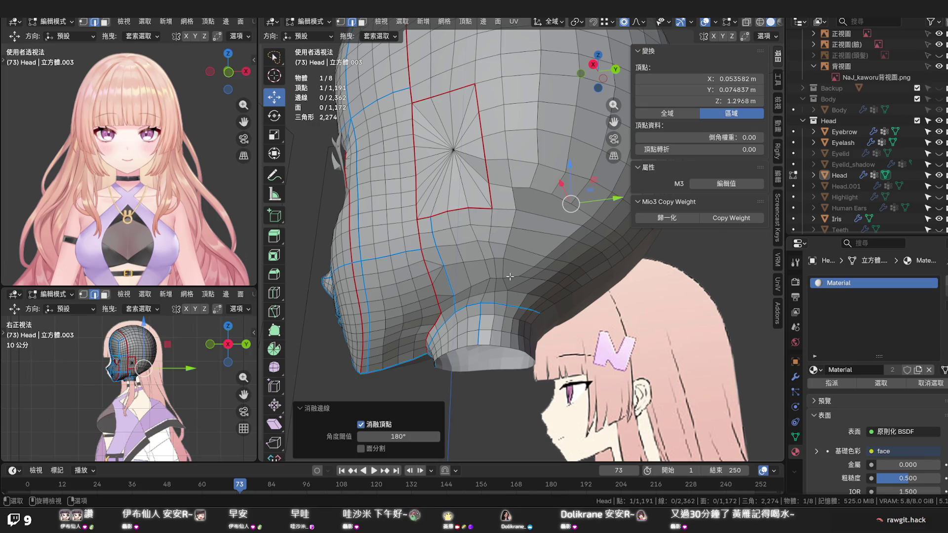
pyautogui.moveTo(509, 278)
pyautogui.mouseDown(button='middle')
pyautogui.moveTo(496, 242)
pyautogui.moveTo(486, 255)
pyautogui.mouseUp(button='middle')
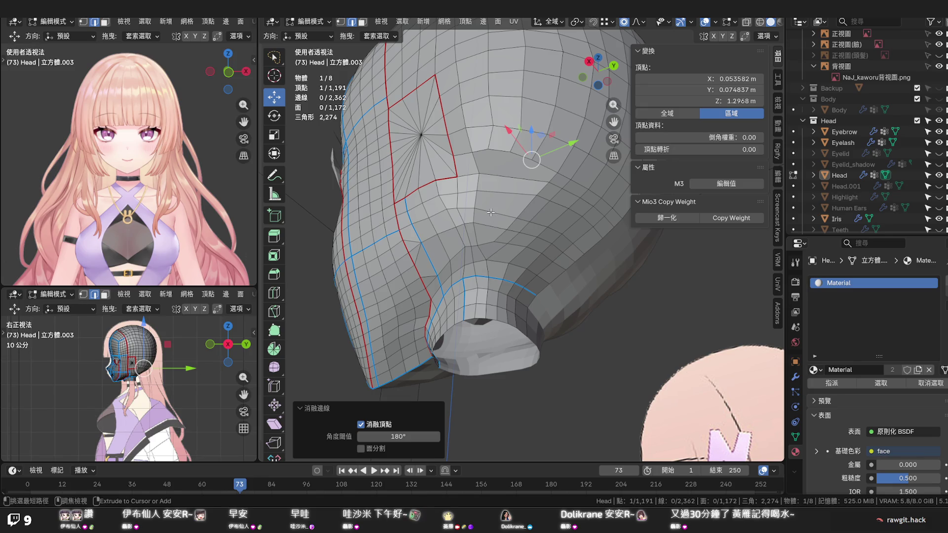
# Preview a loop cut on the head, cancel it, and return to vertex selection mode
pyautogui.hotkey('ctrl', 'r')
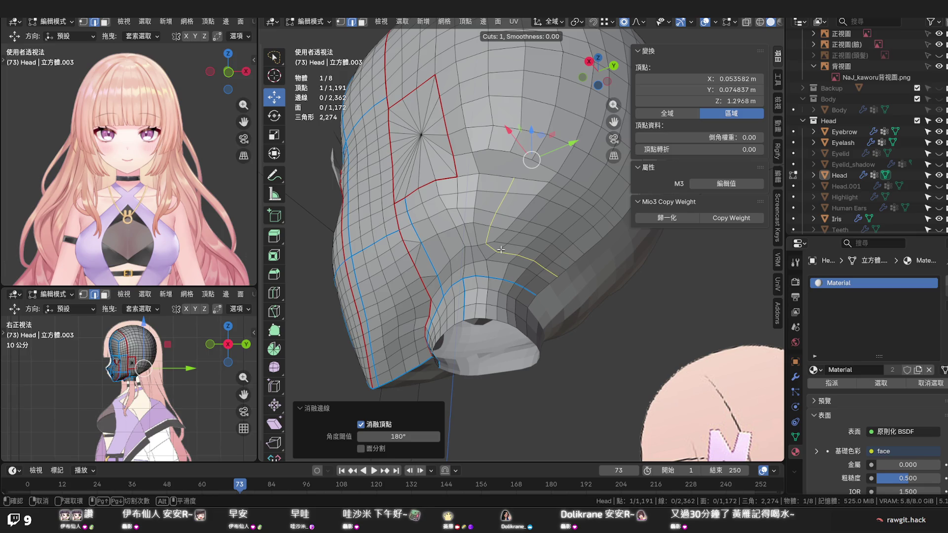
pyautogui.press('Escape')
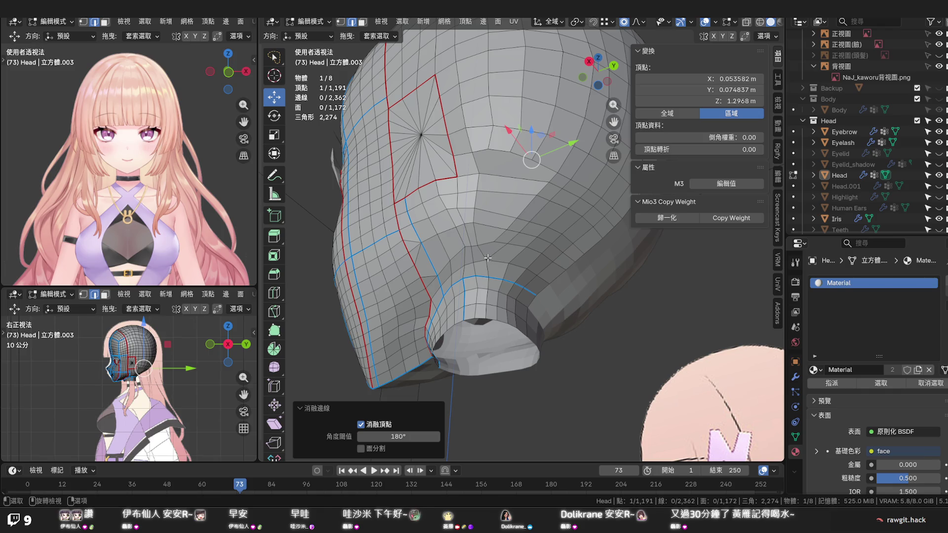
pyautogui.press('1')
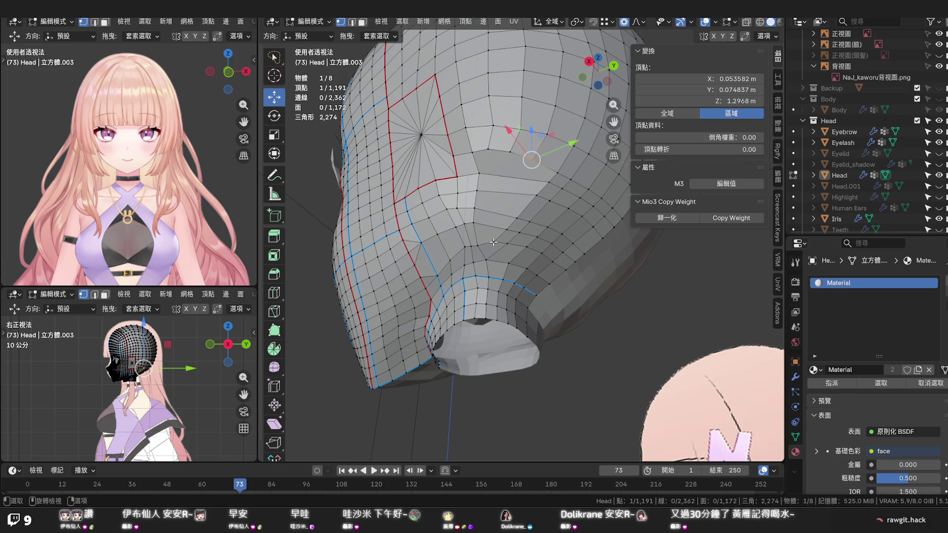
# Enable snapping and trial-move a neck-underside vertex, cancelling so it stays in place
pyautogui.click(493, 242)
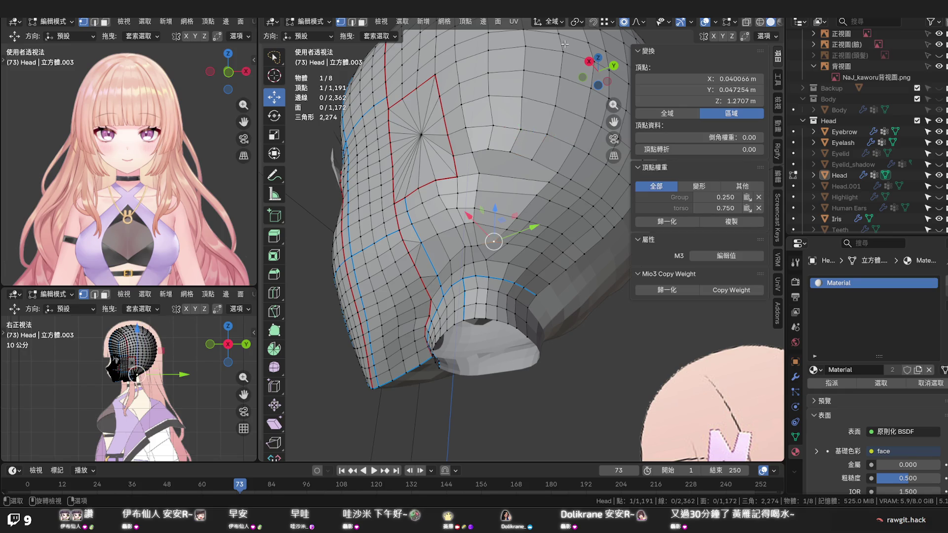
pyautogui.click(746, 36)
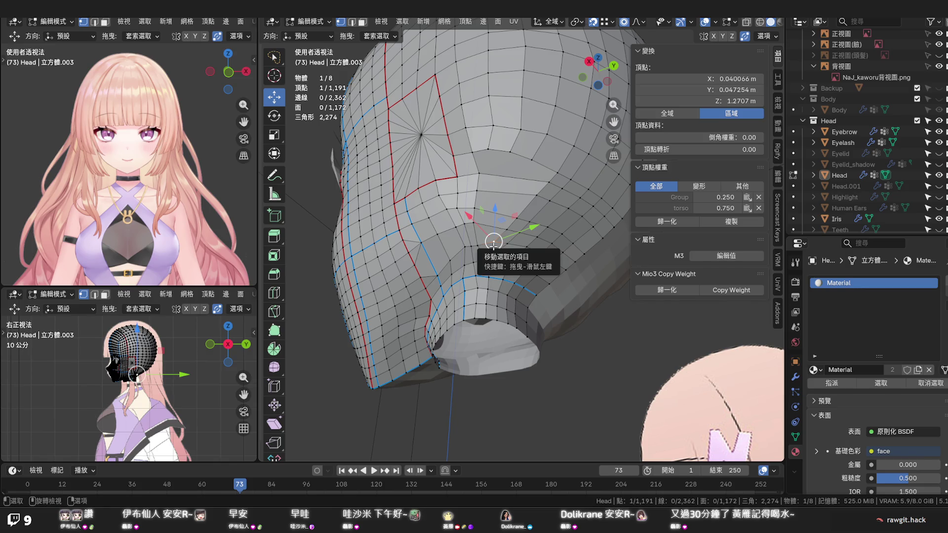
pyautogui.moveTo(493, 245); pyautogui.dragTo(486, 257)
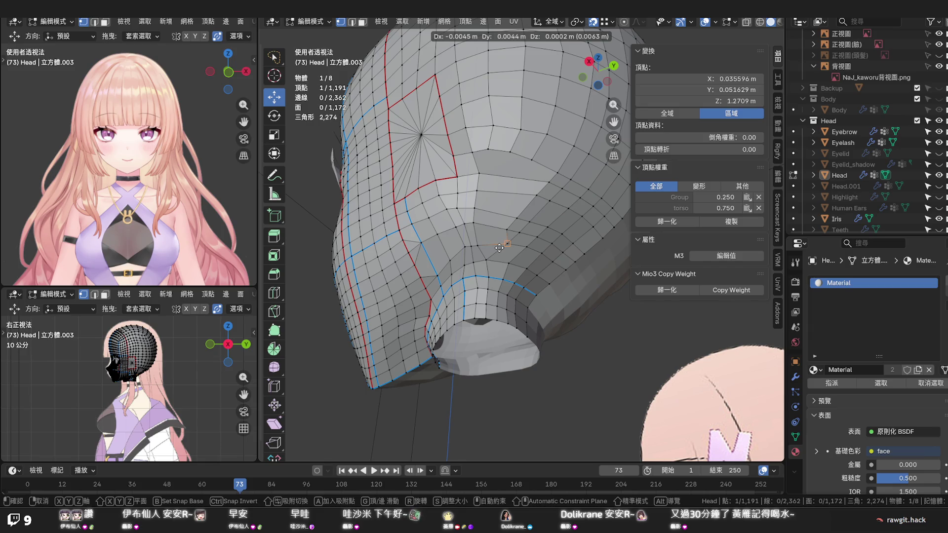
pyautogui.click(499, 248)
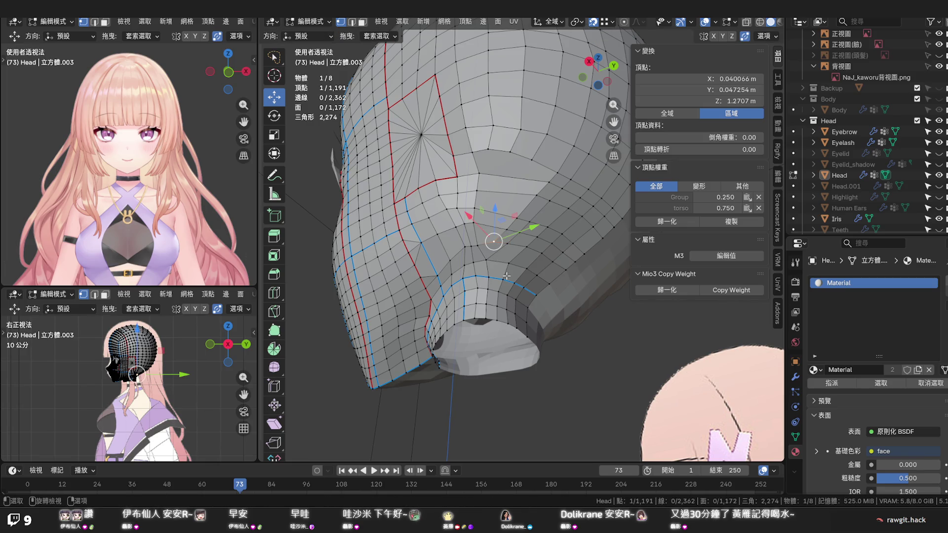
# Orbit around the head to check it and save the file
pyautogui.moveTo(507, 276); pyautogui.dragTo(513, 280, button='middle')
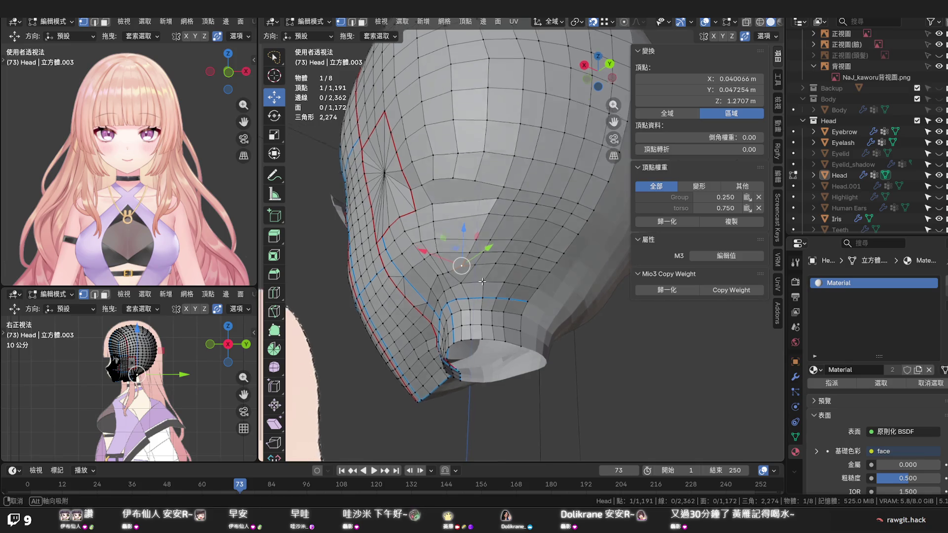
pyautogui.moveTo(484, 275)
pyautogui.mouseDown(button='middle')
pyautogui.moveTo(487, 289)
pyautogui.moveTo(444, 222)
pyautogui.mouseUp(button='middle')
pyautogui.hotkey('ctrl', 's')
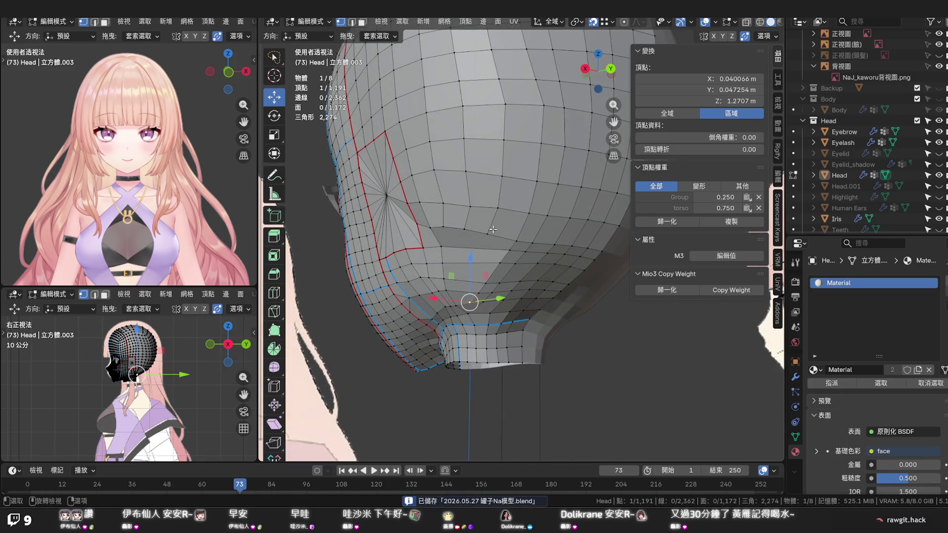
pyautogui.moveTo(523, 249); pyautogui.dragTo(496, 263, button='middle')
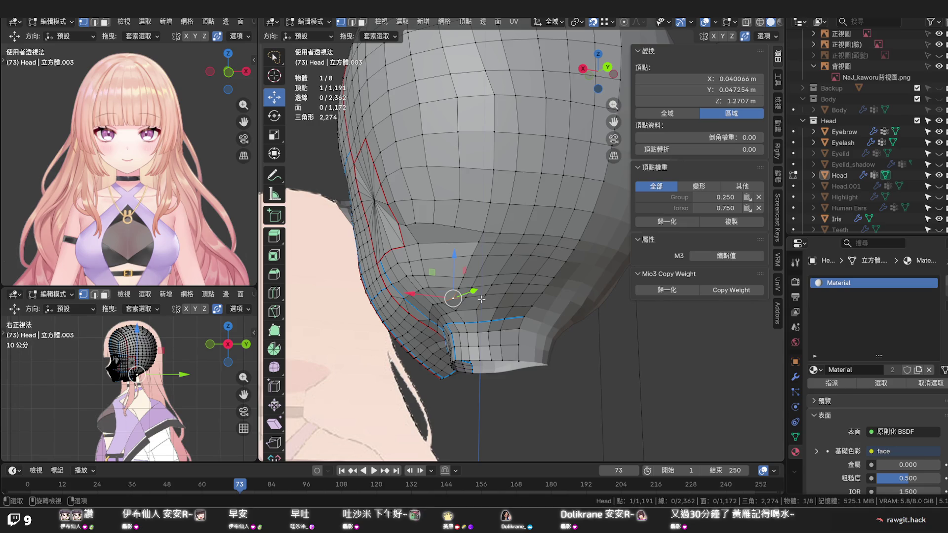
pyautogui.moveTo(482, 298)
pyautogui.mouseDown(button='middle')
pyautogui.moveTo(523, 295)
pyautogui.moveTo(502, 304)
pyautogui.mouseUp(button='middle')
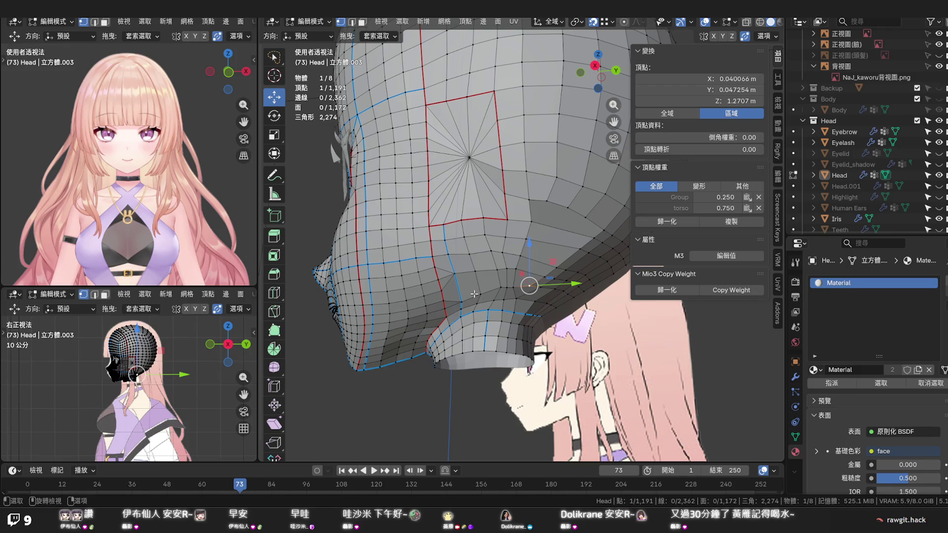
pyautogui.moveTo(474, 294)
pyautogui.mouseDown(button='middle')
pyautogui.moveTo(490, 308)
pyautogui.moveTo(489, 283)
pyautogui.moveTo(435, 297)
pyautogui.moveTo(433, 308)
pyautogui.moveTo(563, 310)
pyautogui.moveTo(476, 308)
pyautogui.mouseUp(button='middle')
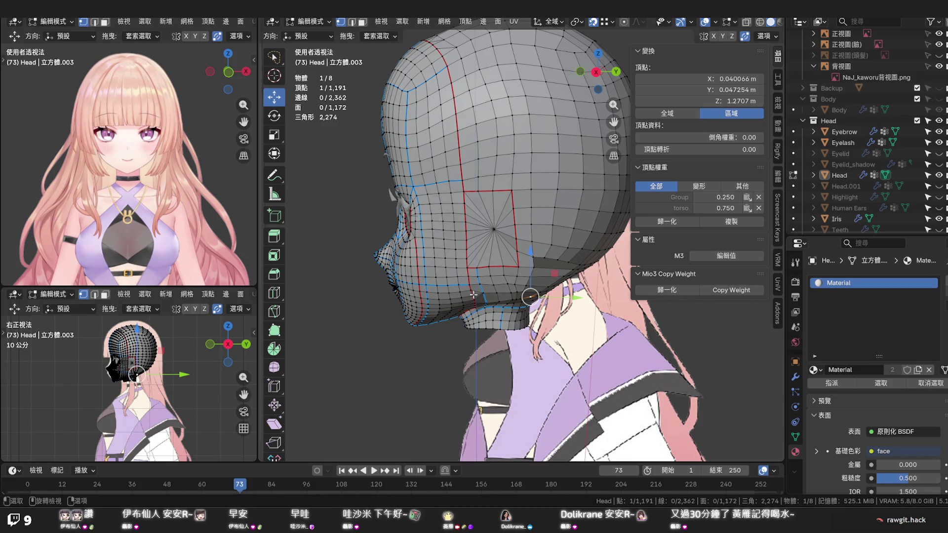
pyautogui.moveTo(472, 294); pyautogui.dragTo(489, 294, button='middle')
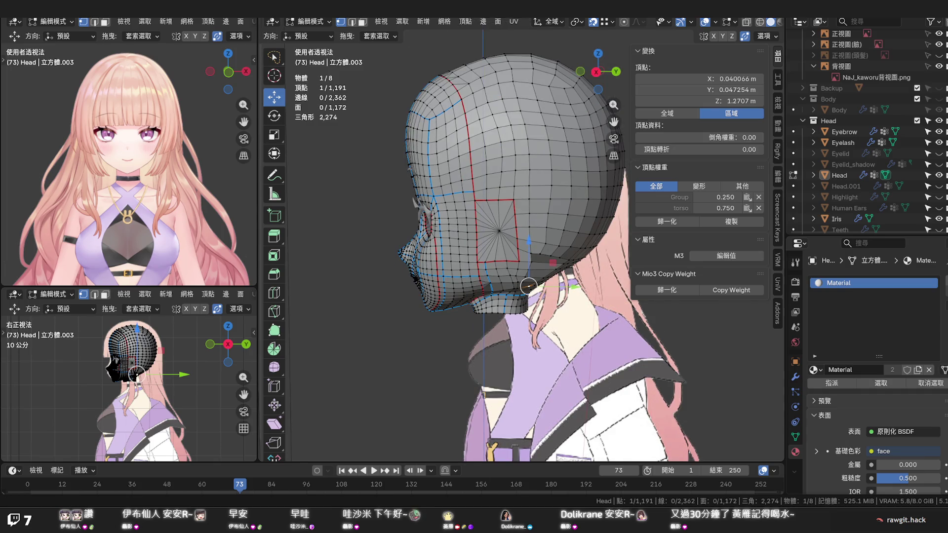
# Deselect everything, view the head from behind, and save the file
pyautogui.click(527, 286)
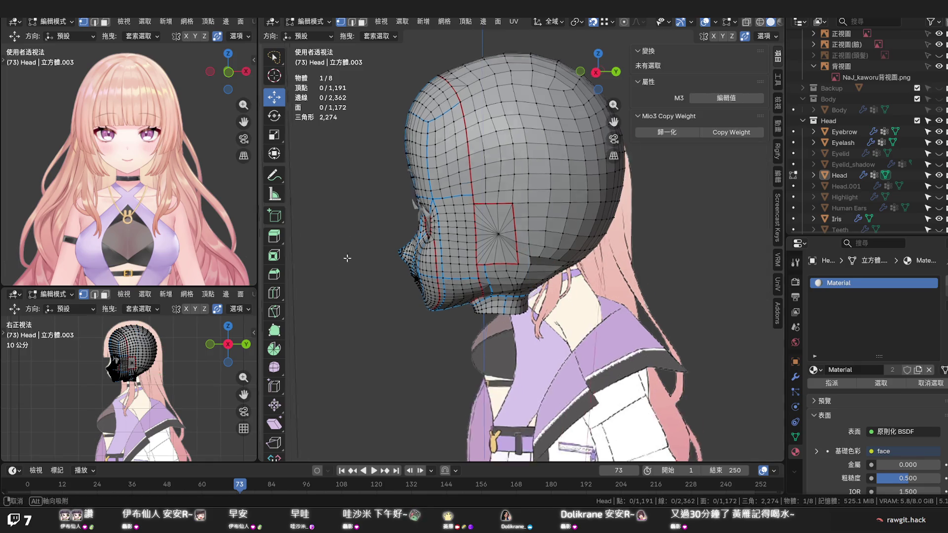
pyautogui.moveTo(518, 281)
pyautogui.mouseDown(button='middle')
pyautogui.moveTo(333, 296)
pyautogui.moveTo(394, 297)
pyautogui.moveTo(380, 263)
pyautogui.mouseUp(button='middle')
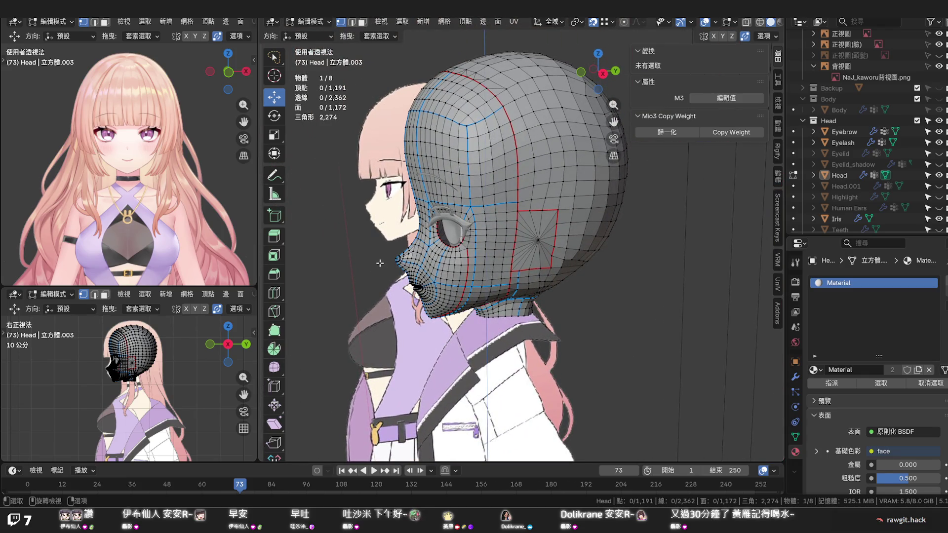
pyautogui.hotkey('ctrl', 's')
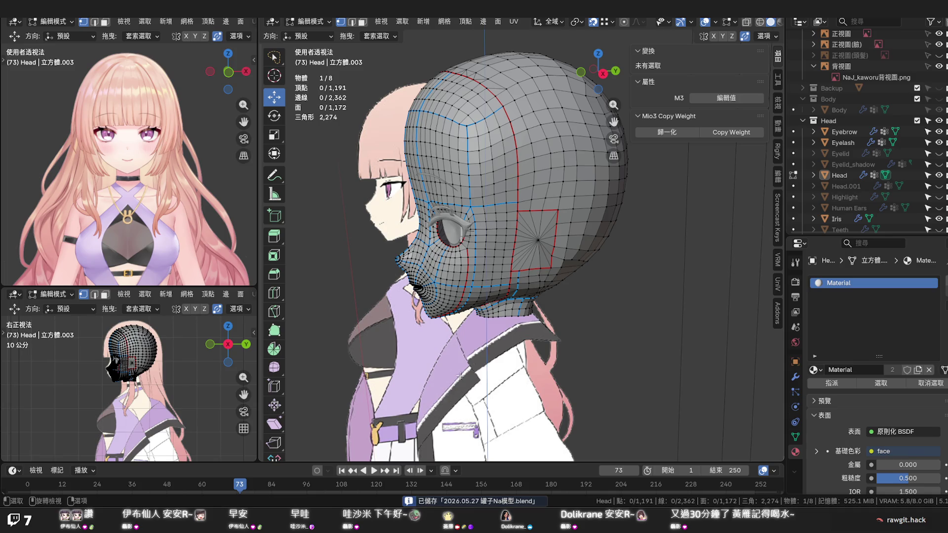
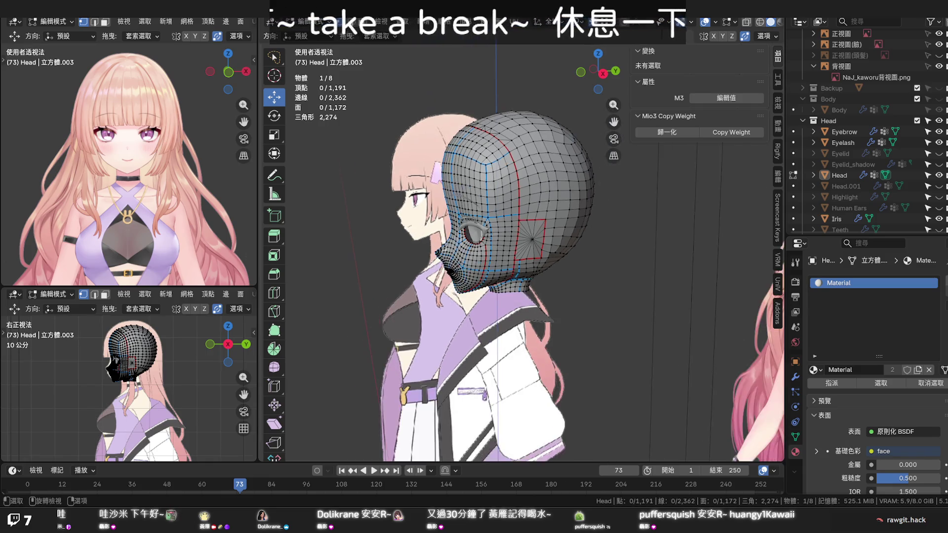
# Select the edge loop along the ear-cover rim under the head and mark it as a seam
pyautogui.moveTo(518, 244)
pyautogui.mouseDown(button='middle')
pyautogui.moveTo(548, 237)
pyautogui.moveTo(538, 240)
pyautogui.mouseUp(button='middle')
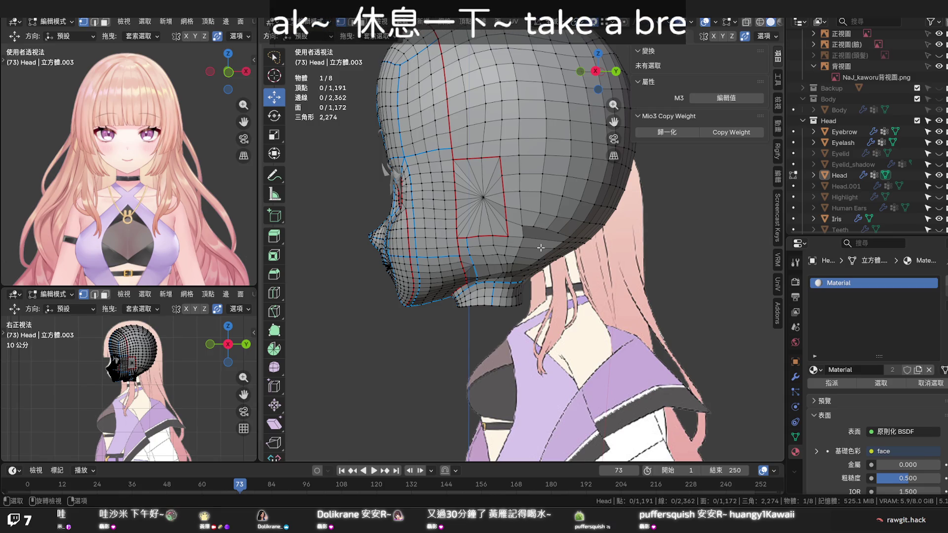
pyautogui.scroll(1, 541, 247)
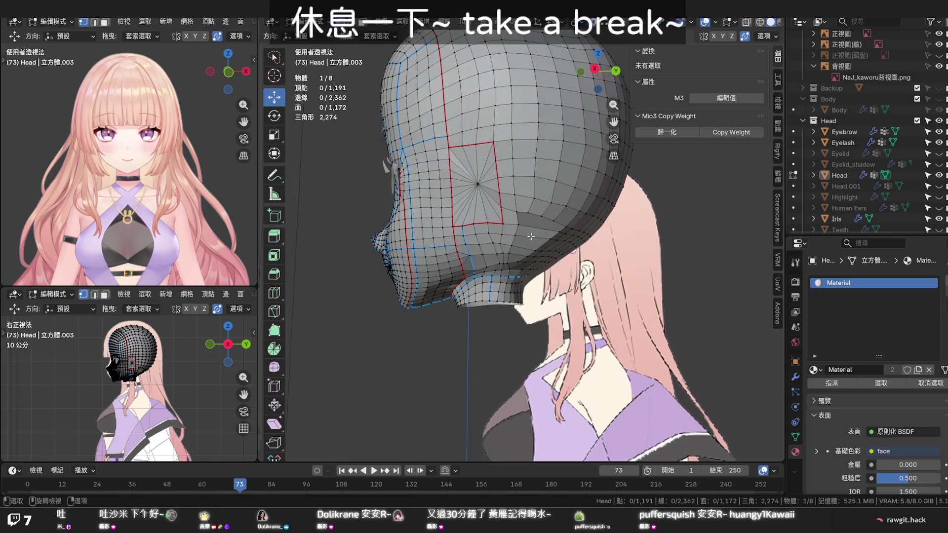
pyautogui.scroll(1, 533, 240)
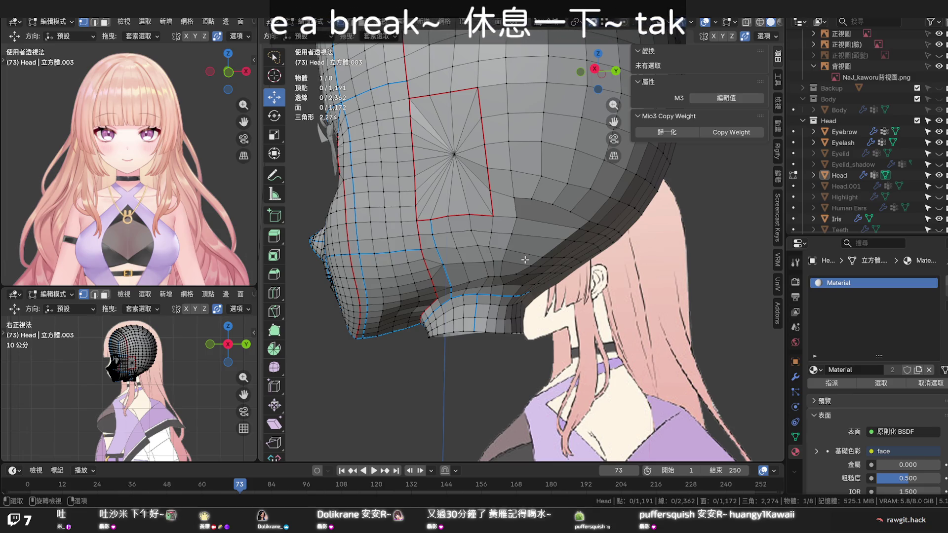
pyautogui.scroll(-3, 525, 259)
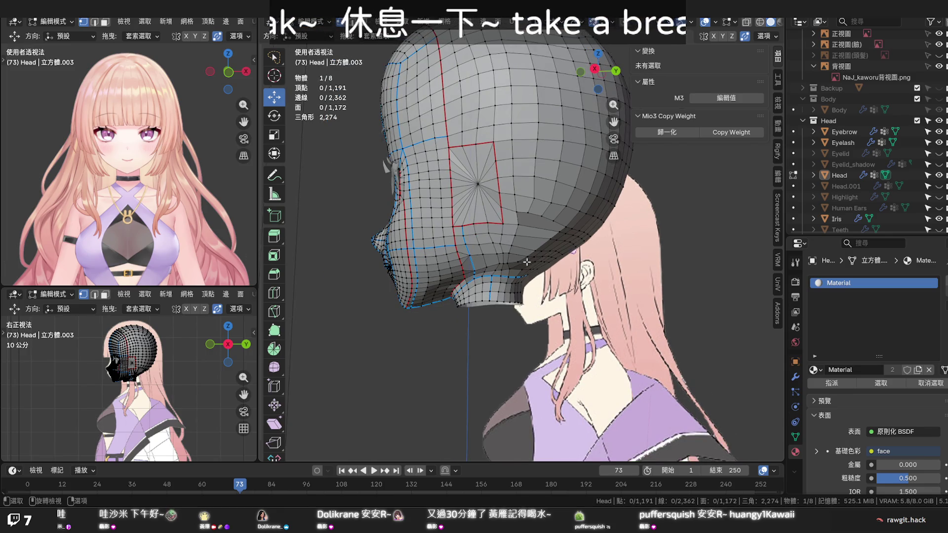
pyautogui.moveTo(526, 261)
pyautogui.mouseDown(button='middle')
pyautogui.moveTo(550, 264)
pyautogui.moveTo(503, 269)
pyautogui.mouseUp(button='middle')
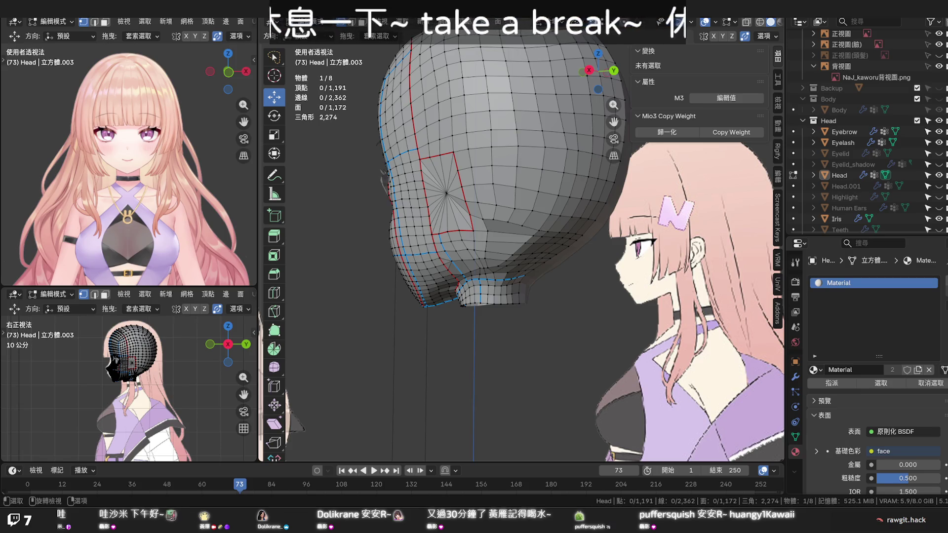
pyautogui.moveTo(474, 291)
pyautogui.mouseDown(button='middle')
pyautogui.moveTo(531, 290)
pyautogui.moveTo(520, 287)
pyautogui.mouseUp(button='middle')
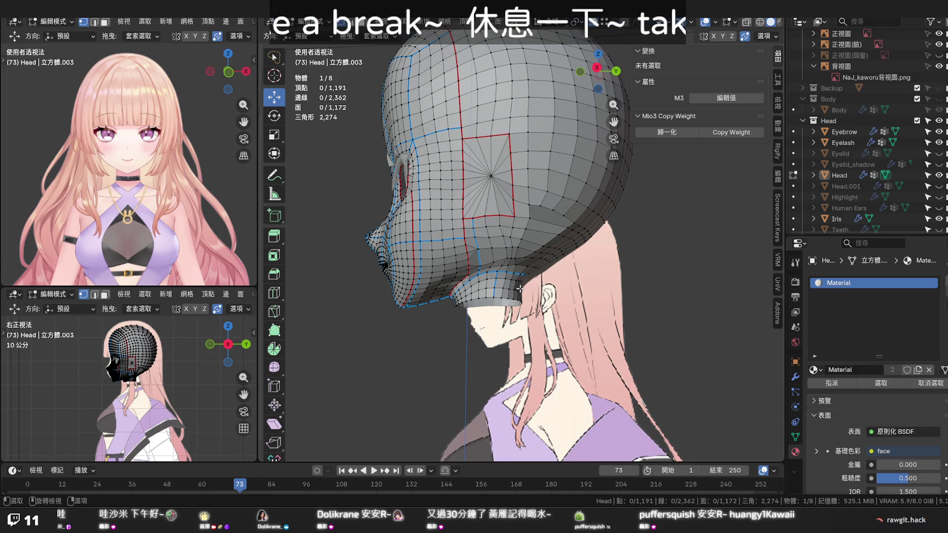
pyautogui.scroll(3, 519, 289)
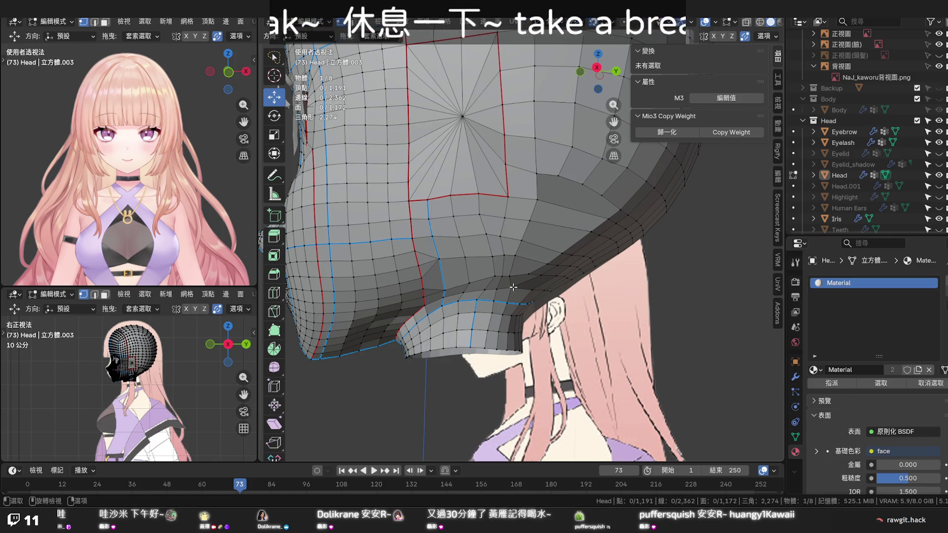
pyautogui.moveTo(514, 287)
pyautogui.mouseDown(button='middle')
pyautogui.moveTo(583, 259)
pyautogui.moveTo(519, 281)
pyautogui.mouseUp(button='middle')
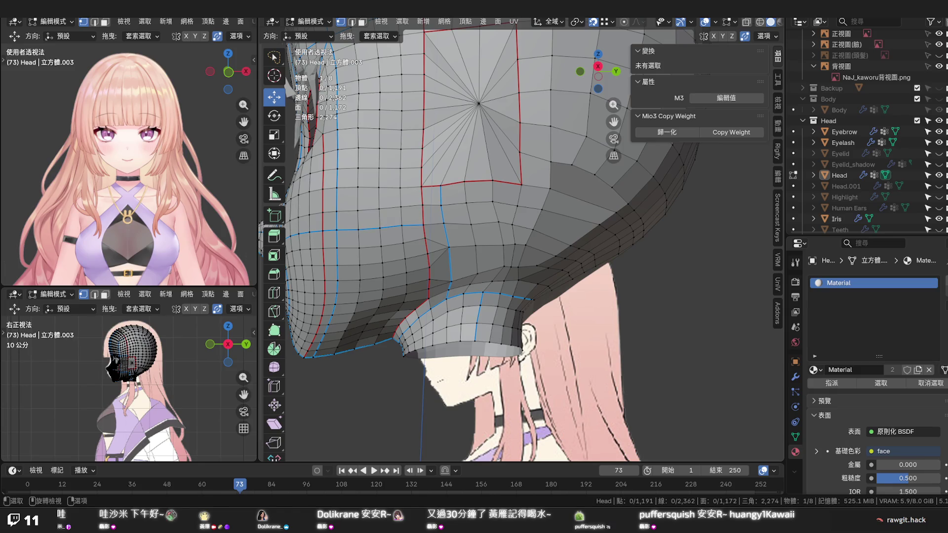
pyautogui.keyDown('alt'); pyautogui.click(419, 304); pyautogui.keyUp('alt')
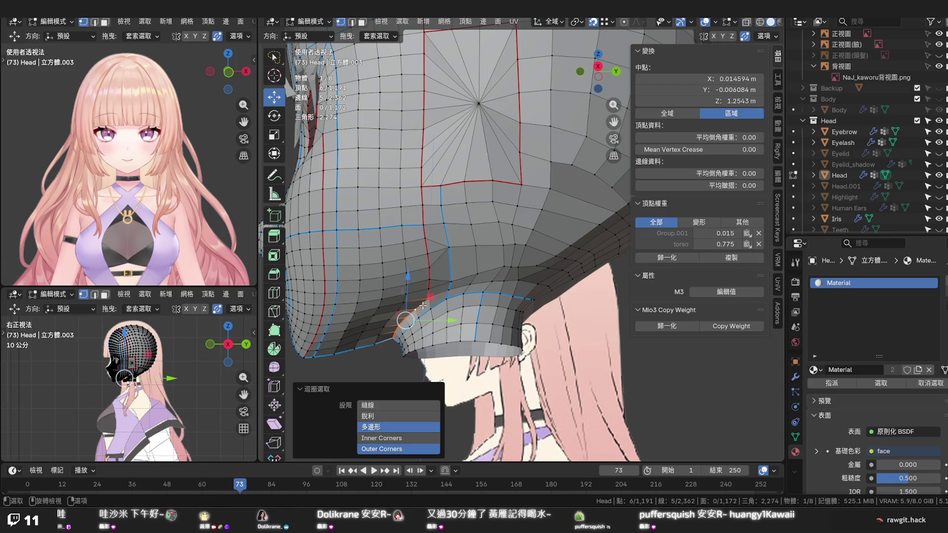
pyautogui.click(423, 303)
pyautogui.keyDown('alt'); pyautogui.click(466, 281); pyautogui.keyUp('alt')
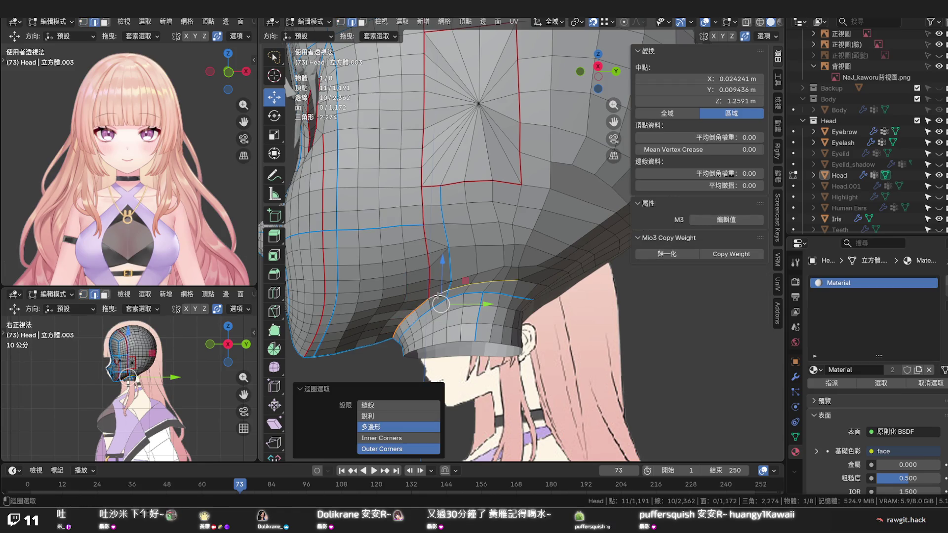
pyautogui.keyDown('alt'); pyautogui.keyDown('shift'); pyautogui.click(527, 286); pyautogui.keyUp('shift'); pyautogui.keyUp('alt')
pyautogui.moveTo(526, 285)
pyautogui.mouseDown(button='middle')
pyautogui.moveTo(484, 278)
pyautogui.moveTo(507, 268)
pyautogui.mouseUp(button='middle')
pyautogui.hotkey('ctrl', 'e')
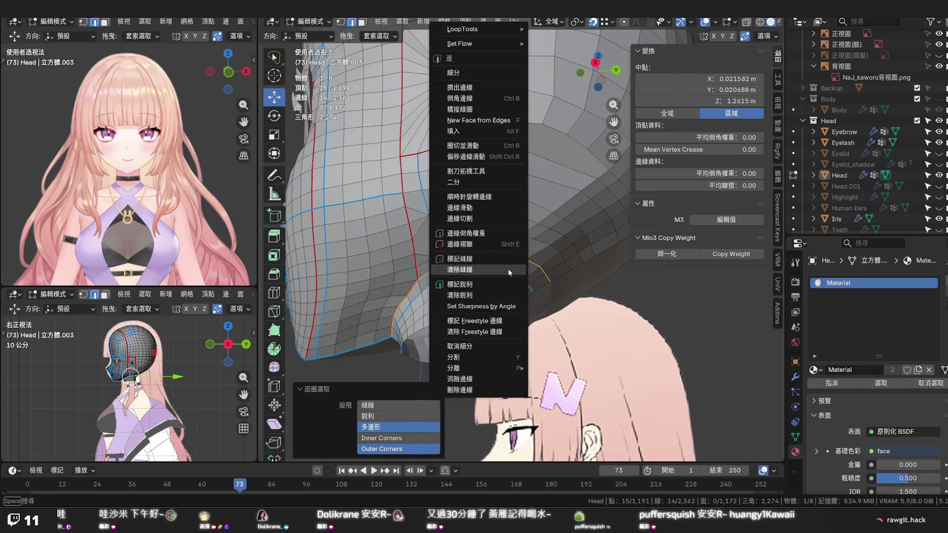
pyautogui.click(509, 259)
# Select the seam-bounded ear-cover faces with linked select and separate them into a new object, Head.002
pyautogui.click(480, 291)
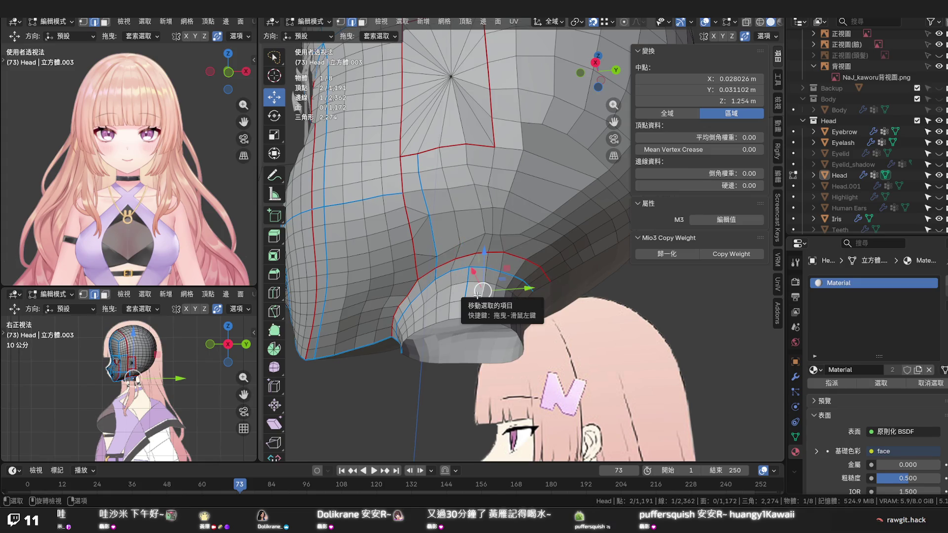
pyautogui.press('l')
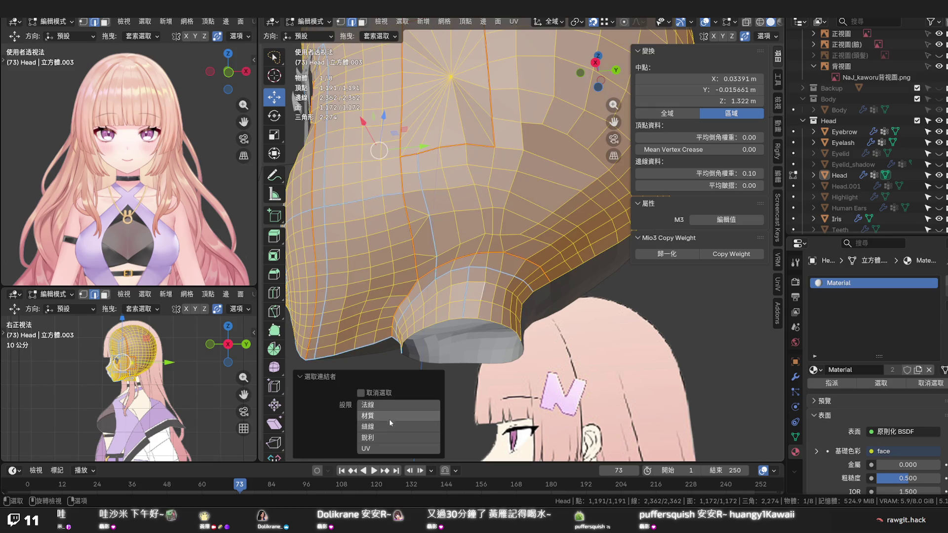
pyautogui.click(391, 425)
pyautogui.press('3')
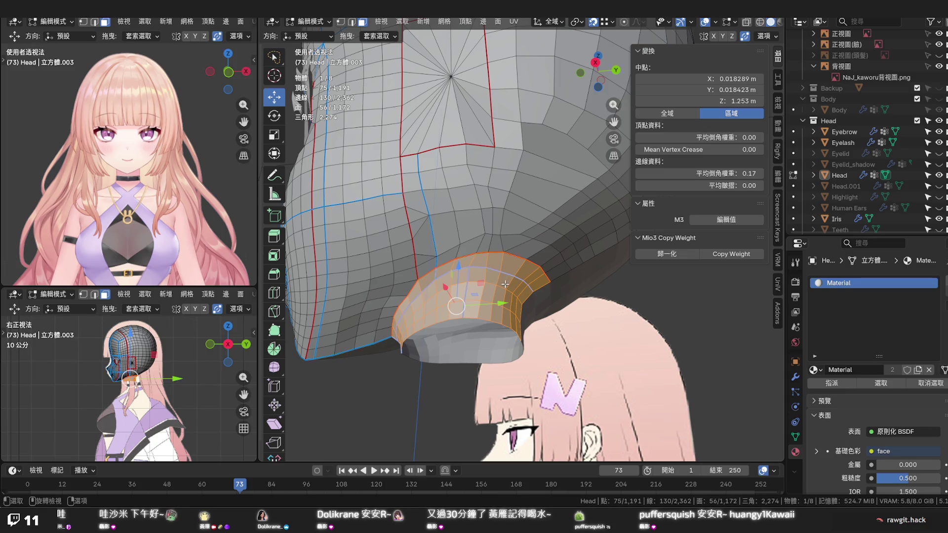
pyautogui.press('p')
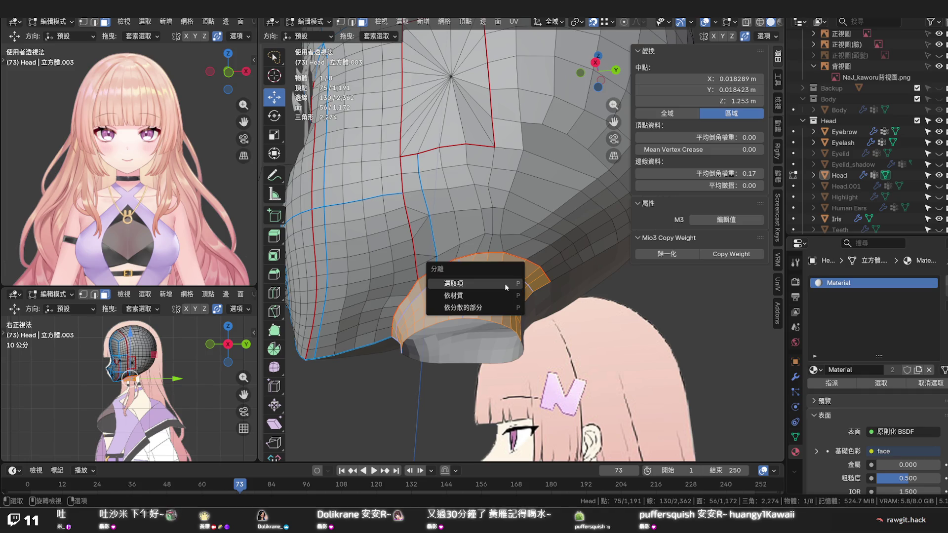
pyautogui.click(505, 284)
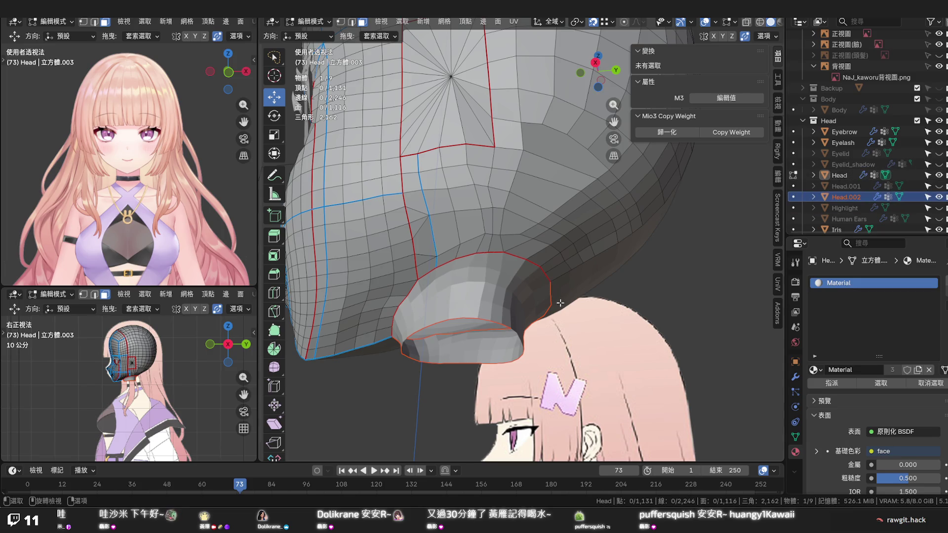
# Hide Head.002 in the outliner and look over the head mesh on its own from several angles
pyautogui.click(939, 197)
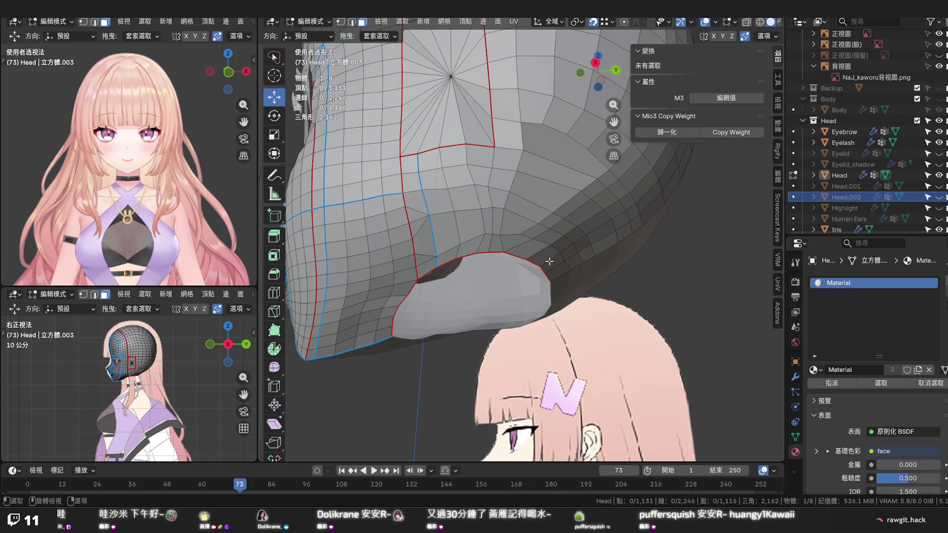
pyautogui.moveTo(522, 263)
pyautogui.mouseDown(button='middle')
pyautogui.moveTo(483, 279)
pyautogui.moveTo(510, 262)
pyautogui.moveTo(516, 291)
pyautogui.moveTo(524, 280)
pyautogui.moveTo(529, 324)
pyautogui.moveTo(550, 329)
pyautogui.mouseUp(button='middle')
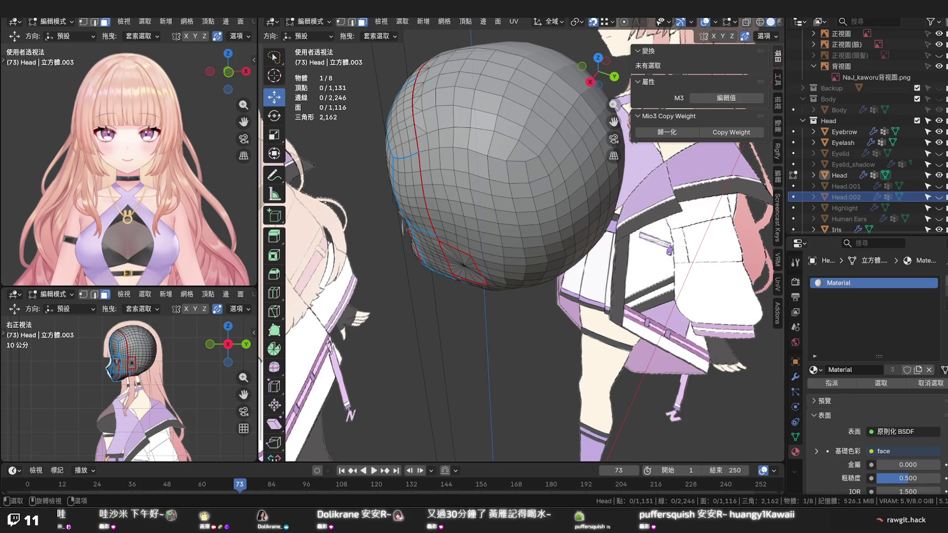
pyautogui.moveTo(474, 222); pyautogui.dragTo(526, 209, button='middle')
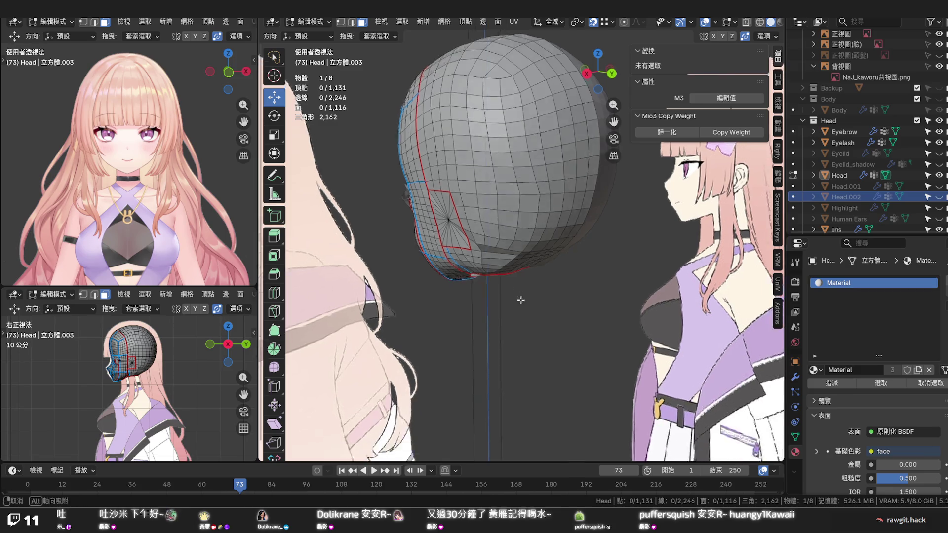
pyautogui.moveTo(515, 294)
pyautogui.mouseDown(button='middle')
pyautogui.moveTo(526, 338)
pyautogui.moveTo(583, 340)
pyautogui.mouseUp(button='middle')
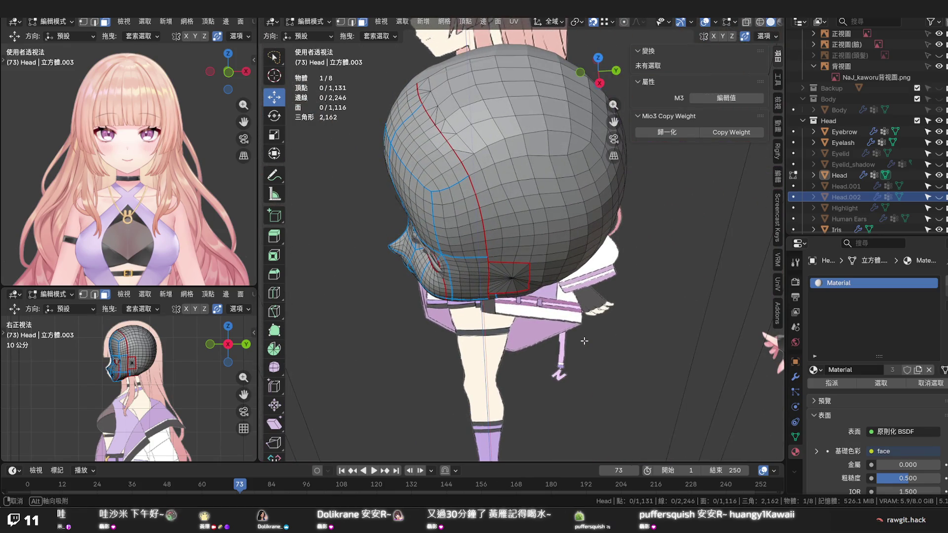
pyautogui.moveTo(584, 341); pyautogui.dragTo(654, 295, button='middle')
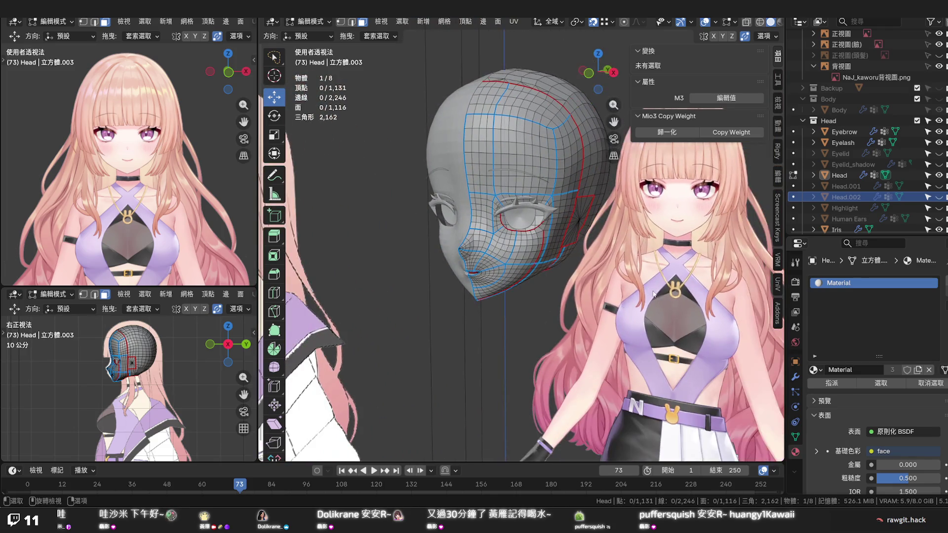
# Toggle the viewport to wireframe and back to solid shading to check the head
pyautogui.press('z')
pyautogui.click(563, 291)
pyautogui.press('z')
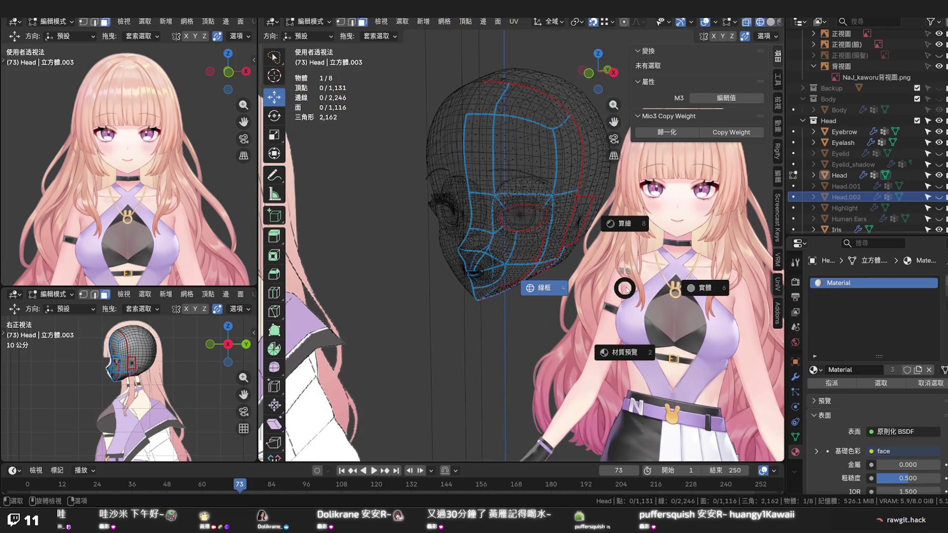
pyautogui.click(626, 289)
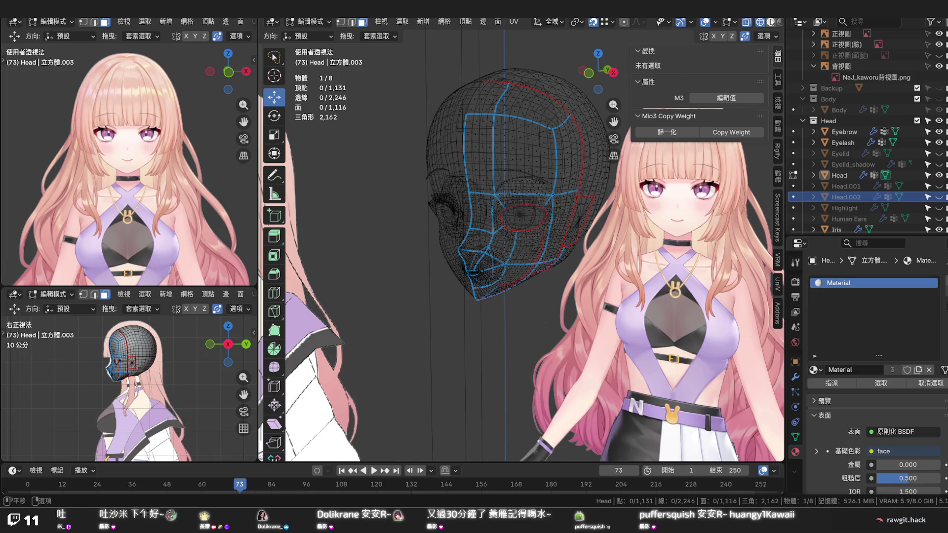
pyautogui.hotkey('shift', 'z')
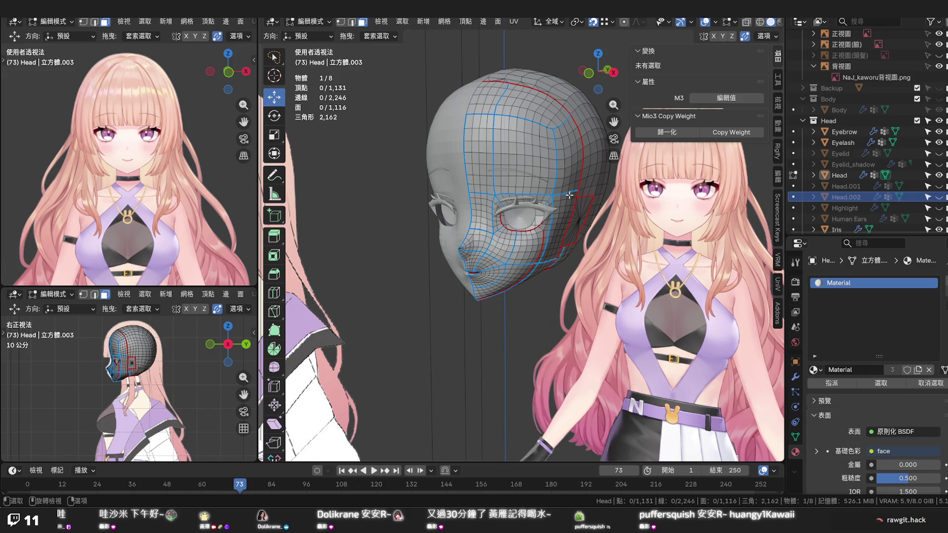
pyautogui.hotkey('shift', 'alt', 'z')
pyautogui.hotkey('shift', 'alt', 'z')
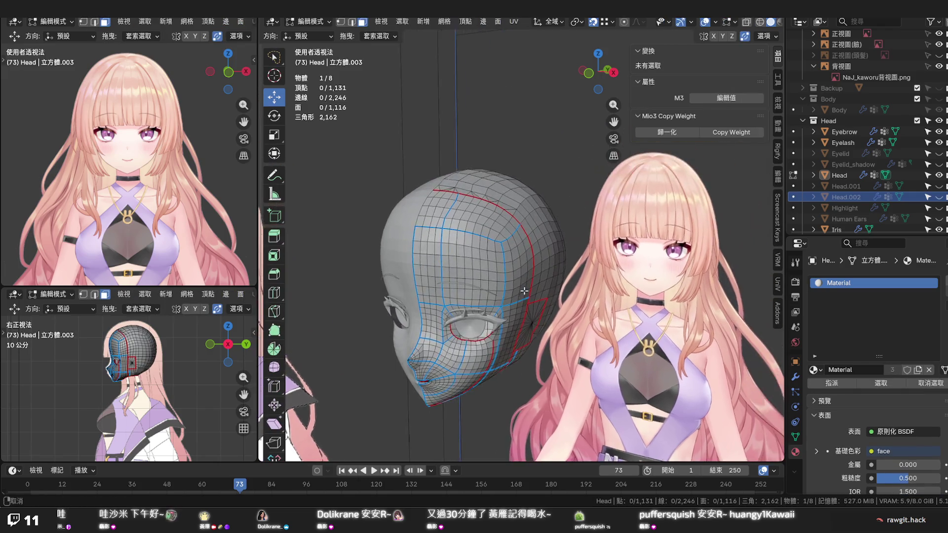
pyautogui.moveTo(569, 195); pyautogui.dragTo(518, 288, button='middle')
pyautogui.scroll(4, 502, 261)
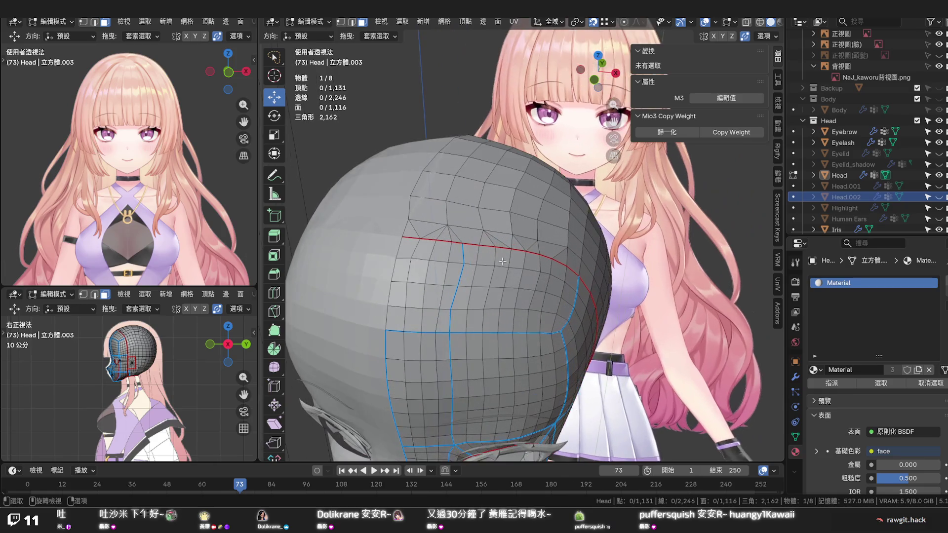
# Vertex-slide two vertices on the back-of-head loop further down their edges
pyautogui.click(464, 245)
pyautogui.hotkey('shift', 'v')
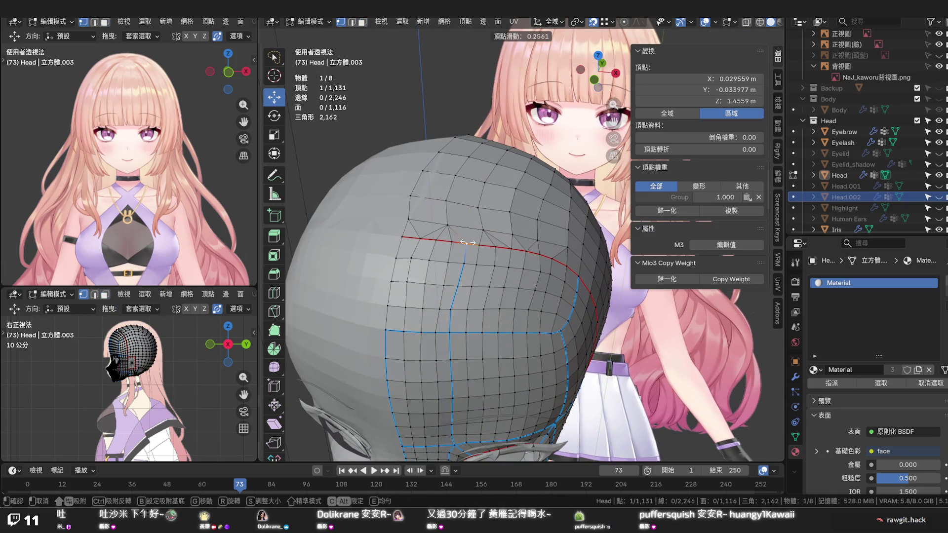
pyautogui.click(464, 244)
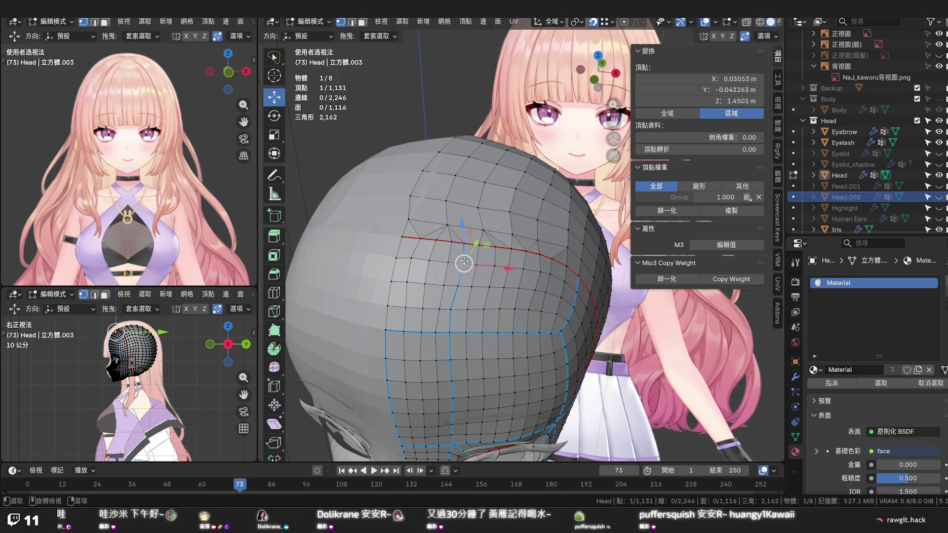
pyautogui.hotkey('shift', 'v')
pyautogui.click(456, 287)
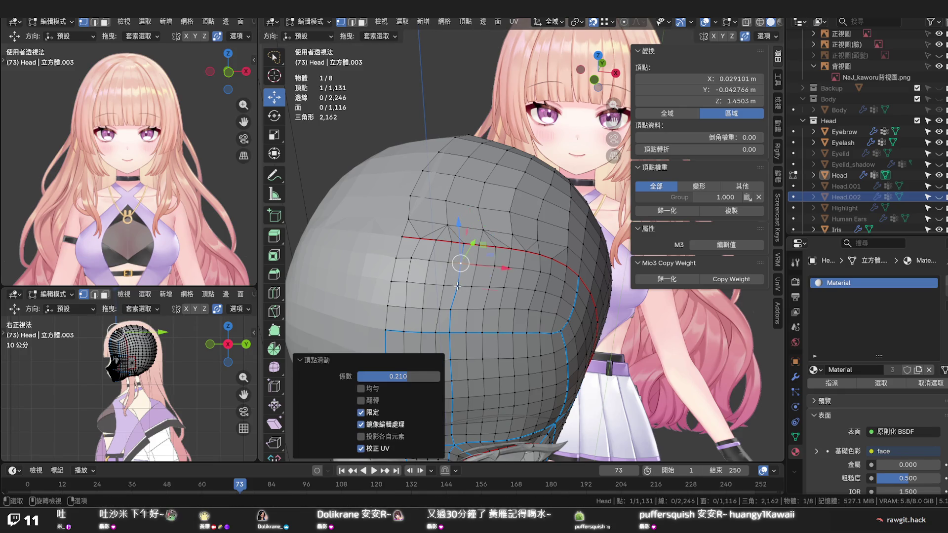
pyautogui.click(456, 286)
pyautogui.hotkey('shift', 'v')
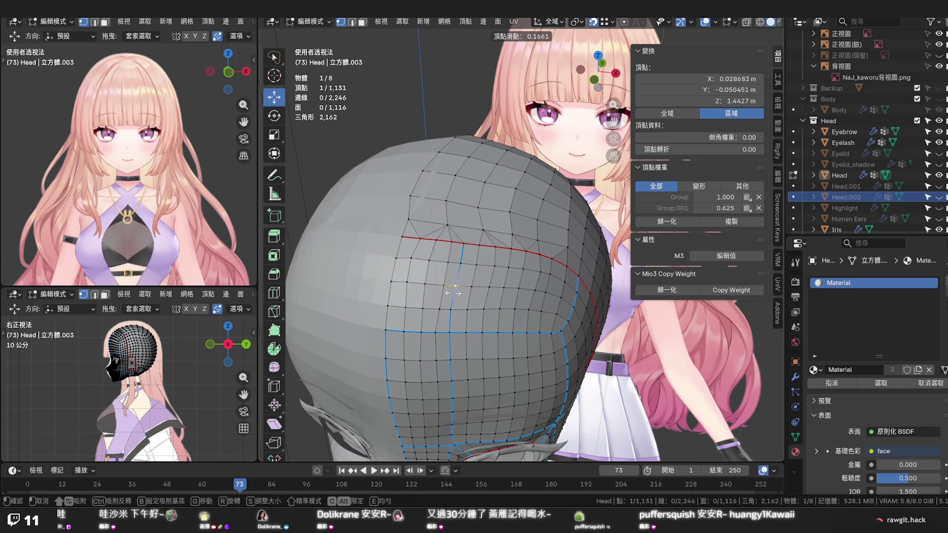
pyautogui.click(453, 293)
# Edge-slide a short shortest-path row of edges nearby on the back of the head
pyautogui.click(447, 261)
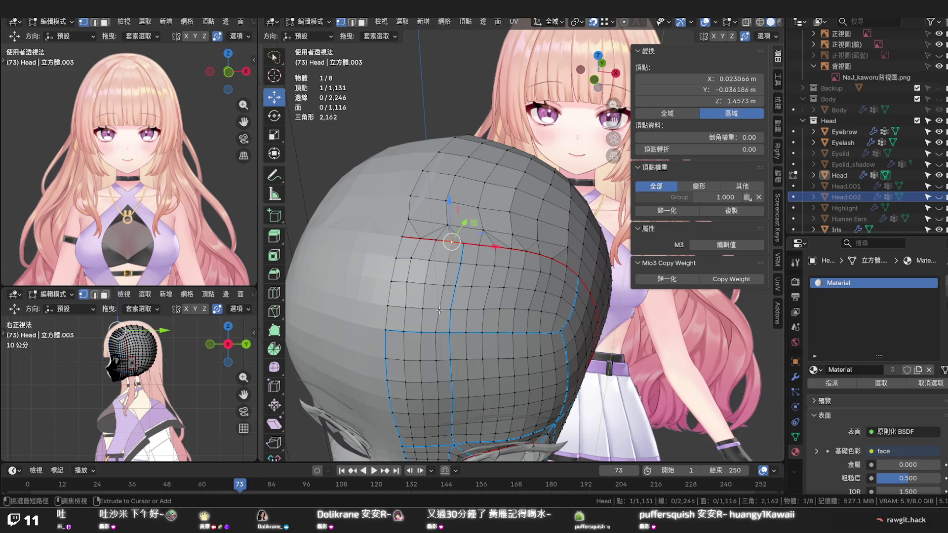
pyautogui.keyDown('ctrl'); pyautogui.click(437, 310); pyautogui.keyUp('ctrl')
pyautogui.press('g')
pyautogui.press('g')
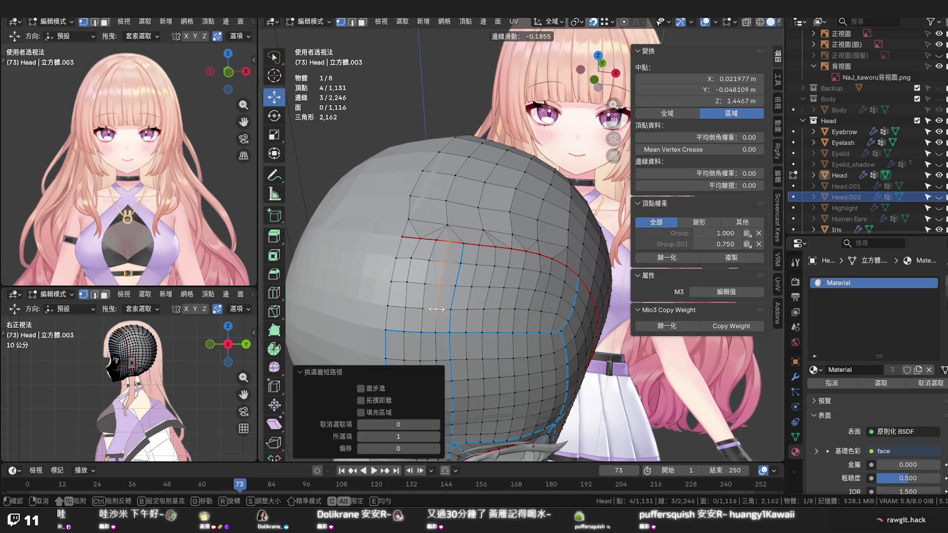
pyautogui.click(437, 309)
# Flatten the vertex path along the top centre line to X = 0 via scale and the N-panel, then deselect all
pyautogui.click(502, 230)
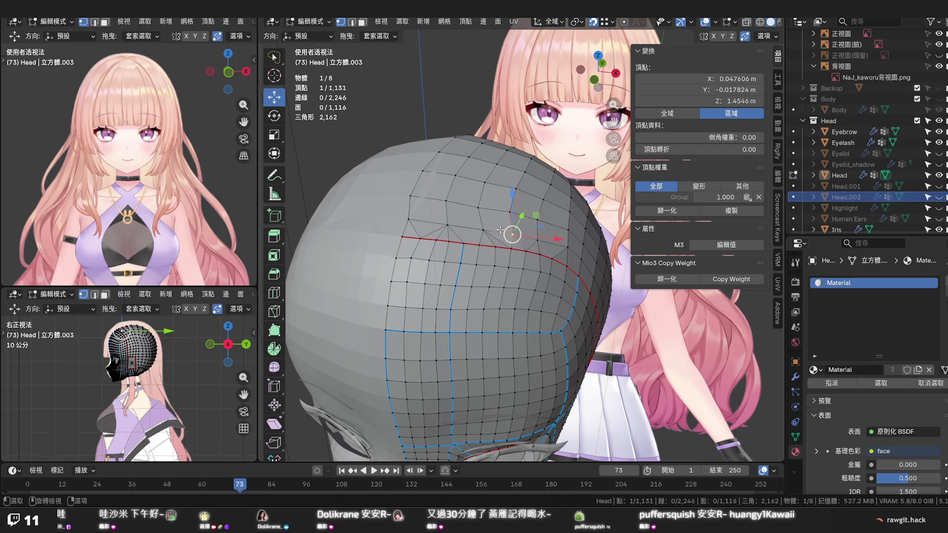
pyautogui.moveTo(501, 231); pyautogui.dragTo(513, 281, button='middle')
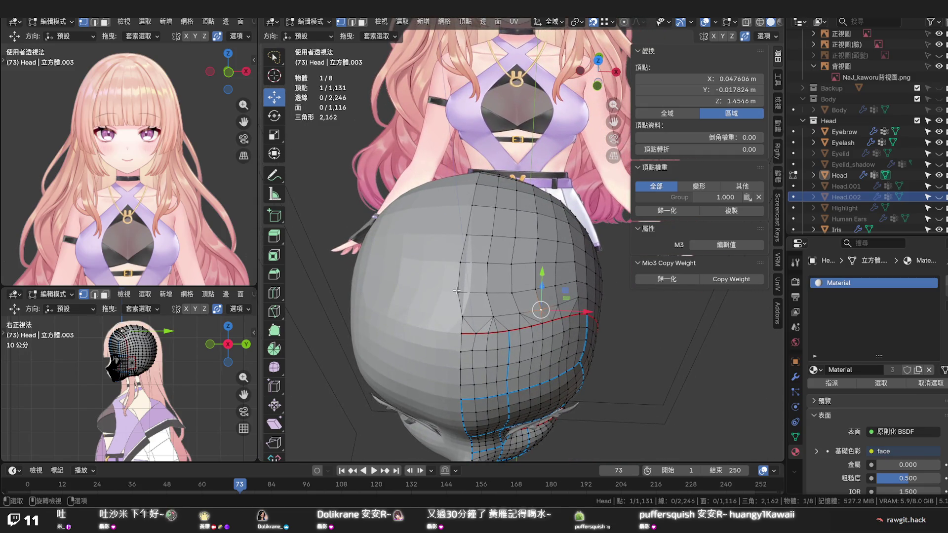
pyautogui.keyDown('ctrl'); pyautogui.click(470, 207); pyautogui.keyUp('ctrl')
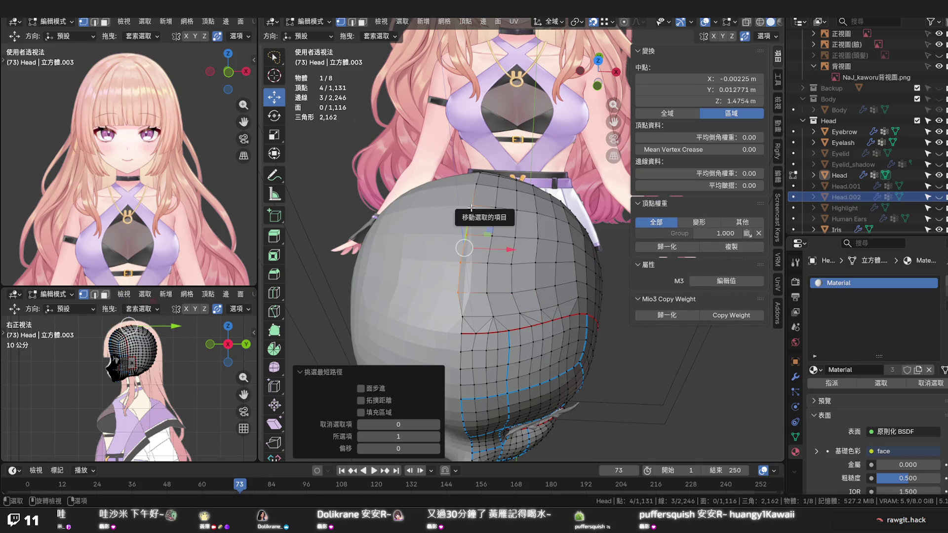
pyautogui.press('s')
pyautogui.press('x')
pyautogui.press('0')
pyautogui.press('Return')
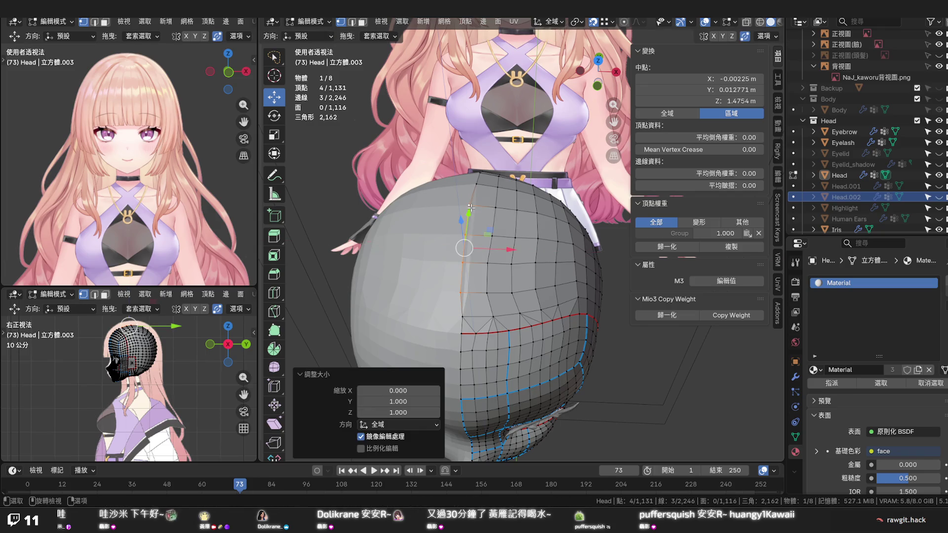
pyautogui.doubleClick(733, 79)
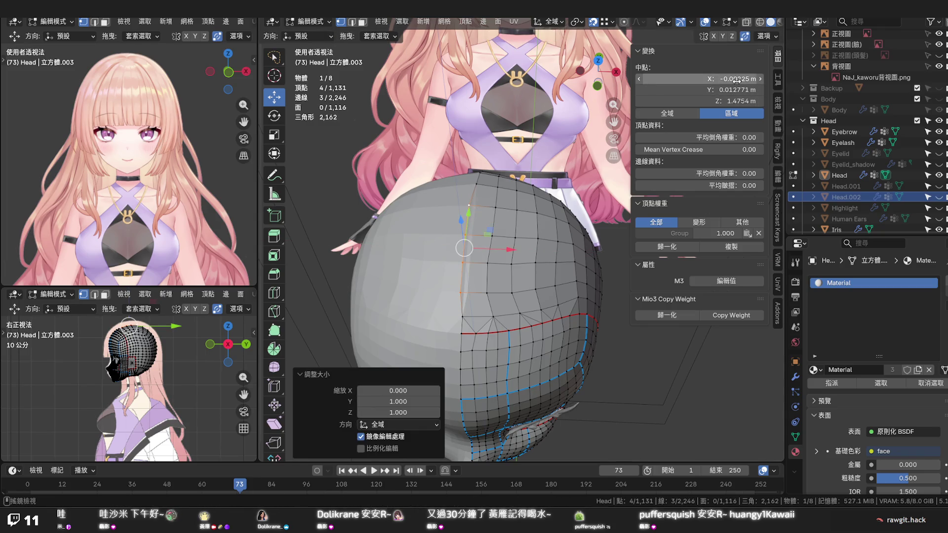
pyautogui.write('0')
pyautogui.press('Return')
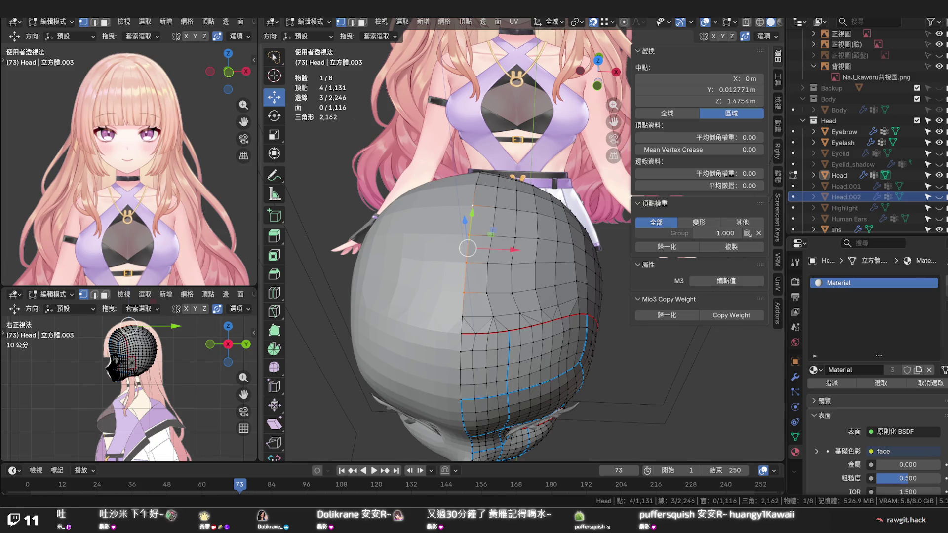
pyautogui.hotkey('alt', 'a')
# Save the blend file
pyautogui.moveTo(473, 244); pyautogui.dragTo(562, 311, button='middle')
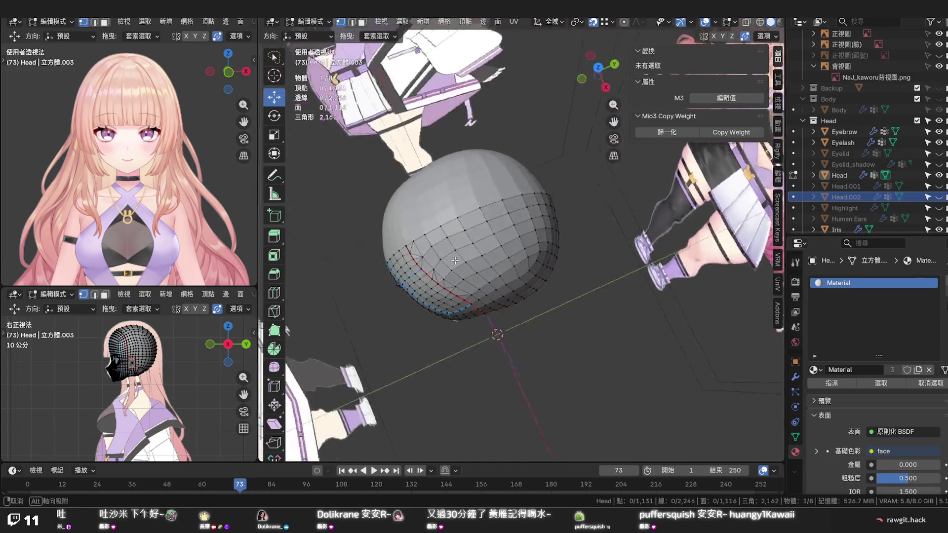
pyautogui.moveTo(474, 245); pyautogui.dragTo(518, 185, button='middle')
pyautogui.scroll(-2, 481, 245)
pyautogui.hotkey('ctrl', 's')
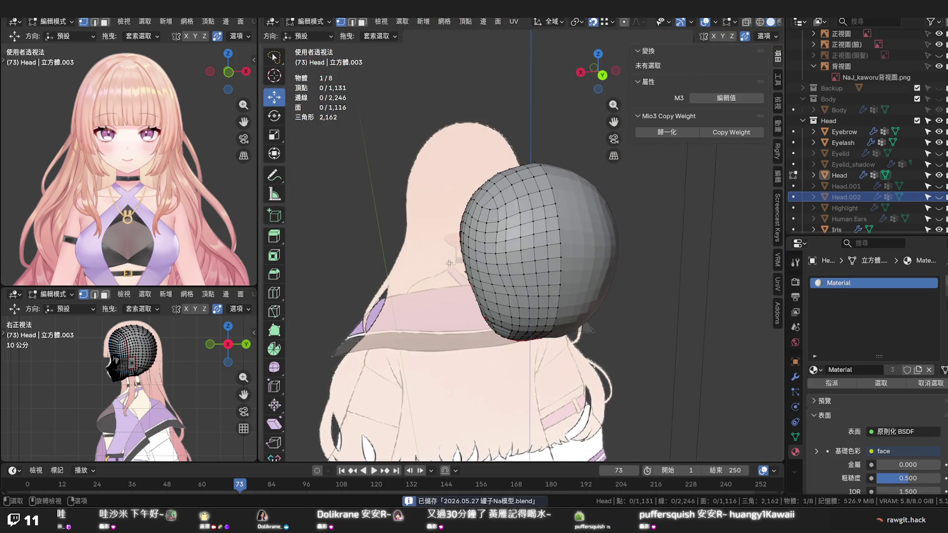
pyautogui.scroll(2, 465, 272)
pyautogui.moveTo(465, 273)
pyautogui.mouseDown(button='middle')
pyautogui.moveTo(519, 244)
pyautogui.moveTo(489, 276)
pyautogui.moveTo(497, 272)
pyautogui.mouseUp(button='middle')
pyautogui.scroll(2, 481, 260)
pyautogui.scroll(2, 492, 272)
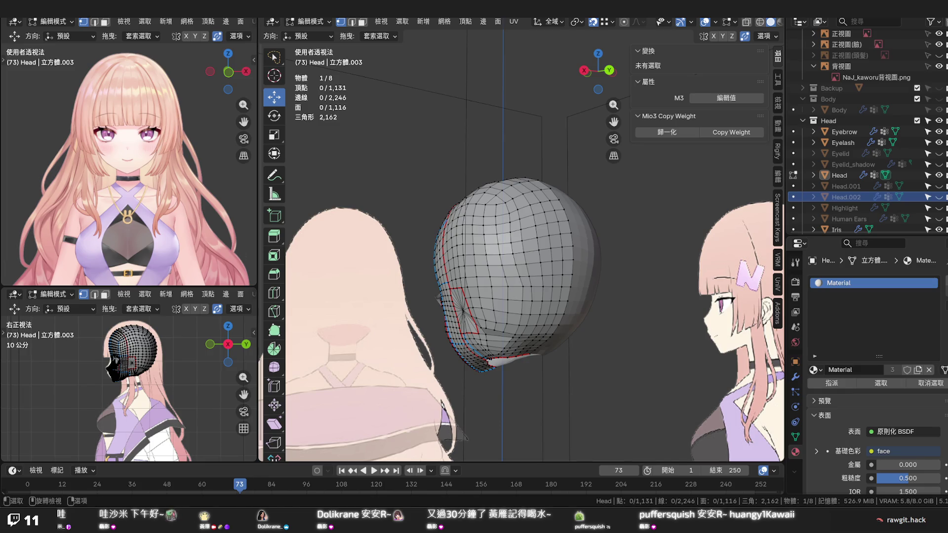
# Orbit around the head to inspect the skull grid, briefly selecting and clearing a loop and vertex
pyautogui.moveTo(444, 281); pyautogui.dragTo(480, 251, button='middle')
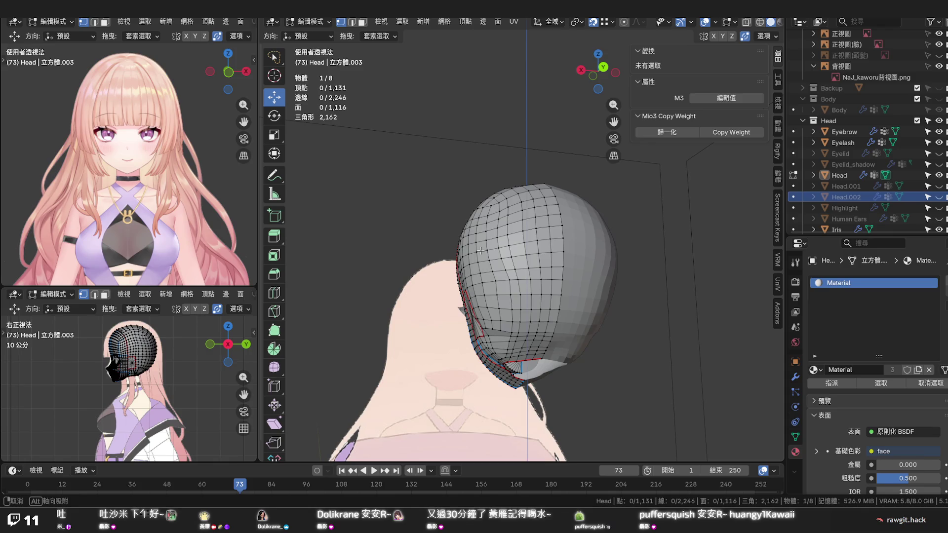
pyautogui.moveTo(480, 251); pyautogui.dragTo(453, 294, button='middle')
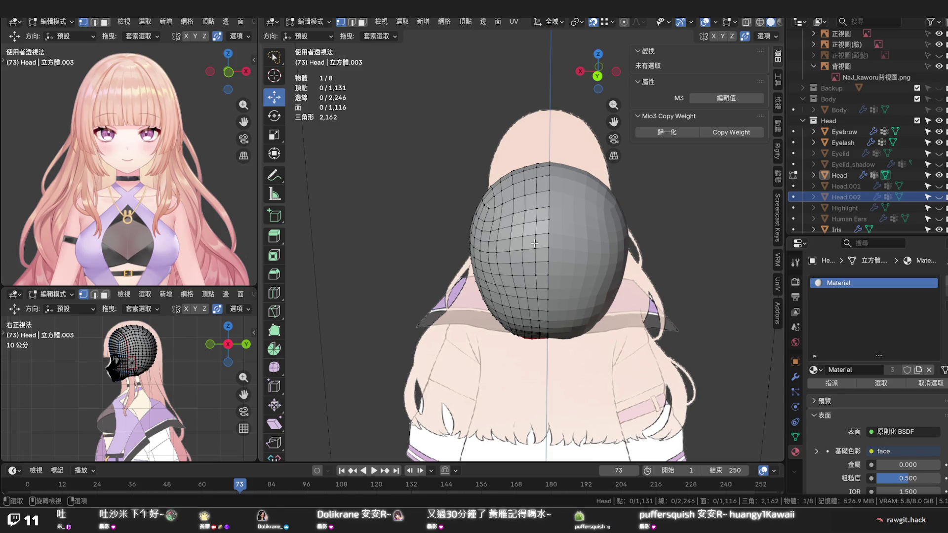
pyautogui.moveTo(535, 244); pyautogui.dragTo(554, 208, button='middle')
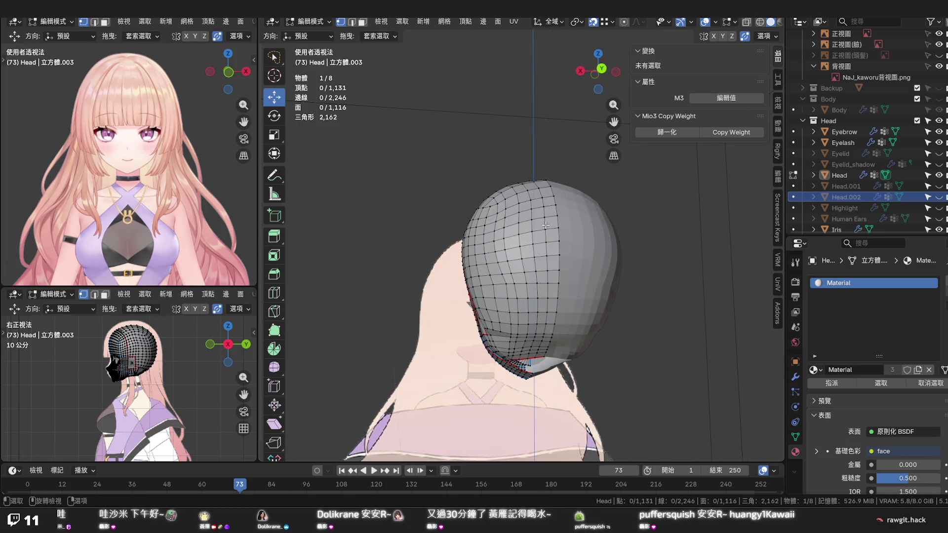
pyautogui.keyDown('alt'); pyautogui.click(546, 226); pyautogui.keyUp('alt')
pyautogui.moveTo(546, 225); pyautogui.dragTo(546, 242, button='middle')
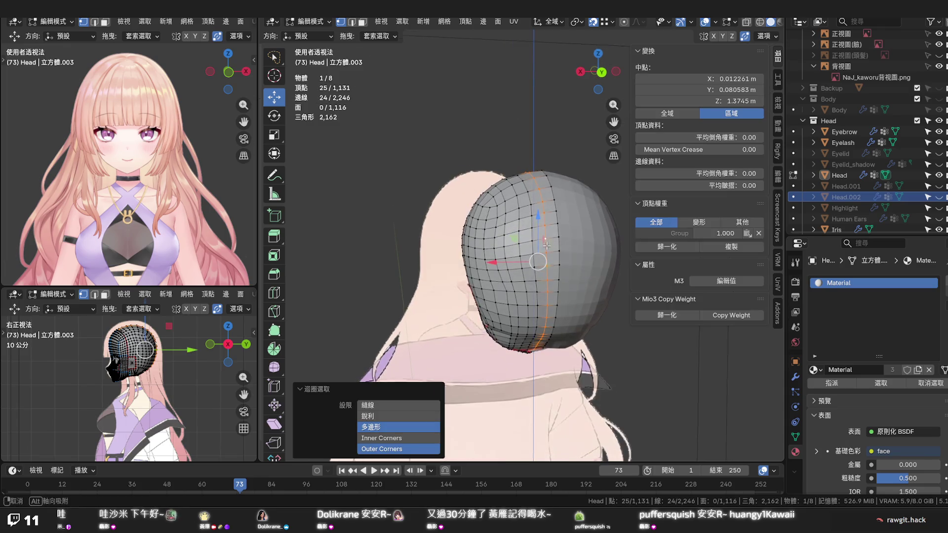
pyautogui.click(540, 189)
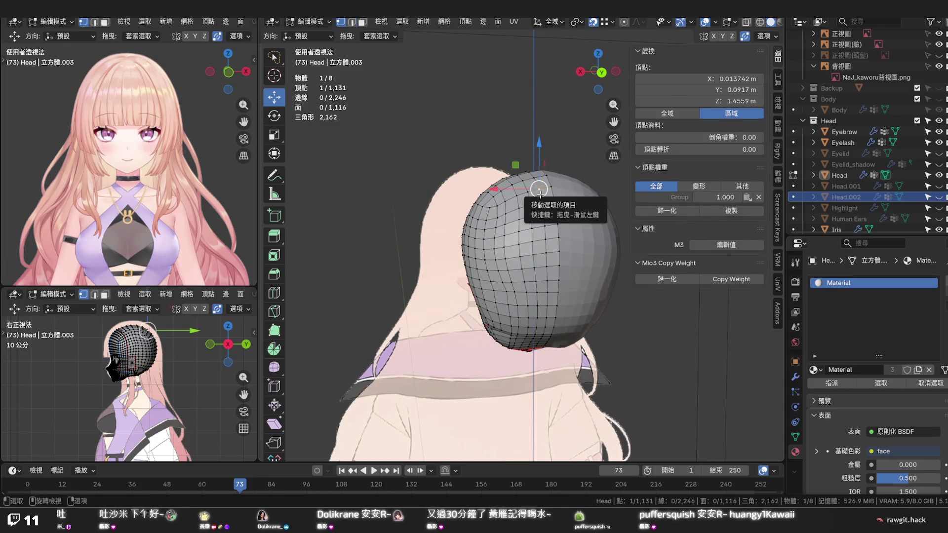
pyautogui.click(544, 237)
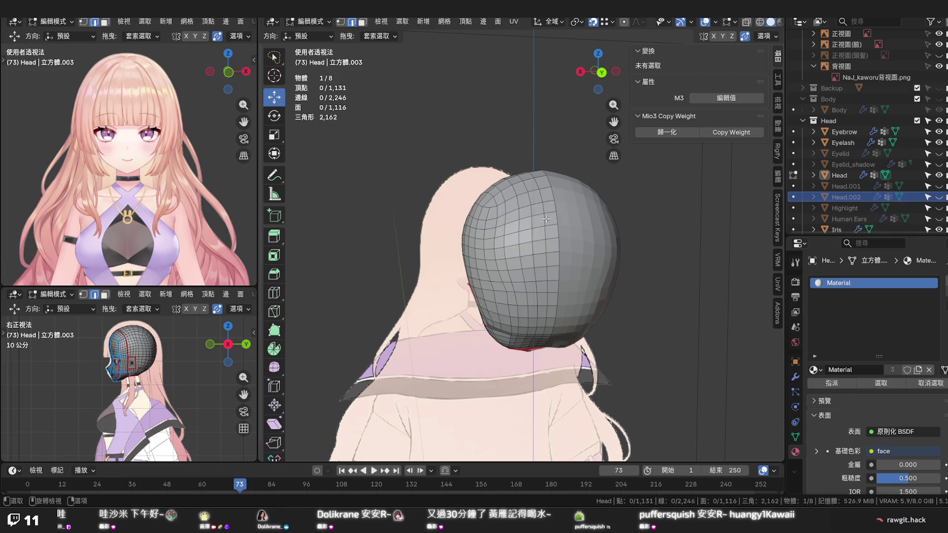
pyautogui.moveTo(547, 215); pyautogui.dragTo(551, 262, button='middle')
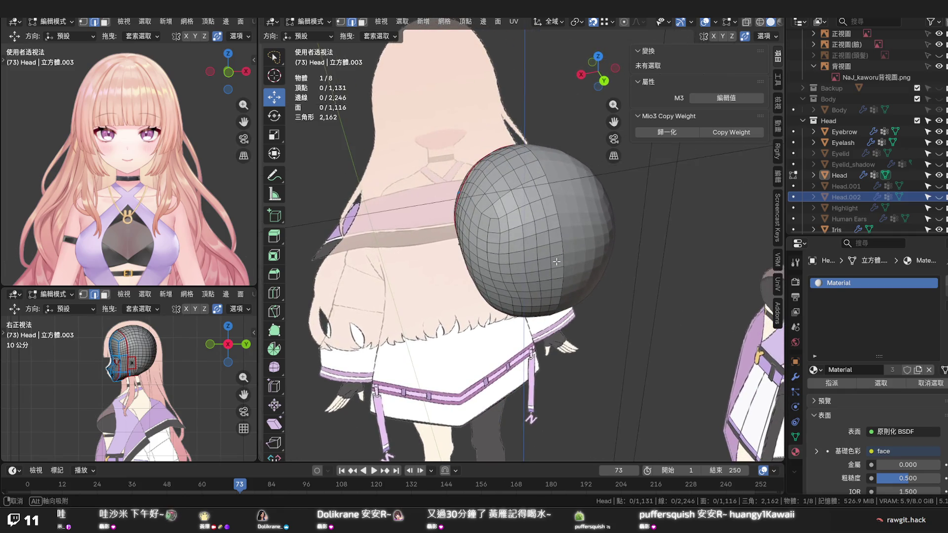
pyautogui.scroll(3, 498, 236)
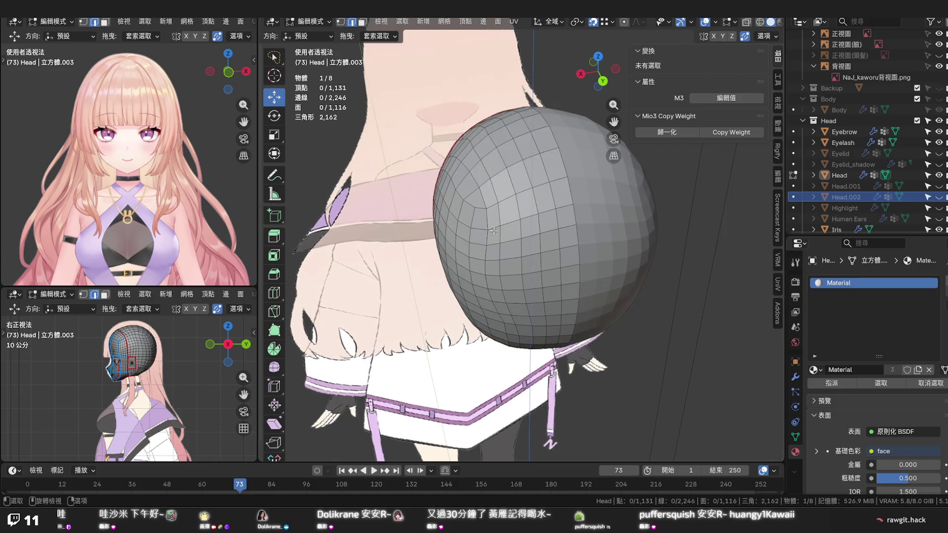
pyautogui.moveTo(494, 231)
pyautogui.mouseDown(button='middle')
pyautogui.moveTo(573, 239)
pyautogui.moveTo(545, 237)
pyautogui.moveTo(535, 210)
pyautogui.moveTo(516, 208)
pyautogui.moveTo(535, 187)
pyautogui.mouseUp(button='middle')
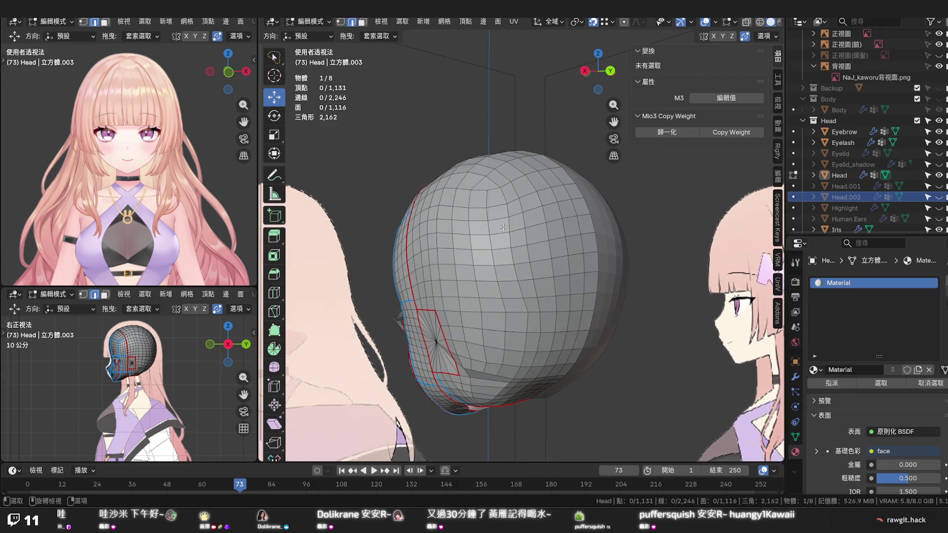
# Edge-slide a vertical edge path running from the head's top down its side
pyautogui.moveTo(504, 227)
pyautogui.mouseDown(button='middle')
pyautogui.moveTo(547, 219)
pyautogui.moveTo(532, 193)
pyautogui.mouseUp(button='middle')
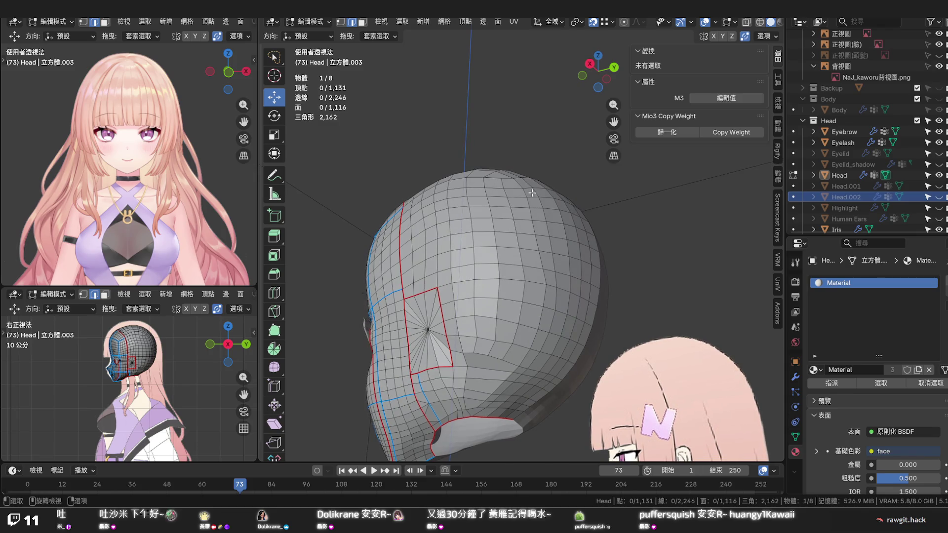
pyautogui.moveTo(530, 299); pyautogui.dragTo(530, 282, button='middle')
pyautogui.keyDown('alt'); pyautogui.click(530, 280); pyautogui.keyUp('alt')
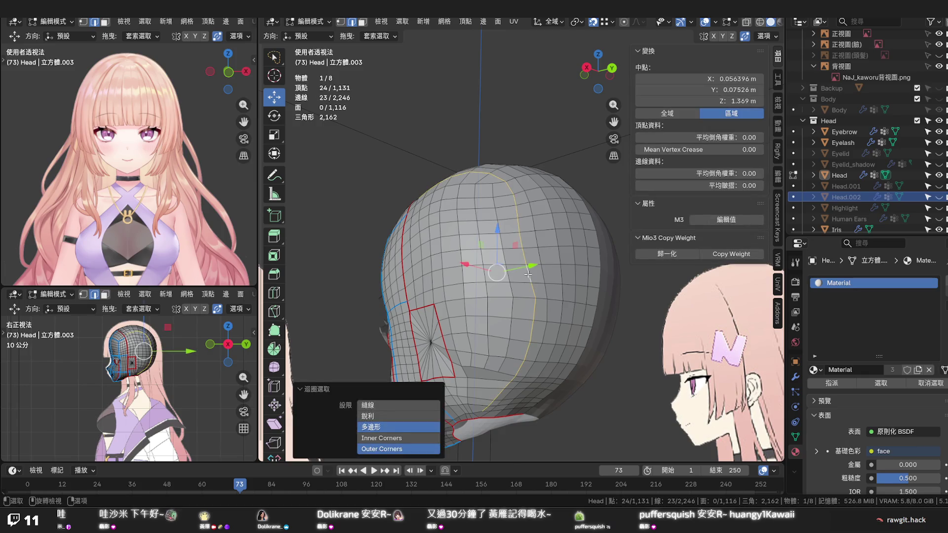
pyautogui.click(513, 191)
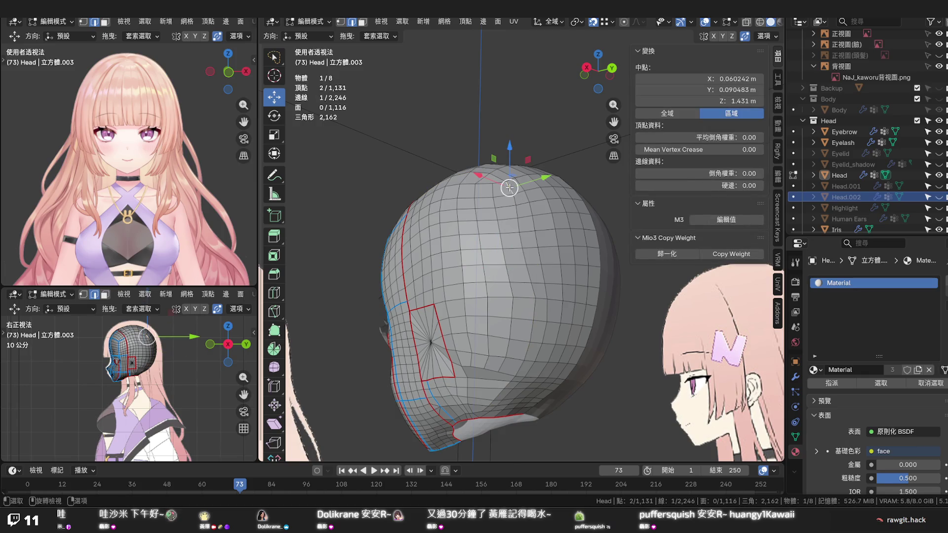
pyautogui.keyDown('ctrl'); pyautogui.click(520, 366); pyautogui.keyUp('ctrl')
pyautogui.press('g')
pyautogui.press('g')
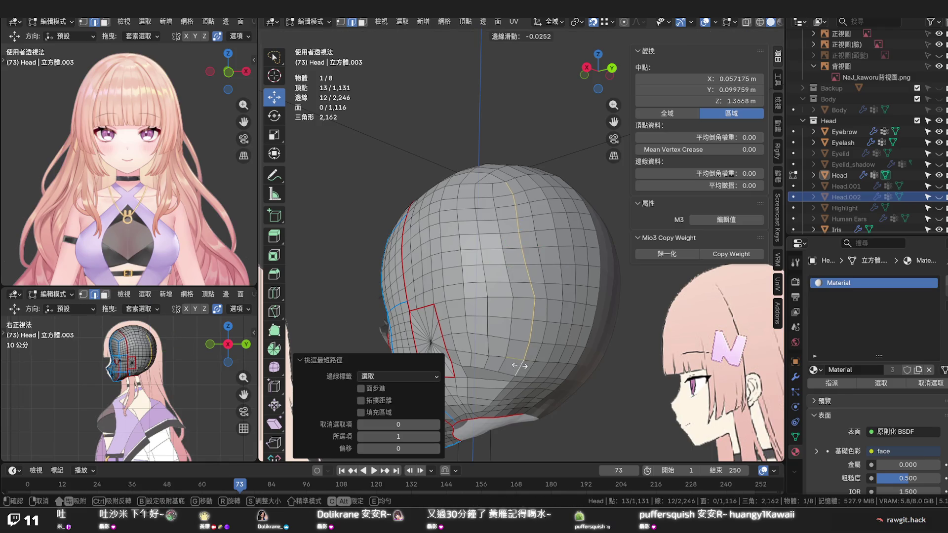
pyautogui.click(517, 365)
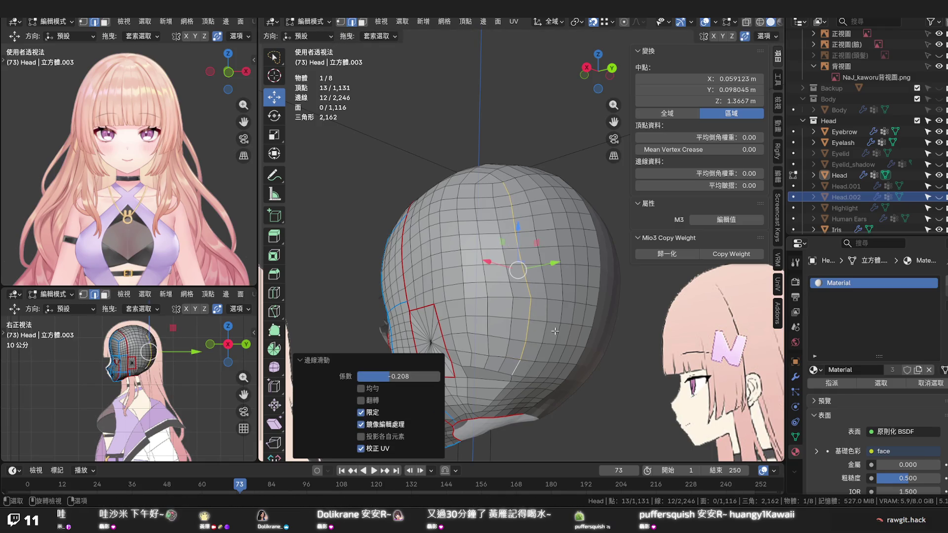
pyautogui.moveTo(519, 356); pyautogui.dragTo(537, 346, button='middle')
pyautogui.click(538, 346)
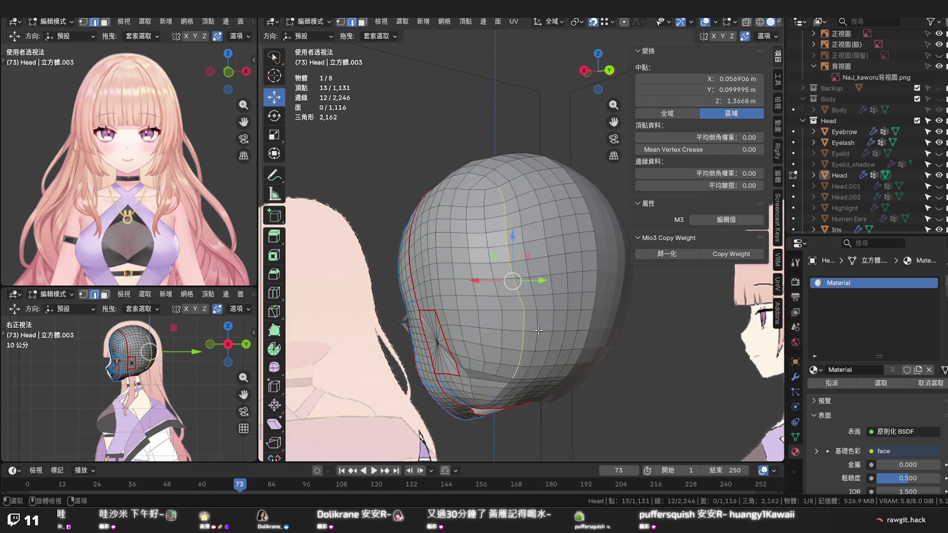
# Edge-slide a second vertical edge path down the side of the head and inspect the spread quads
pyautogui.click(535, 191)
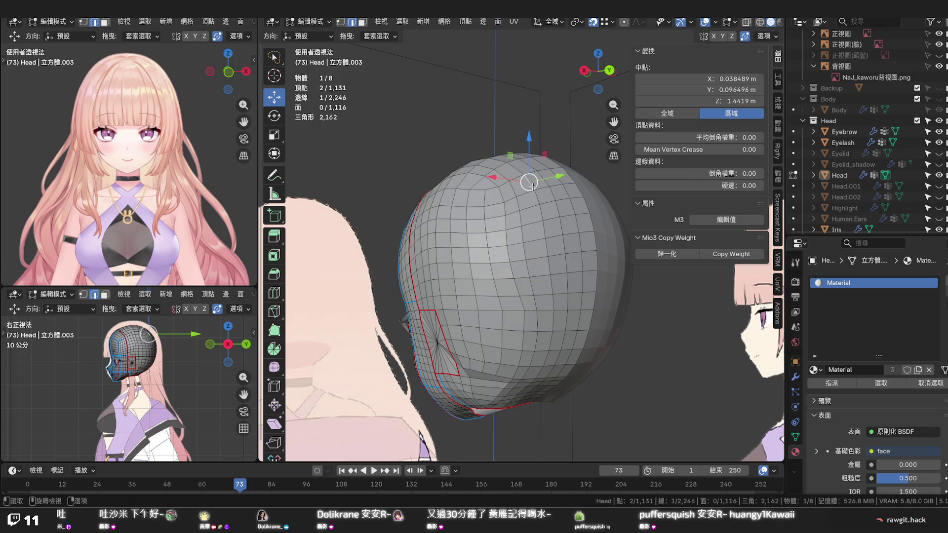
pyautogui.keyDown('ctrl'); pyautogui.click(541, 371); pyautogui.keyUp('ctrl')
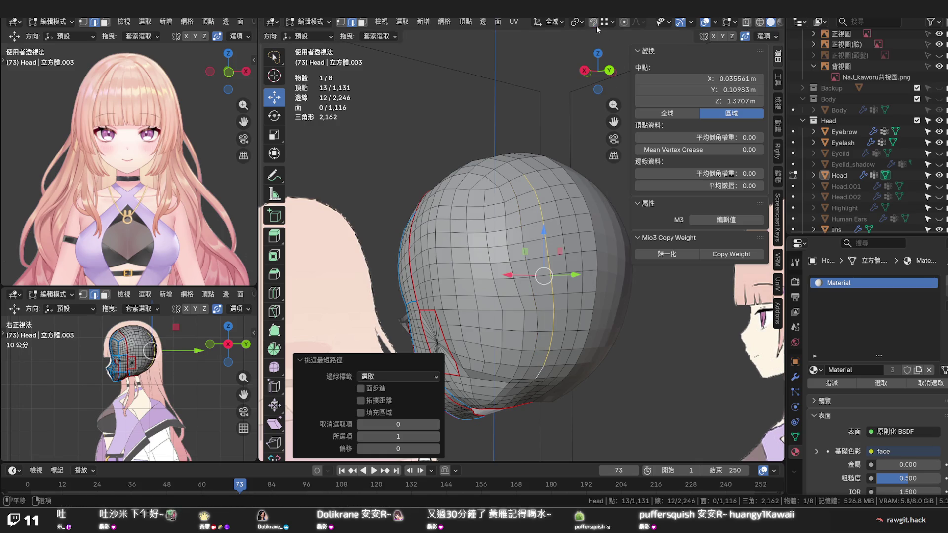
pyautogui.press('g')
pyautogui.press('g')
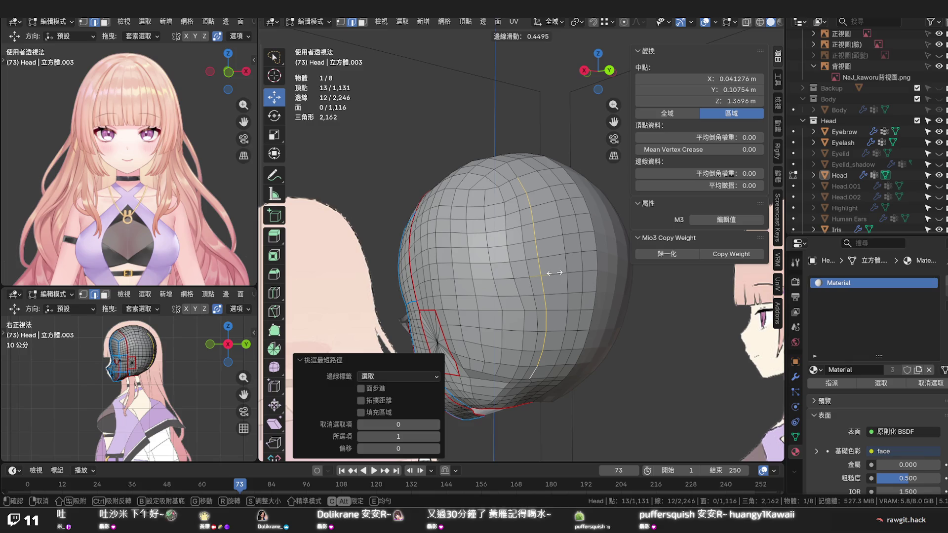
pyautogui.click(554, 273)
pyautogui.moveTo(548, 274)
pyautogui.mouseDown(button='middle')
pyautogui.moveTo(513, 237)
pyautogui.moveTo(520, 243)
pyautogui.mouseUp(button='middle')
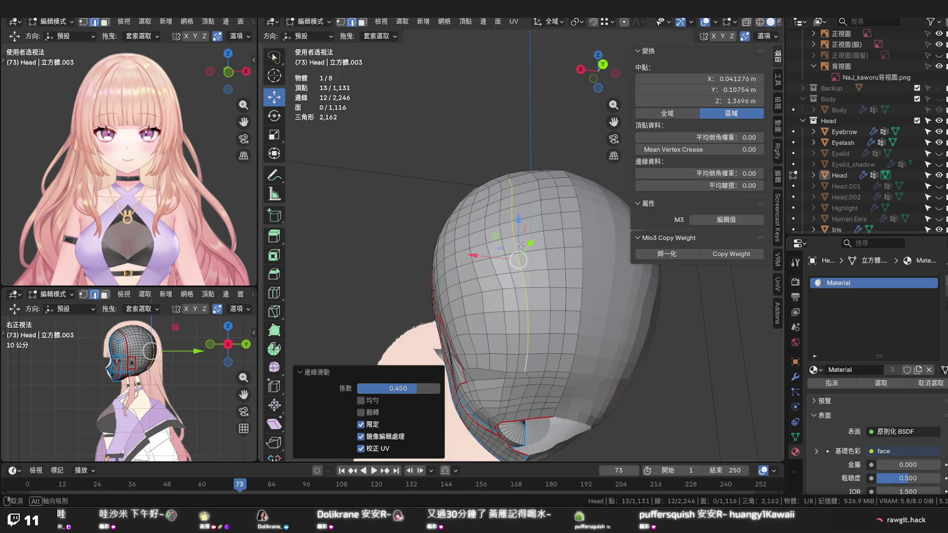
pyautogui.moveTo(521, 245)
pyautogui.mouseDown(button='middle')
pyautogui.moveTo(544, 278)
pyautogui.moveTo(555, 230)
pyautogui.mouseUp(button='middle')
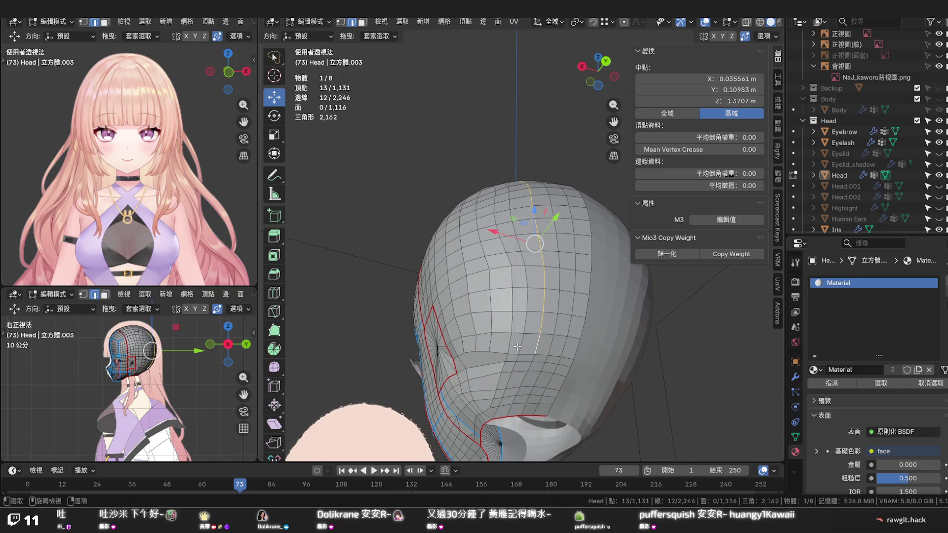
pyautogui.moveTo(516, 348)
pyautogui.mouseDown(button='middle')
pyautogui.moveTo(554, 379)
pyautogui.moveTo(512, 381)
pyautogui.mouseUp(button='middle')
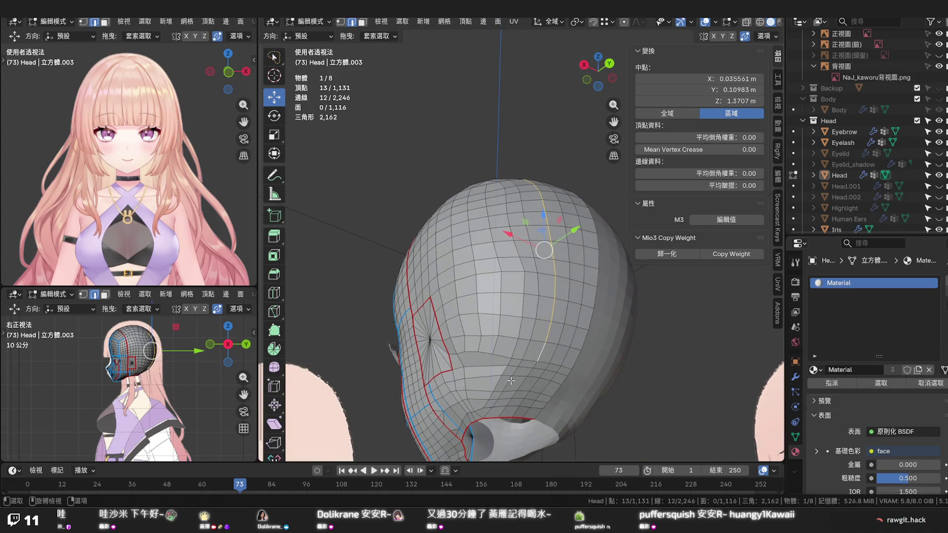
pyautogui.moveTo(503, 370); pyautogui.dragTo(536, 379, button='middle')
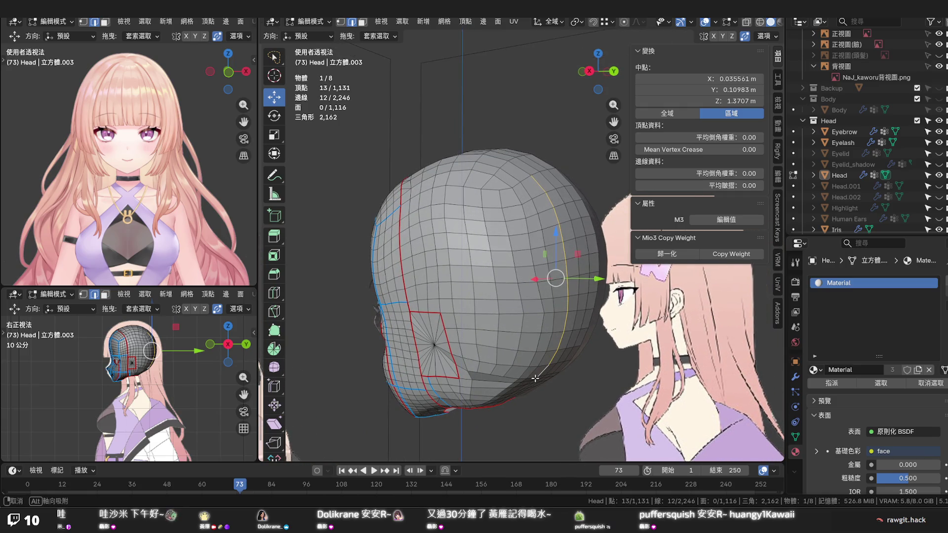
pyautogui.moveTo(536, 378)
pyautogui.mouseDown(button='middle')
pyautogui.moveTo(573, 387)
pyautogui.moveTo(533, 297)
pyautogui.mouseUp(button='middle')
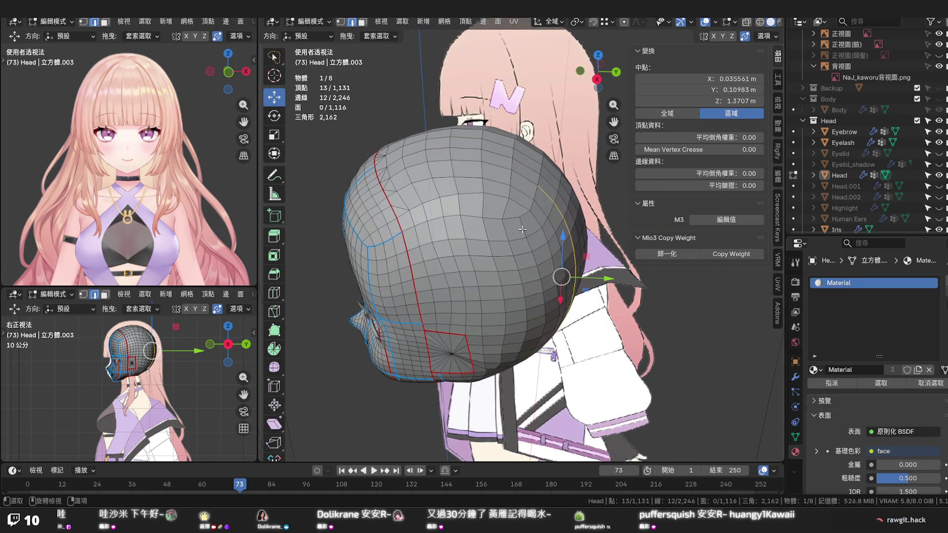
pyautogui.moveTo(521, 229)
pyautogui.mouseDown(button='middle')
pyautogui.moveTo(516, 245)
pyautogui.moveTo(472, 267)
pyautogui.mouseUp(button='middle')
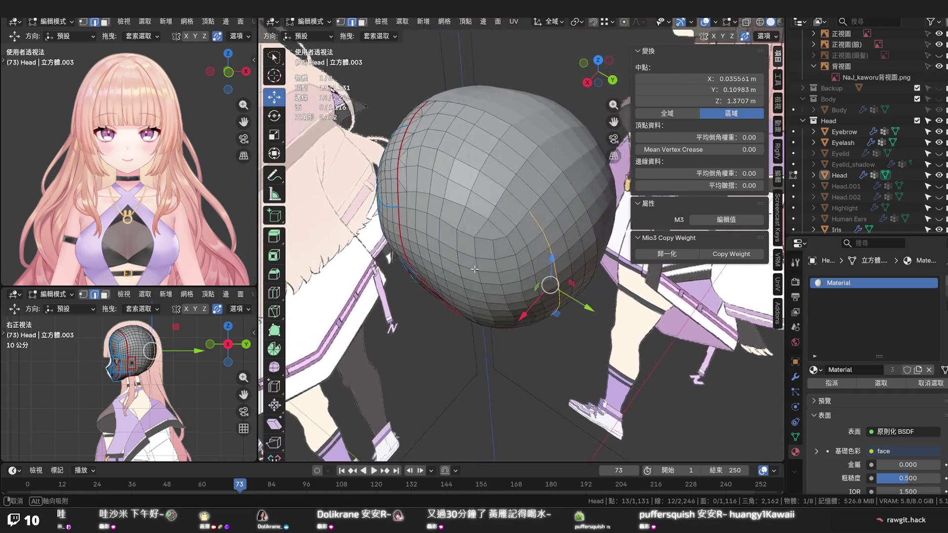
# Edge-slide a shortest edge path across the head top, then vertex-slide one nearby vertex
pyautogui.moveTo(472, 266); pyautogui.dragTo(472, 267, button='middle')
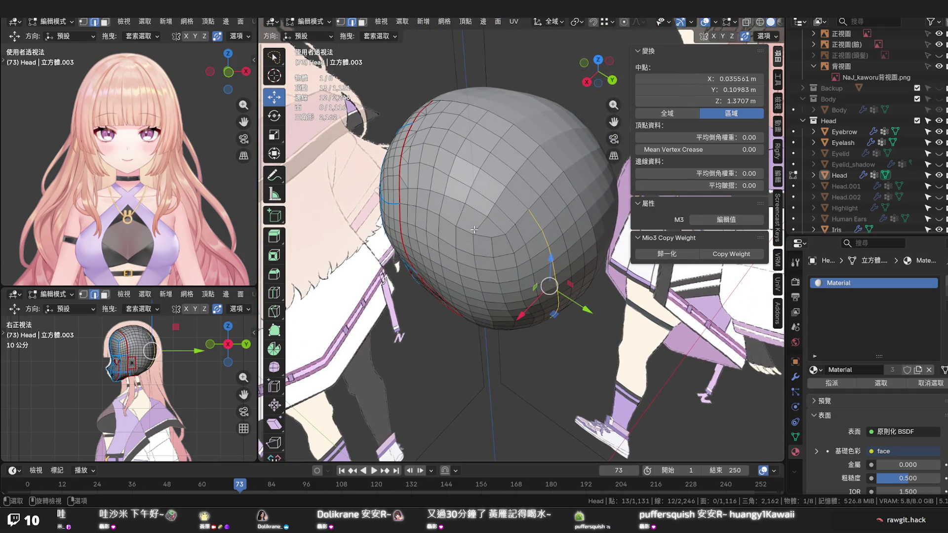
pyautogui.click(434, 192)
pyautogui.keyDown('ctrl'); pyautogui.click(465, 209); pyautogui.keyUp('ctrl')
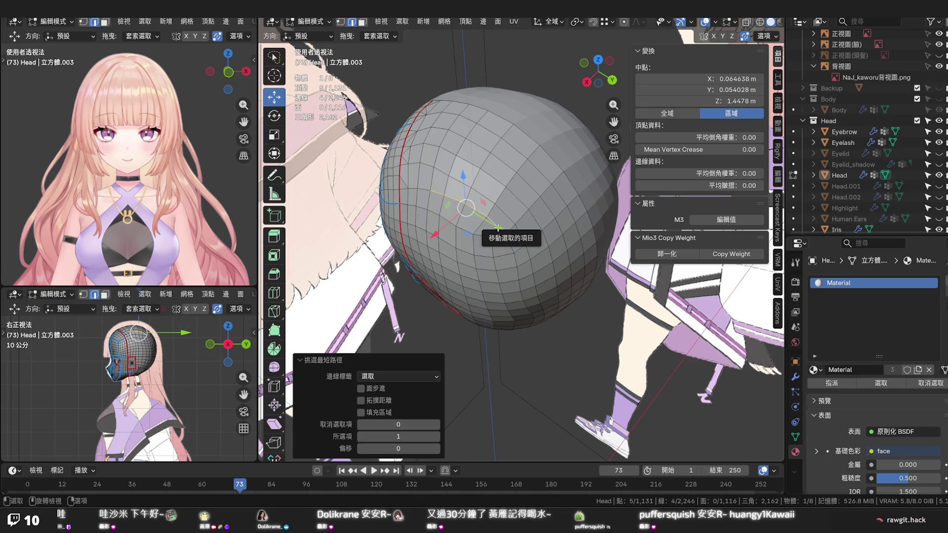
pyautogui.press('g')
pyautogui.press('g')
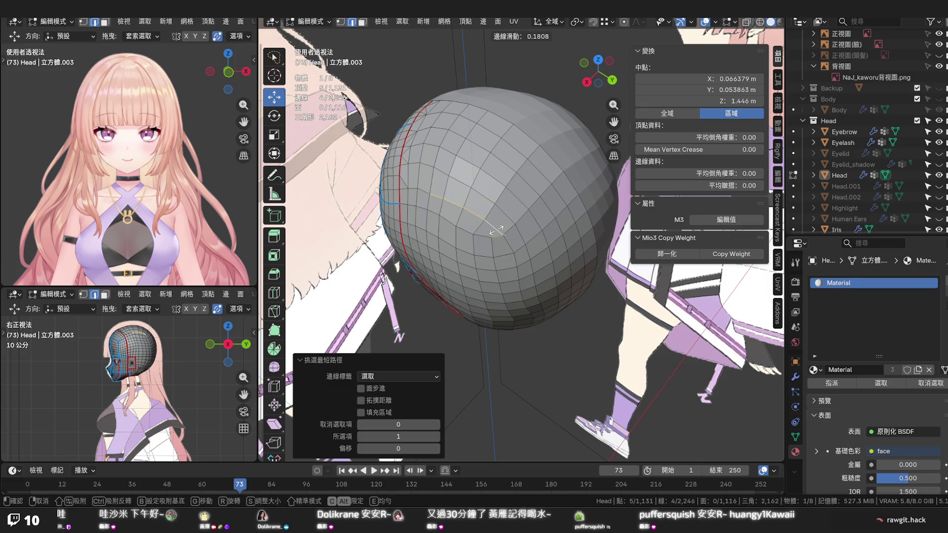
pyautogui.click(496, 231)
pyautogui.click(427, 186)
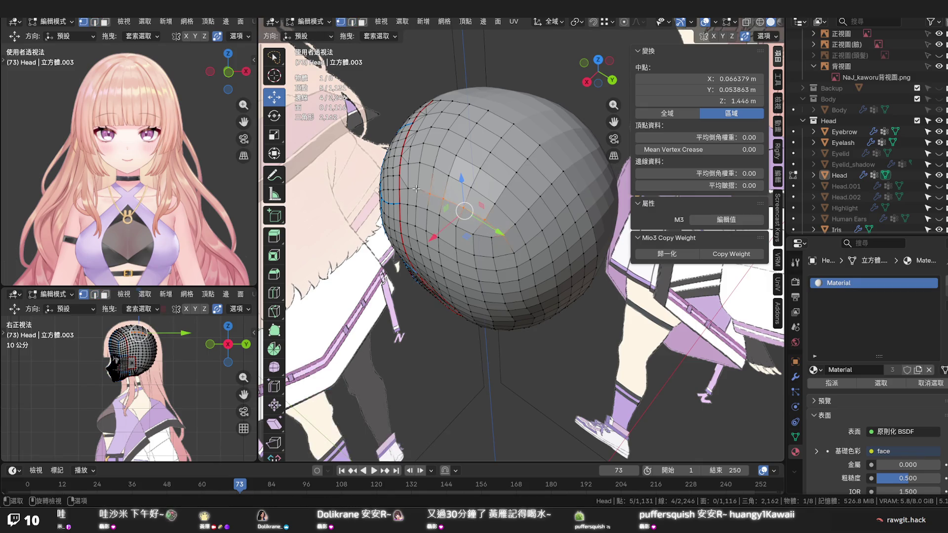
pyautogui.press('g')
pyautogui.press('g')
pyautogui.click(416, 189)
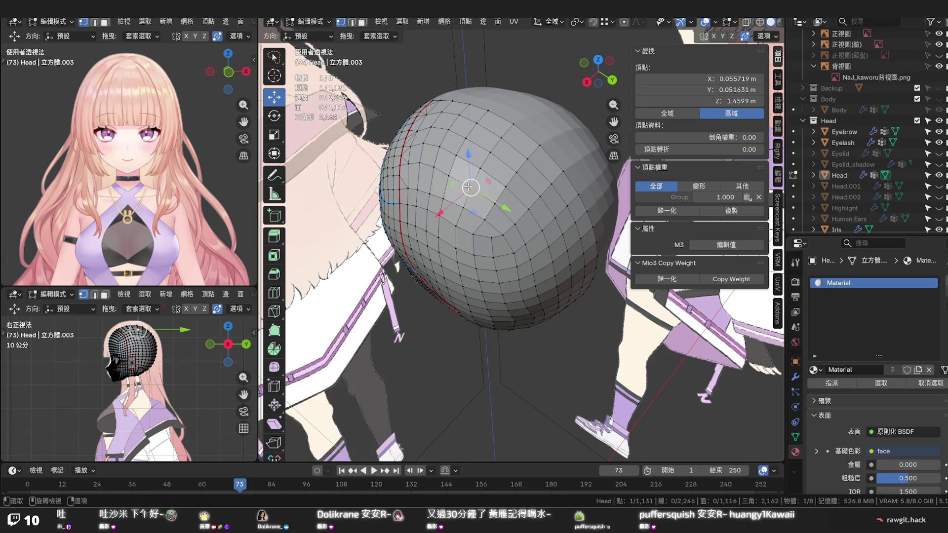
# Orbit around the head to check the grid from both sides
pyautogui.moveTo(459, 185)
pyautogui.mouseDown(button='middle')
pyautogui.moveTo(559, 181)
pyautogui.moveTo(635, 130)
pyautogui.moveTo(503, 152)
pyautogui.mouseUp(button='middle')
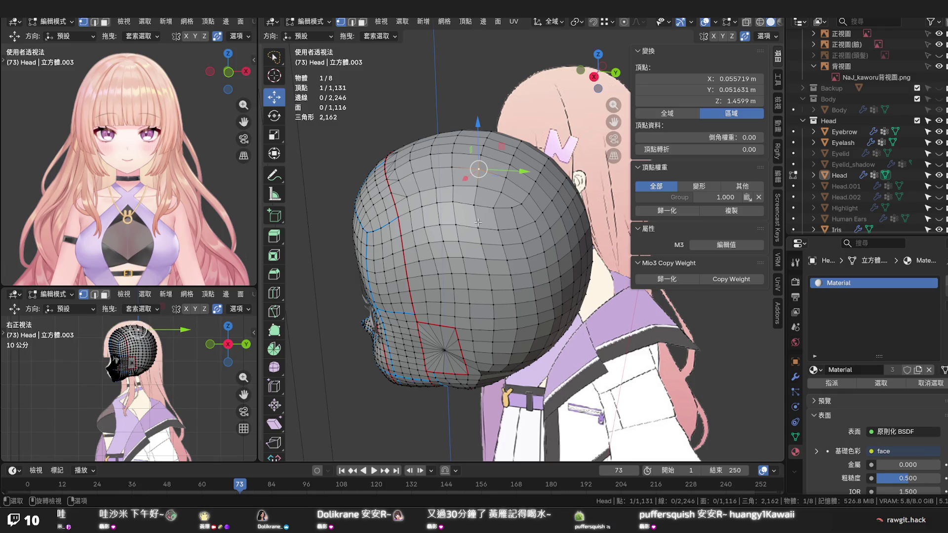
pyautogui.moveTo(479, 222)
pyautogui.mouseDown(button='middle')
pyautogui.moveTo(418, 222)
pyautogui.moveTo(423, 210)
pyautogui.moveTo(469, 213)
pyautogui.mouseUp(button='middle')
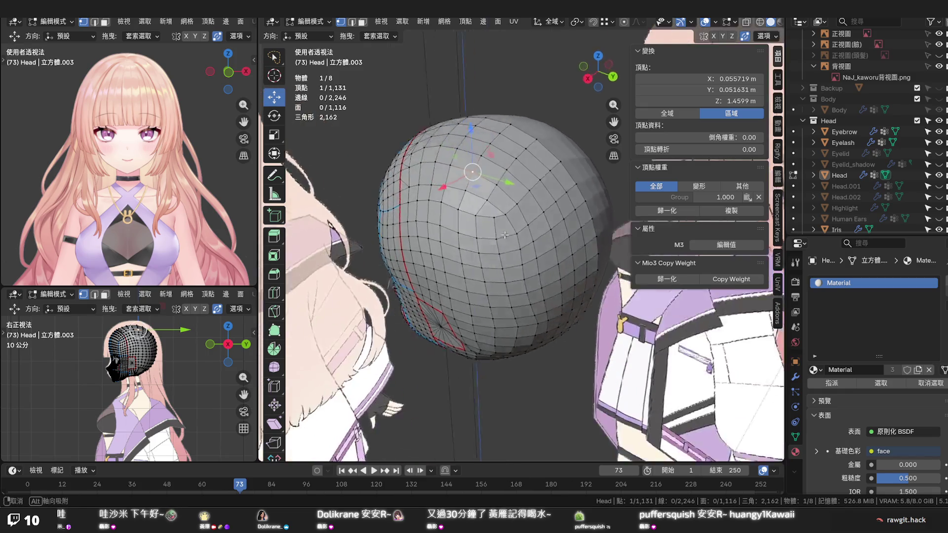
pyautogui.moveTo(485, 206); pyautogui.dragTo(487, 186, button='middle')
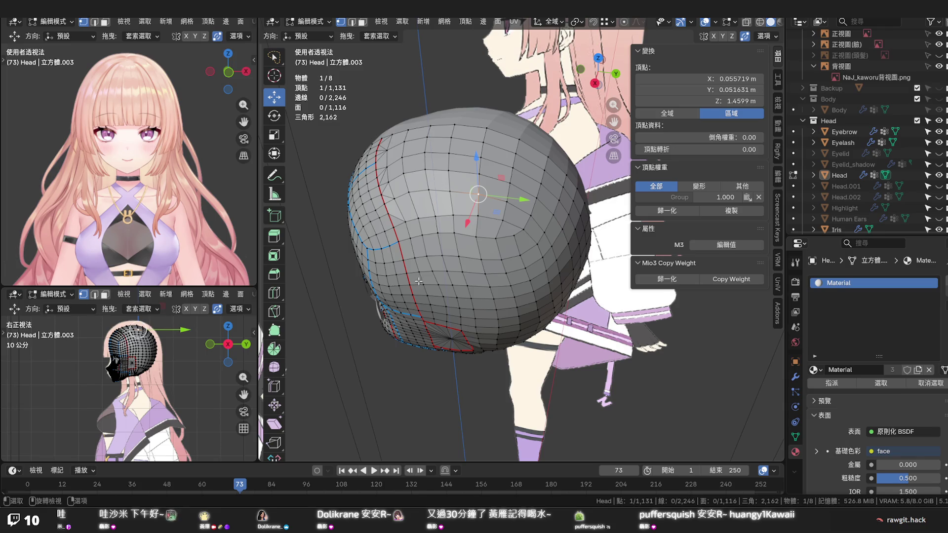
pyautogui.moveTo(415, 281); pyautogui.dragTo(420, 200, button='middle')
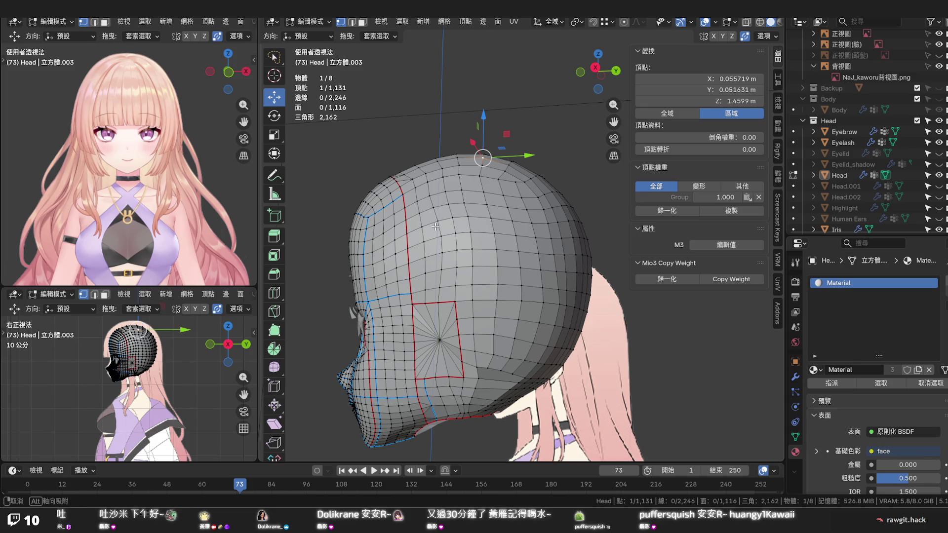
# Vertex-slide a vertex on the rear side of the head and view it from the right and behind
pyautogui.moveTo(437, 220)
pyautogui.mouseDown(button='middle')
pyautogui.moveTo(431, 264)
pyautogui.moveTo(510, 213)
pyautogui.mouseUp(button='middle')
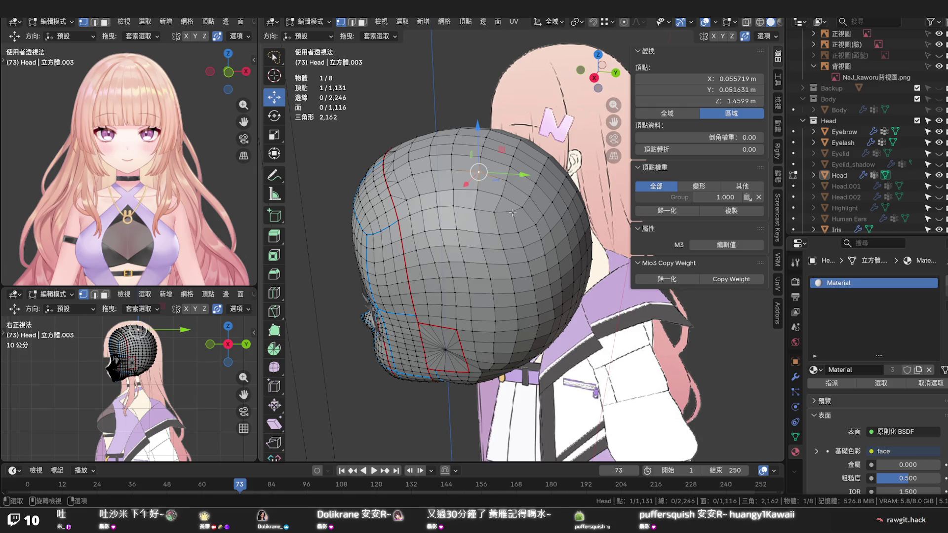
pyautogui.hotkey('shift', 'v')
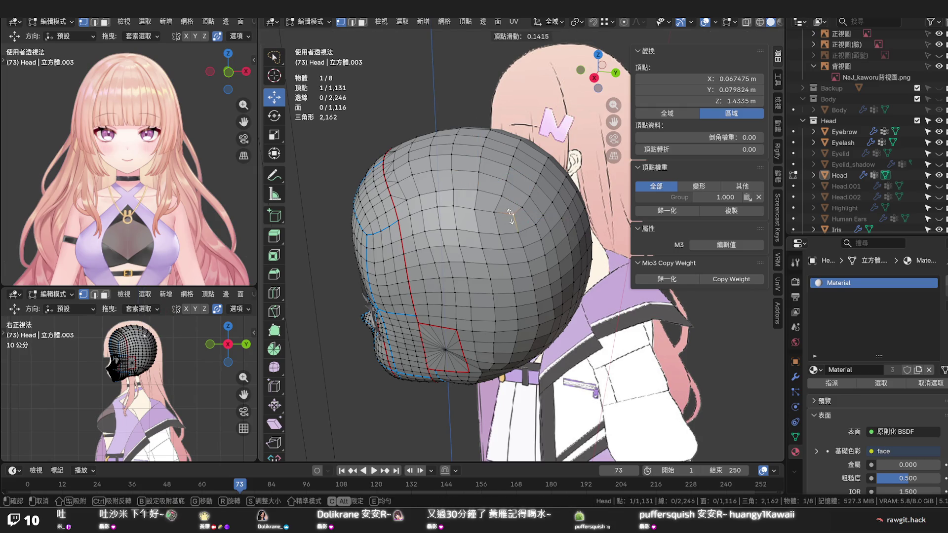
pyautogui.click(510, 218)
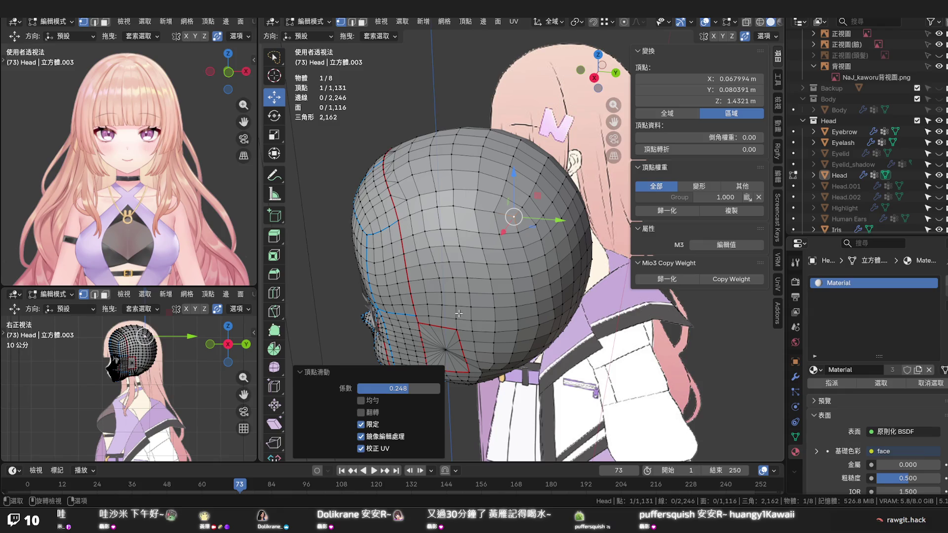
pyautogui.moveTo(458, 313)
pyautogui.mouseDown(button='middle')
pyautogui.moveTo(489, 284)
pyautogui.moveTo(470, 297)
pyautogui.moveTo(468, 349)
pyautogui.mouseUp(button='middle')
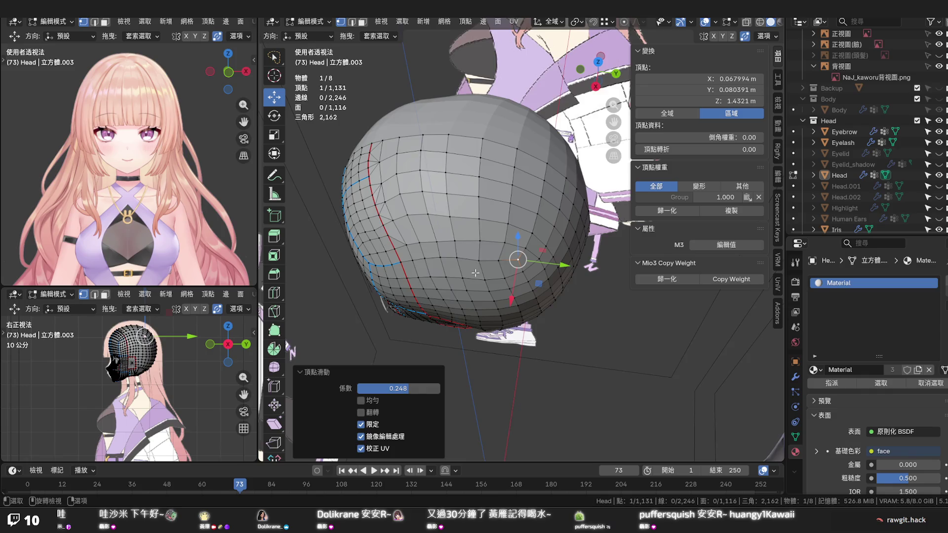
pyautogui.moveTo(472, 278); pyautogui.dragTo(489, 213, button='middle')
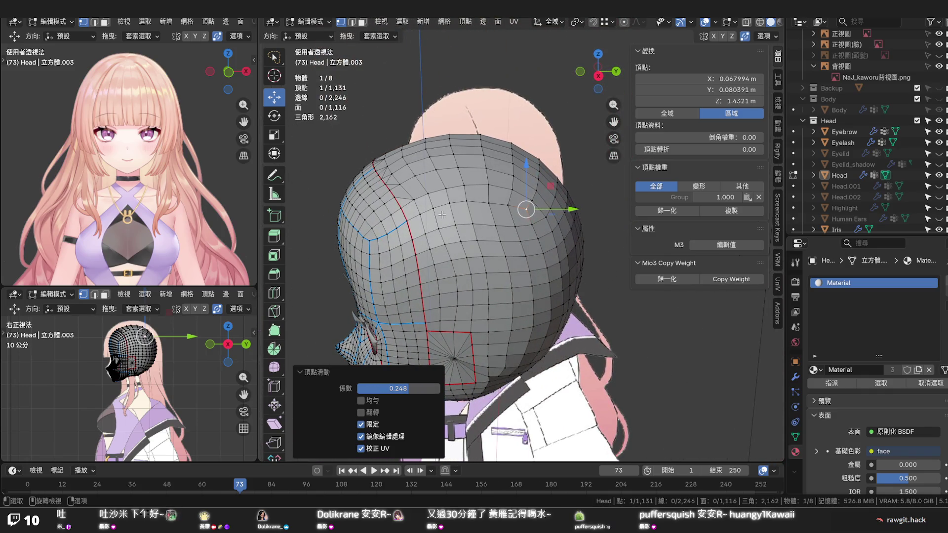
# Edge-slide a short edge path near the crown, then slide one of its vertices twice more
pyautogui.click(435, 211)
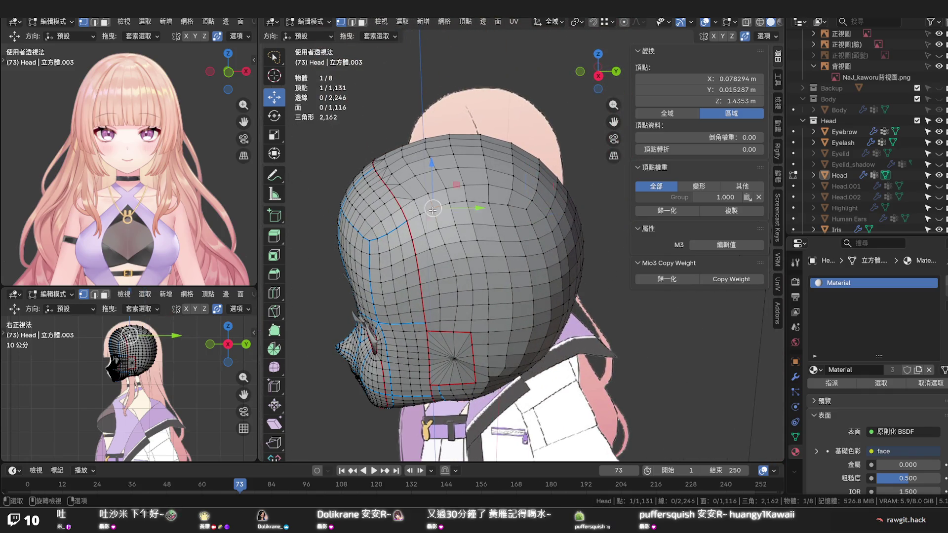
pyautogui.keyDown('ctrl'); pyautogui.click(491, 204); pyautogui.keyUp('ctrl')
pyautogui.press('g')
pyautogui.press('g')
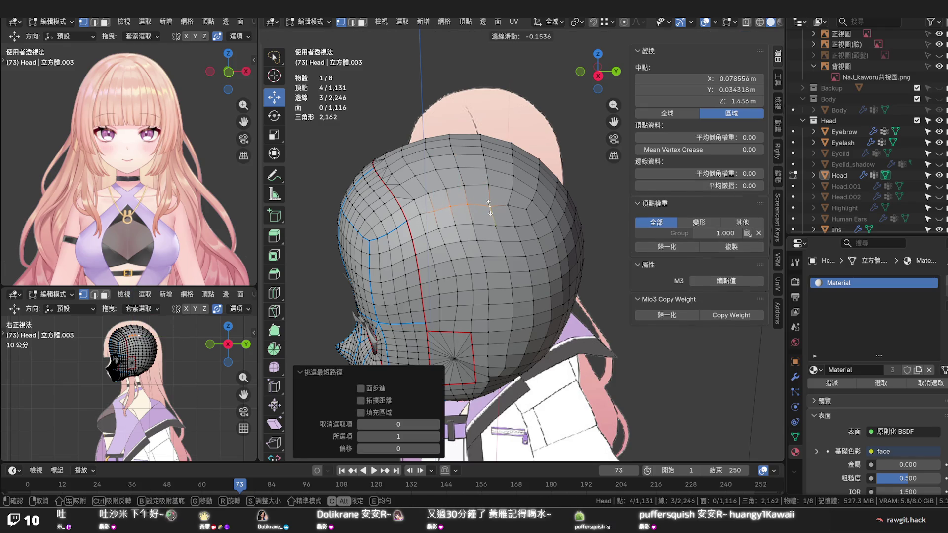
pyautogui.click(489, 210)
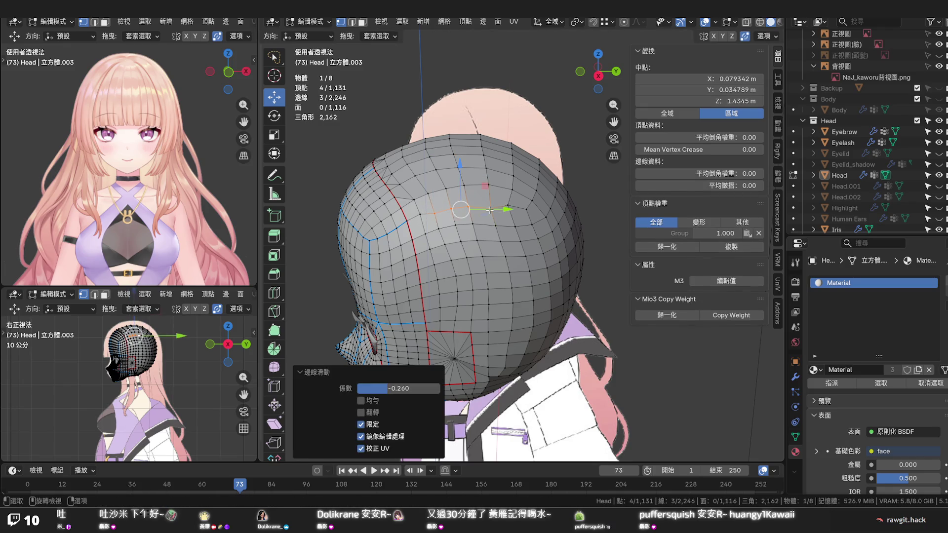
pyautogui.press('g')
pyautogui.press('g')
pyautogui.click(490, 209)
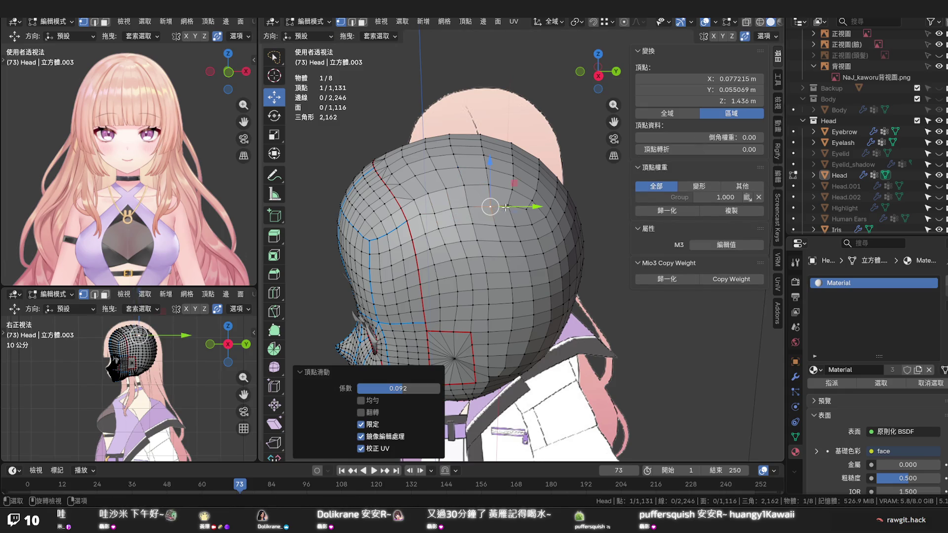
pyautogui.press('g')
pyautogui.press('g')
pyautogui.click(506, 209)
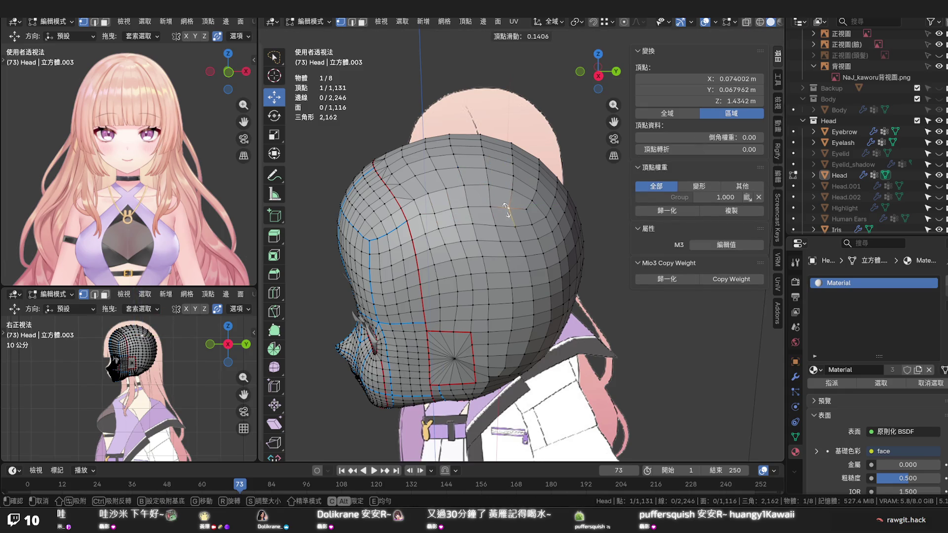
pyautogui.click(506, 207)
# Slide another crown vertex twice and check the result in Right Ortho view before returning to perspective
pyautogui.click(419, 216)
pyautogui.press('g')
pyautogui.press('g')
pyautogui.click(420, 217)
pyautogui.moveTo(420, 217); pyautogui.dragTo(483, 259, button='middle')
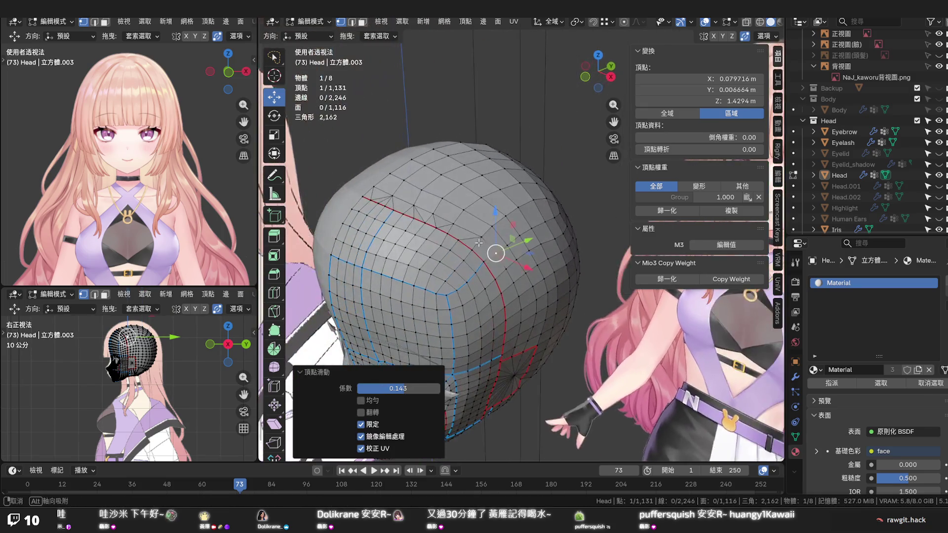
pyautogui.press('g')
pyautogui.press('g')
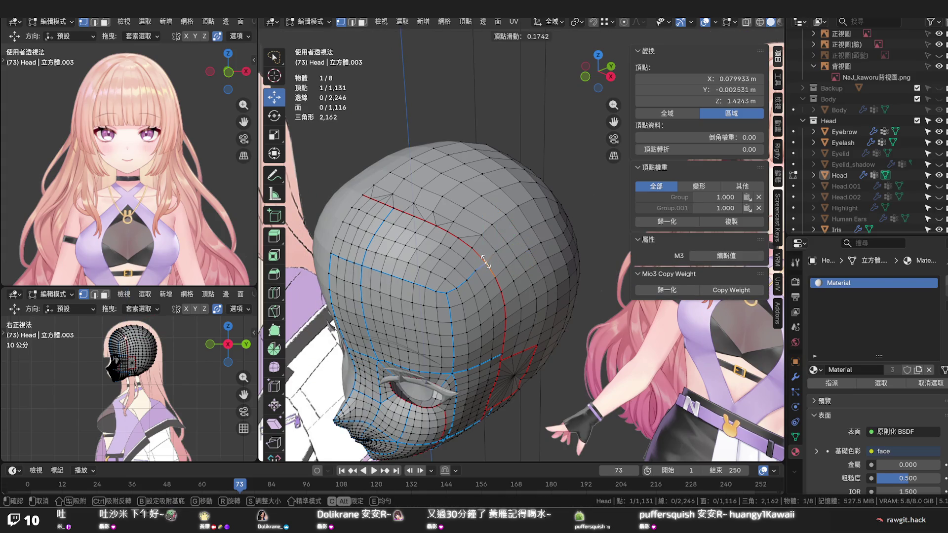
pyautogui.click(482, 261)
pyautogui.moveTo(482, 261)
pyautogui.mouseDown(button='middle')
pyautogui.moveTo(417, 255)
pyautogui.moveTo(418, 242)
pyautogui.mouseUp(button='middle')
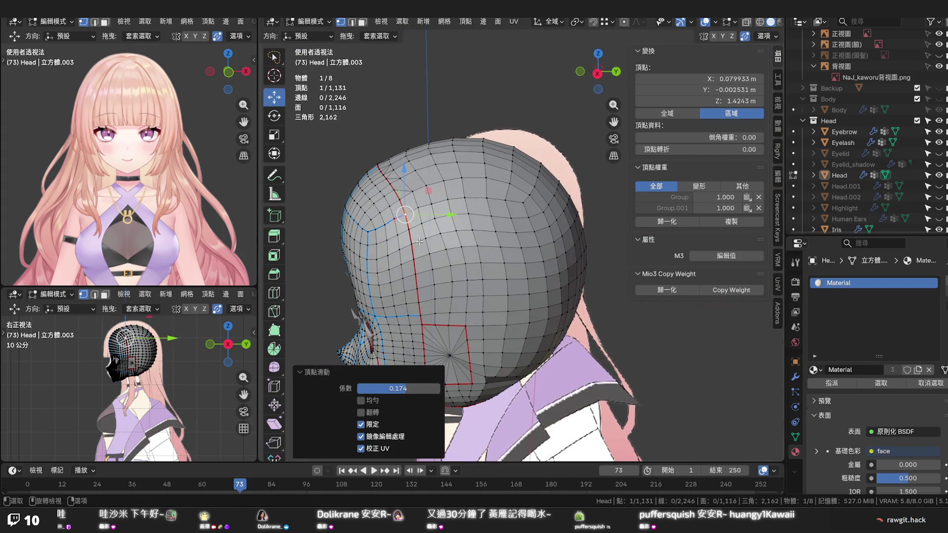
pyautogui.press('KP_3')
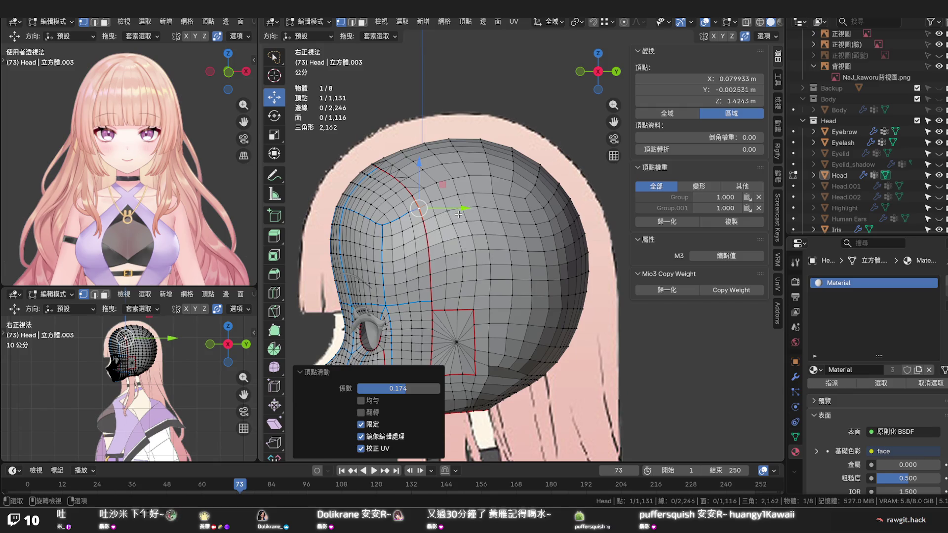
pyautogui.scroll(1, 459, 214)
pyautogui.scroll(2, 472, 238)
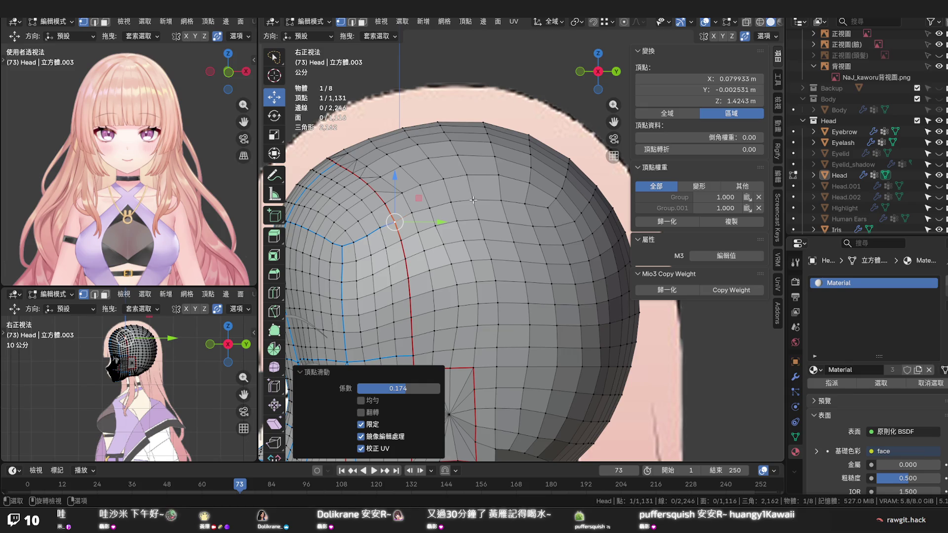
pyautogui.moveTo(473, 200)
pyautogui.mouseDown(button='middle')
pyautogui.moveTo(474, 252)
pyautogui.moveTo(472, 226)
pyautogui.mouseUp(button='middle')
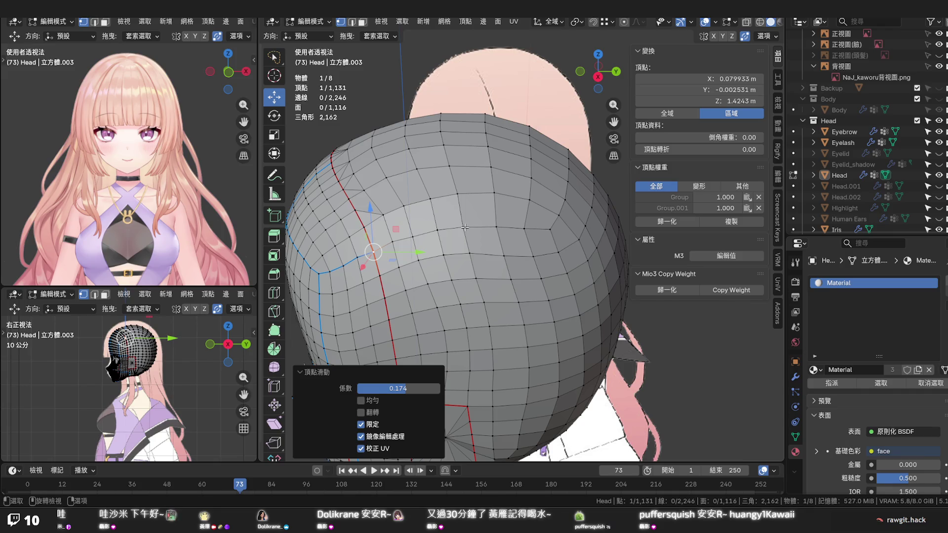
# Edge-slide another path at the top of the head and vertex-slide a single crown vertex, then view from the side
pyautogui.click(464, 228)
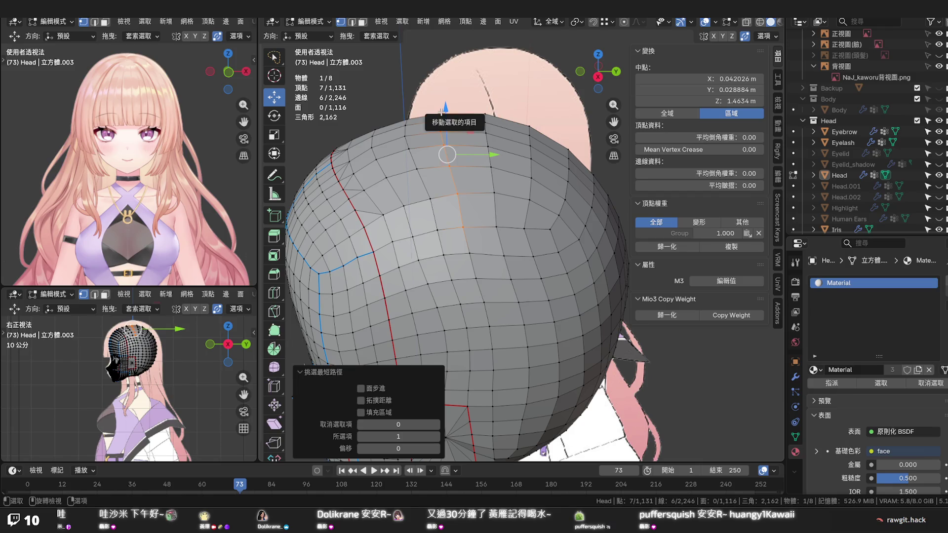
pyautogui.press('g')
pyautogui.press('g')
pyautogui.click(447, 111)
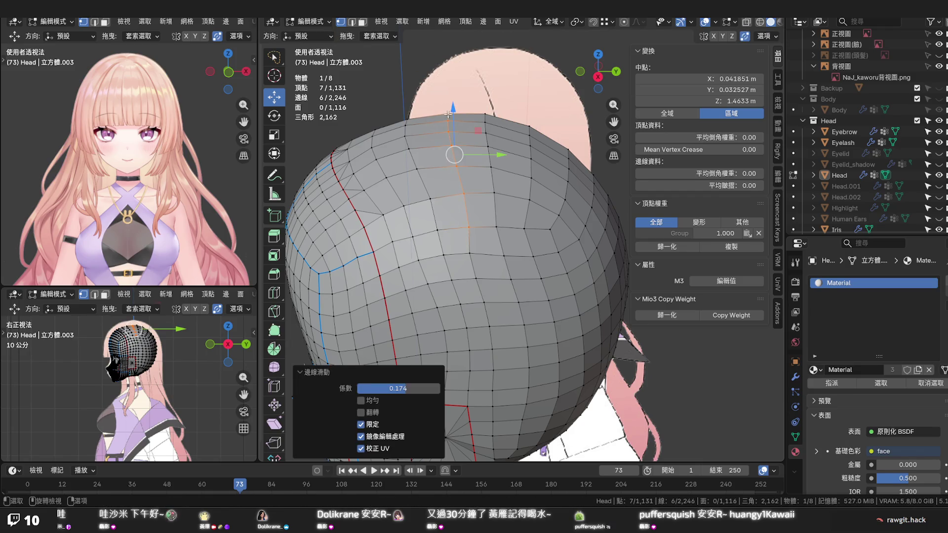
pyautogui.click(466, 226)
pyautogui.press('g')
pyautogui.press('g')
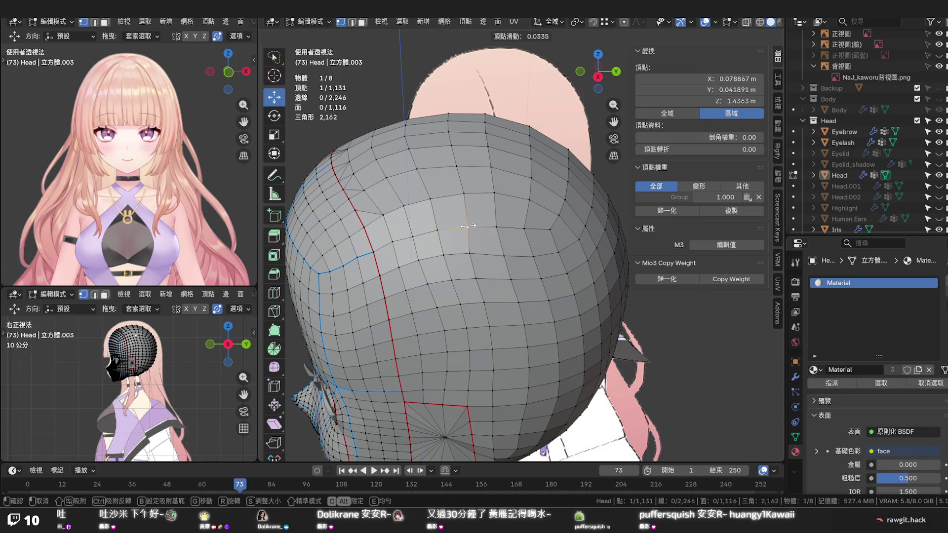
pyautogui.click(468, 226)
pyautogui.scroll(-2, 448, 220)
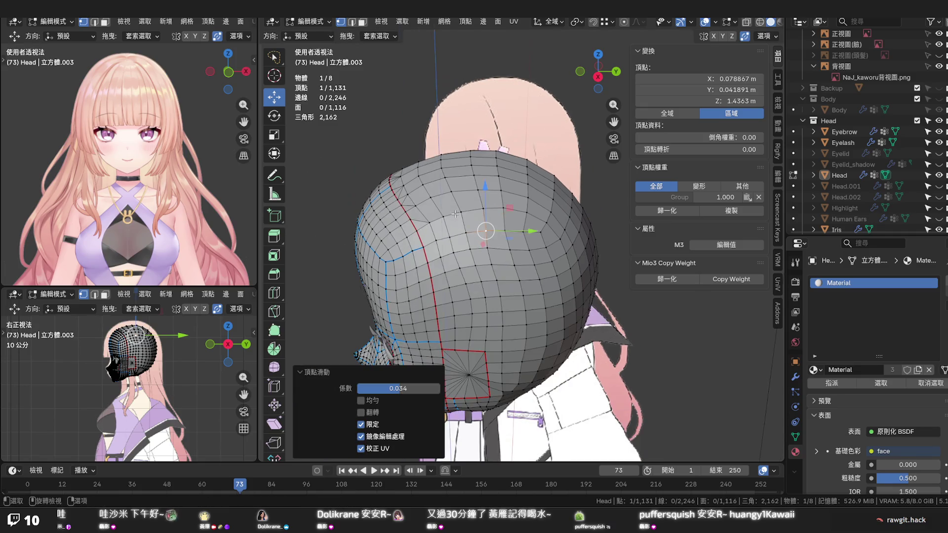
pyautogui.moveTo(455, 214)
pyautogui.mouseDown(button='middle')
pyautogui.moveTo(457, 247)
pyautogui.moveTo(459, 230)
pyautogui.mouseUp(button='middle')
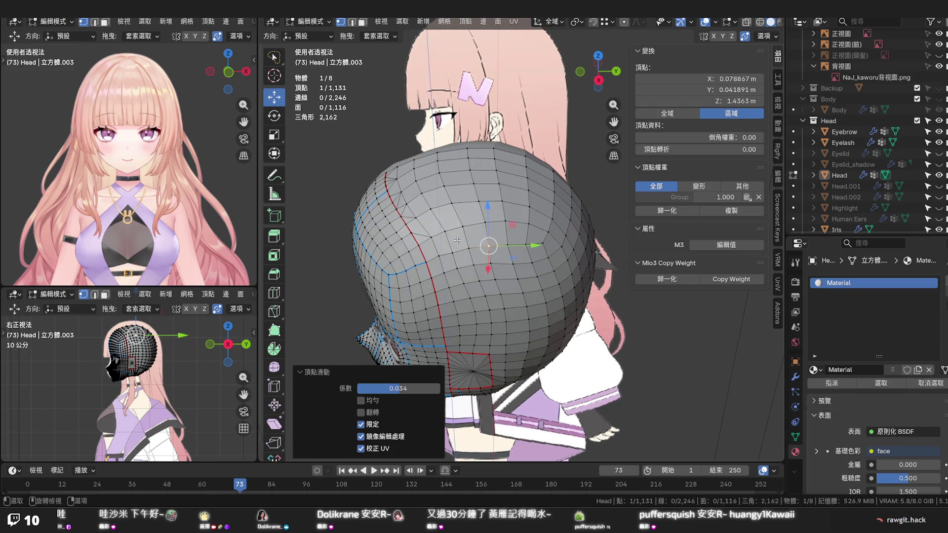
pyautogui.keyDown('alt'); pyautogui.click(450, 249); pyautogui.keyUp('alt')
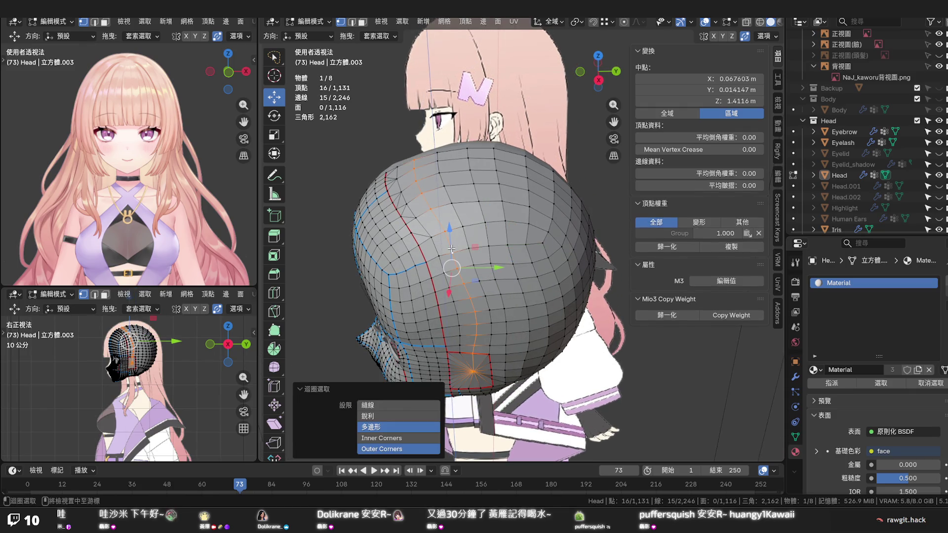
# Apply Set Flow to the edge loop running down the back of the head
pyautogui.keyDown('ctrl'); pyautogui.click(472, 371); pyautogui.keyUp('ctrl')
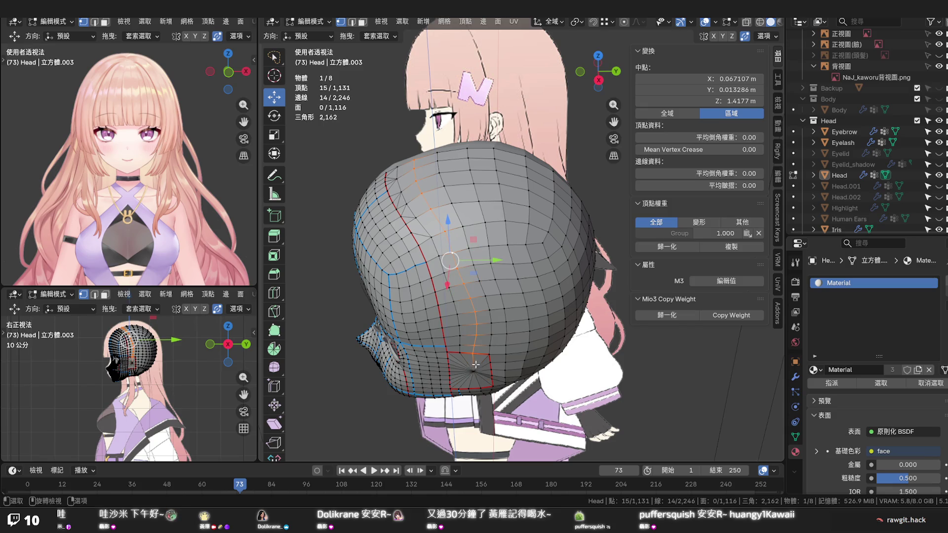
pyautogui.rightClick(474, 367)
pyautogui.click(489, 385)
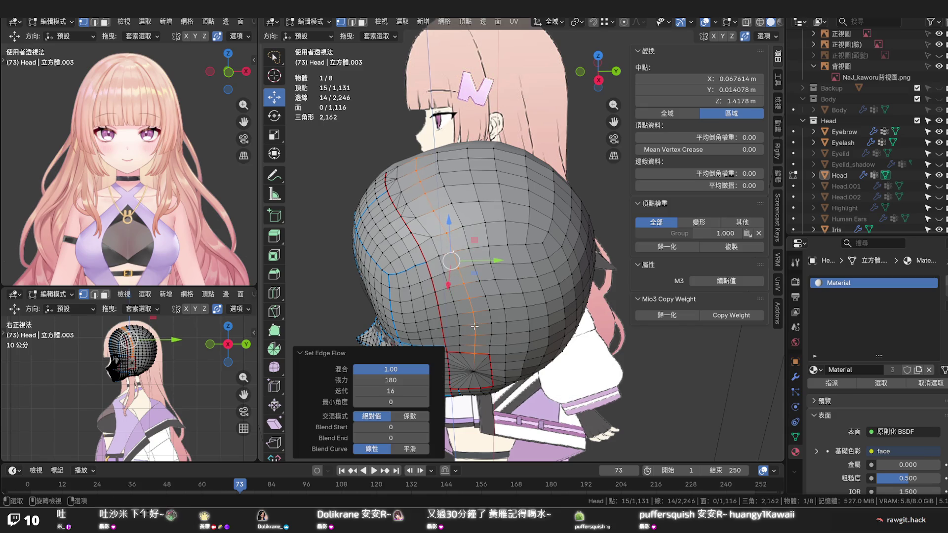
# Select the two neighbouring vertical back-of-head loops and smooth them with Set Flow from Quick Favorites
pyautogui.click(481, 313)
pyautogui.keyDown('alt'); pyautogui.click(487, 306); pyautogui.keyUp('alt')
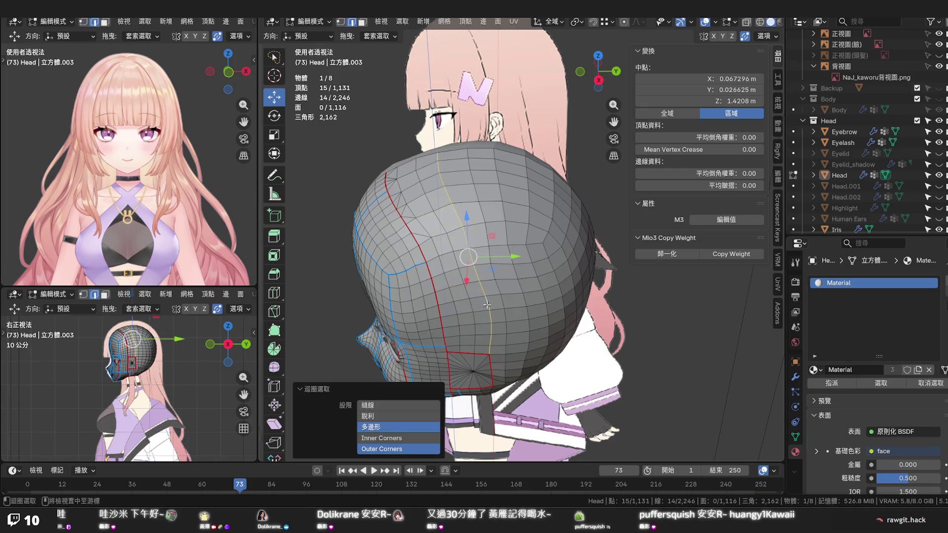
pyautogui.keyDown('alt'); pyautogui.keyDown('shift'); pyautogui.click(474, 302); pyautogui.keyUp('shift'); pyautogui.keyUp('alt')
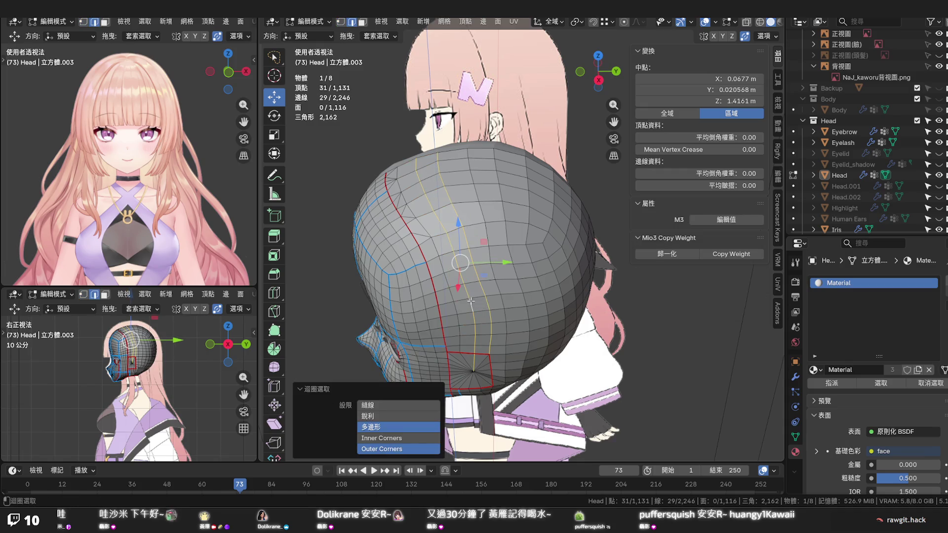
pyautogui.keyDown('ctrl'); pyautogui.click(474, 362); pyautogui.keyUp('ctrl')
pyautogui.press('q')
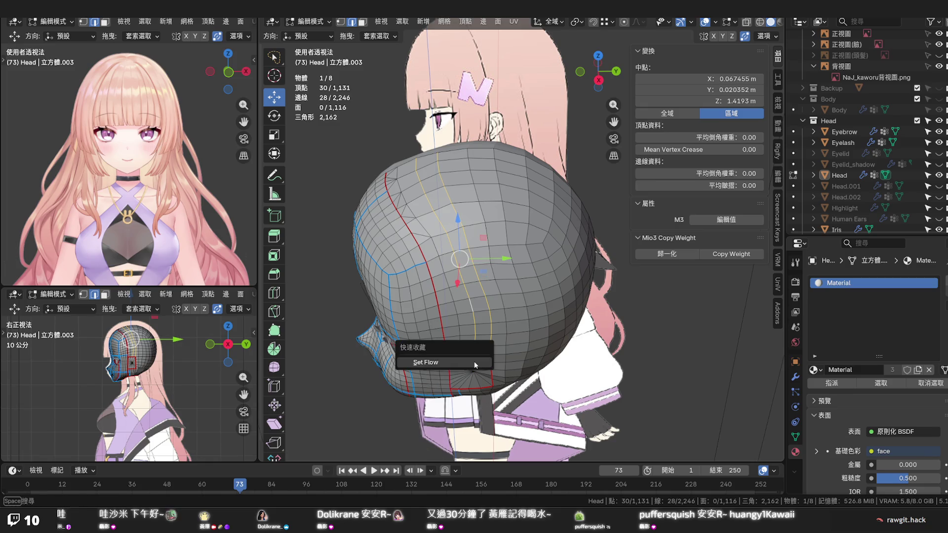
pyautogui.click(474, 361)
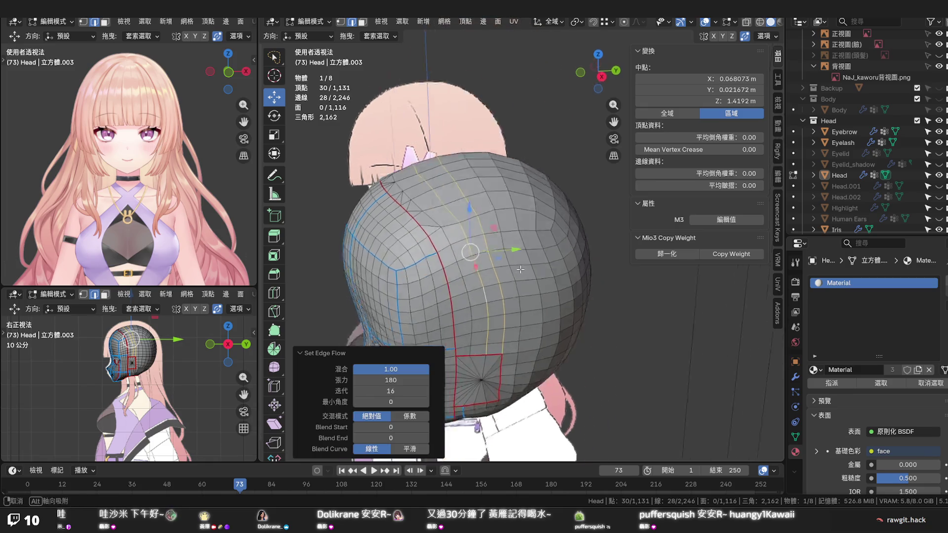
pyautogui.moveTo(474, 362)
pyautogui.mouseDown(button='middle')
pyautogui.moveTo(570, 247)
pyautogui.moveTo(629, 262)
pyautogui.moveTo(599, 311)
pyautogui.mouseUp(button='middle')
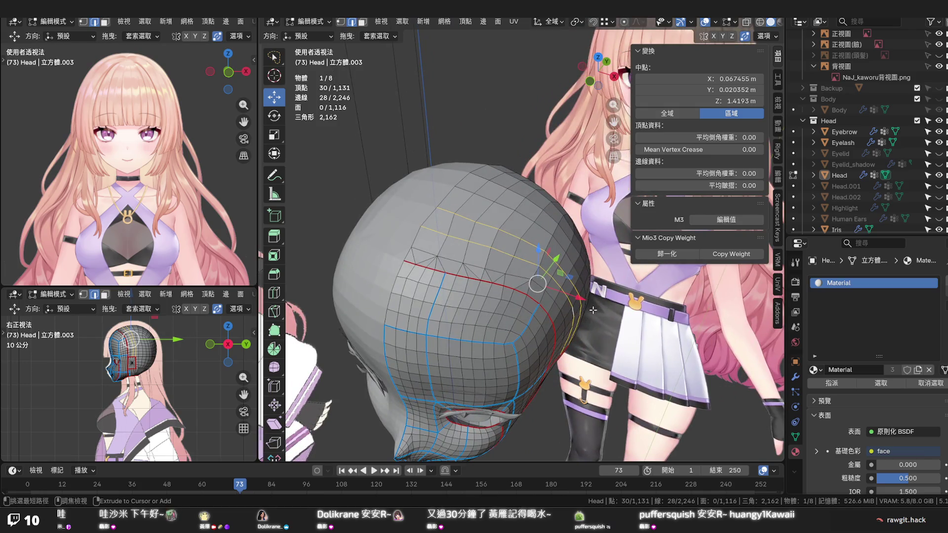
pyautogui.click(511, 267)
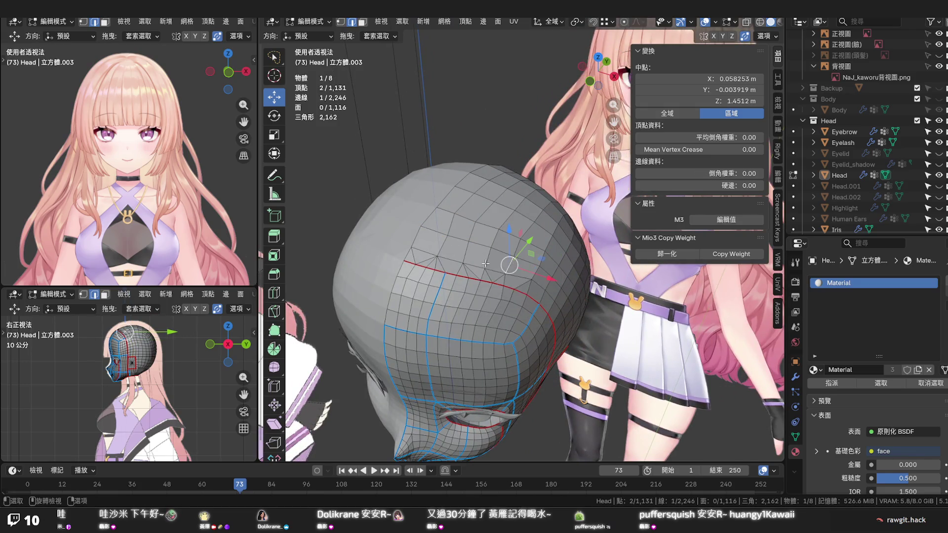
pyautogui.moveTo(511, 267); pyautogui.dragTo(392, 246, button='middle')
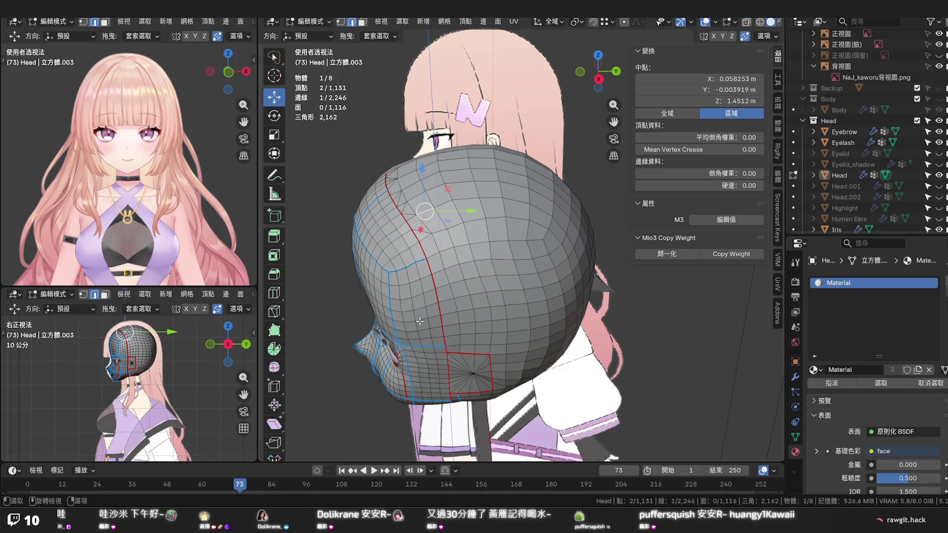
pyautogui.moveTo(419, 320); pyautogui.dragTo(408, 296, button='middle')
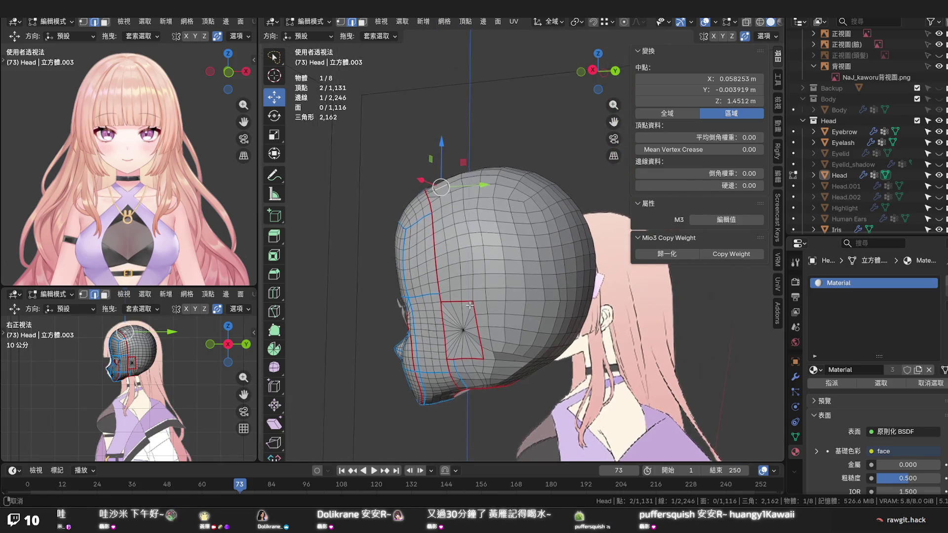
pyautogui.moveTo(469, 320); pyautogui.dragTo(472, 287, button='middle')
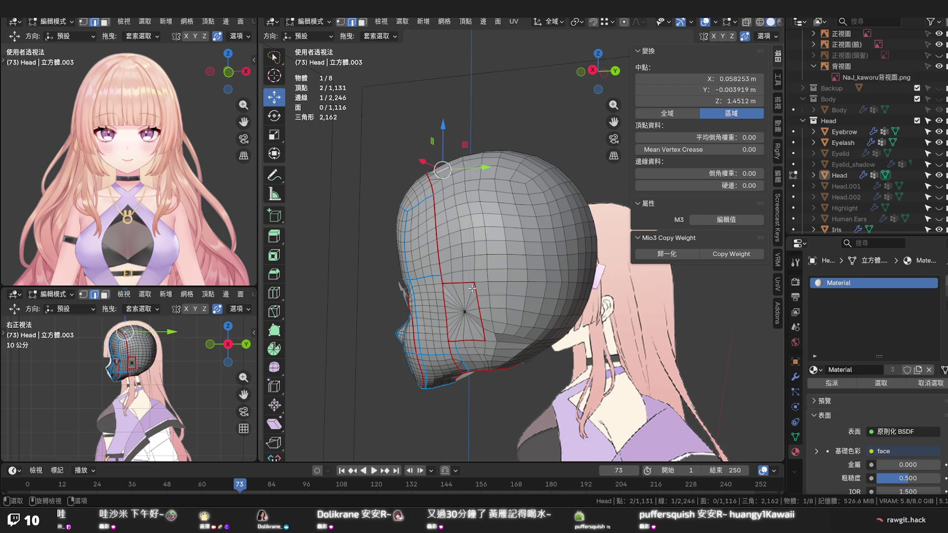
pyautogui.moveTo(471, 288)
pyautogui.mouseDown(button='middle')
pyautogui.moveTo(489, 274)
pyautogui.moveTo(497, 224)
pyautogui.mouseUp(button='middle')
pyautogui.scroll(3, 533, 262)
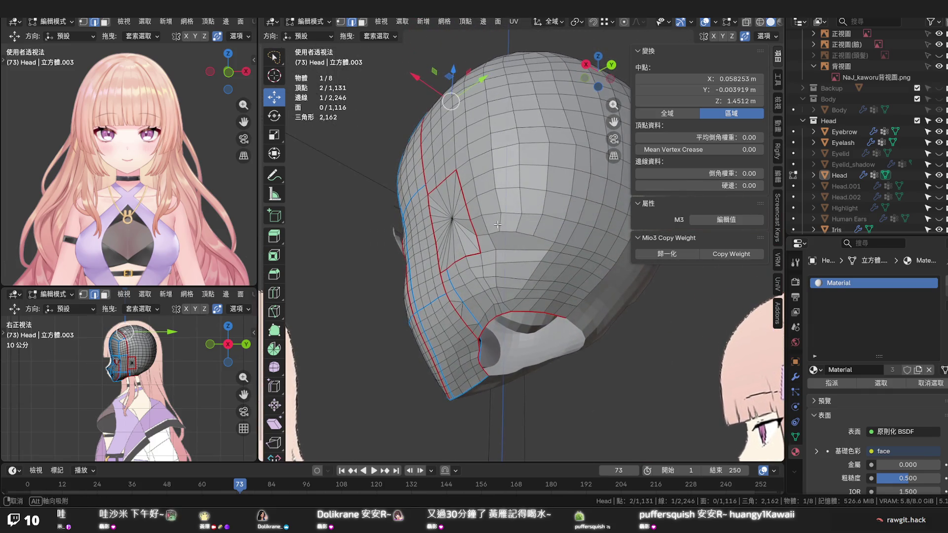
pyautogui.moveTo(498, 224); pyautogui.dragTo(439, 222, button='middle')
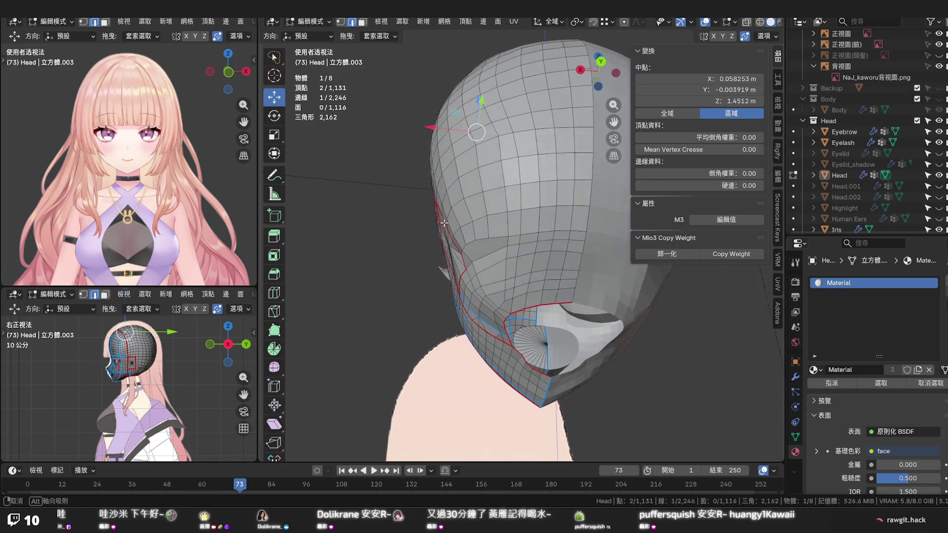
pyautogui.moveTo(439, 223); pyautogui.dragTo(451, 224, button='middle')
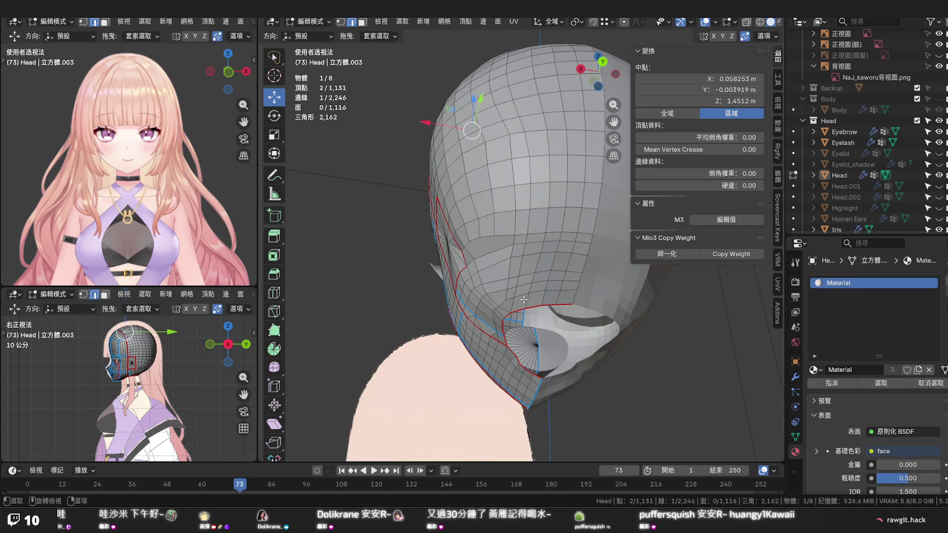
pyautogui.rightClick(524, 300)
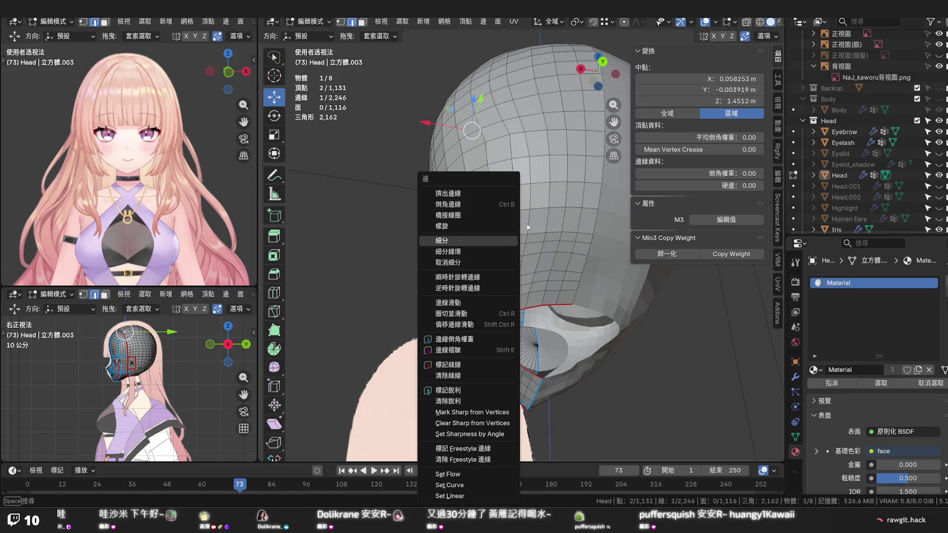
pyautogui.click(445, 240)
pyautogui.hotkey('ctrl', 'r')
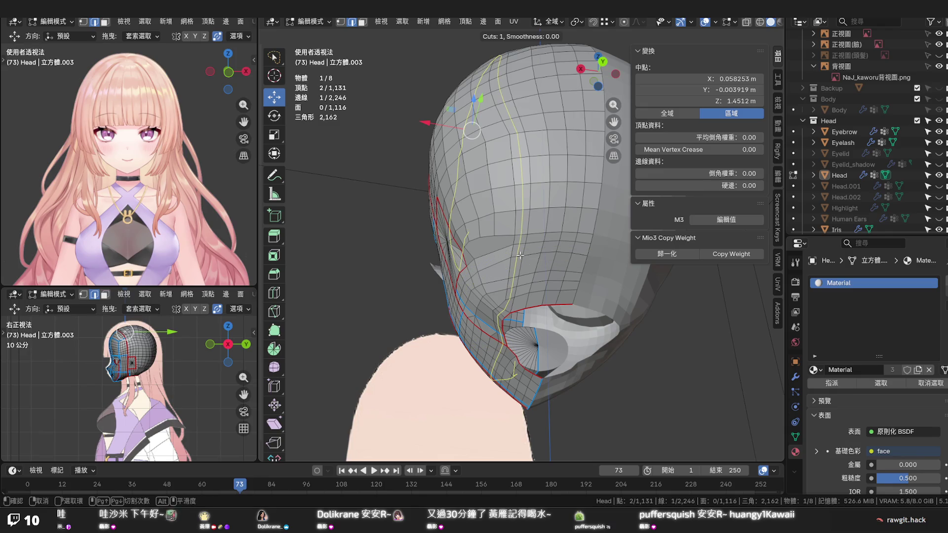
pyautogui.press('Escape')
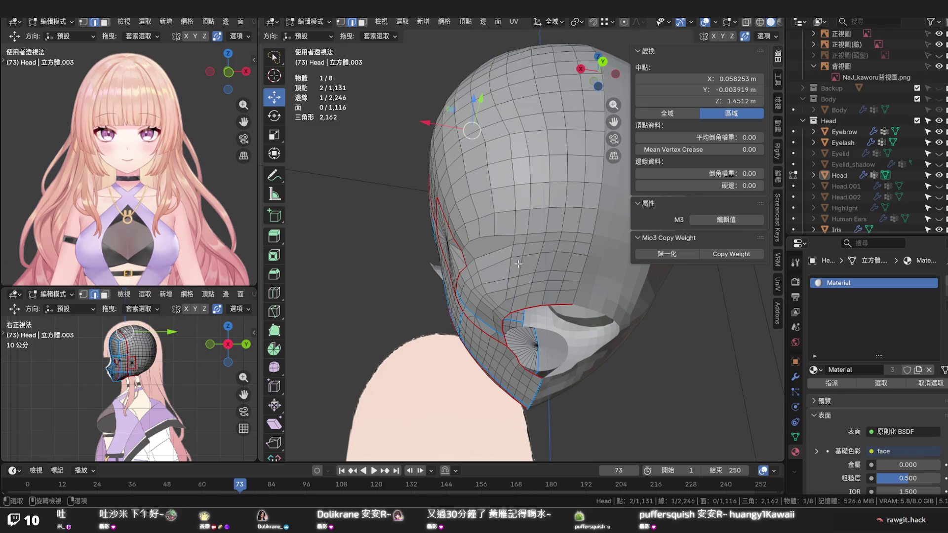
pyautogui.moveTo(519, 255); pyautogui.dragTo(614, 280, button='middle')
pyautogui.scroll(1, 592, 278)
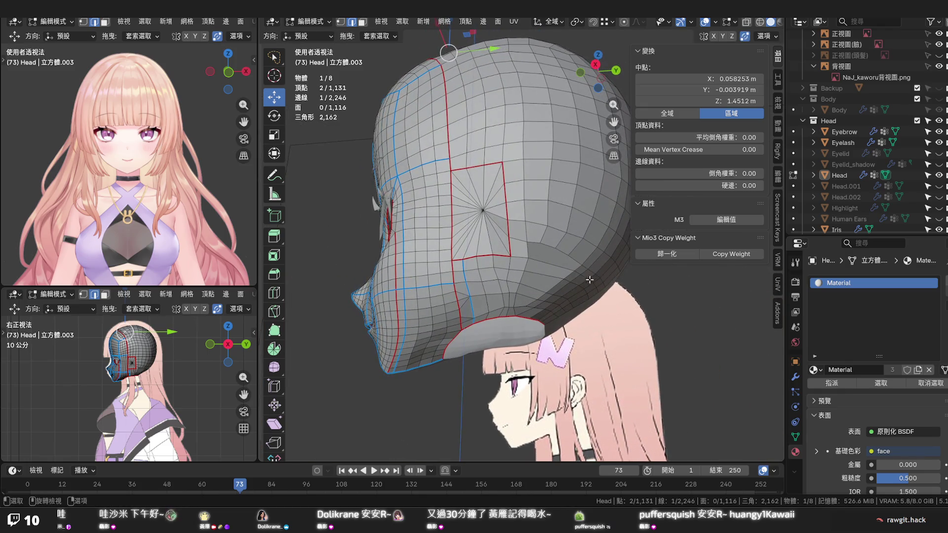
pyautogui.scroll(1, 551, 278)
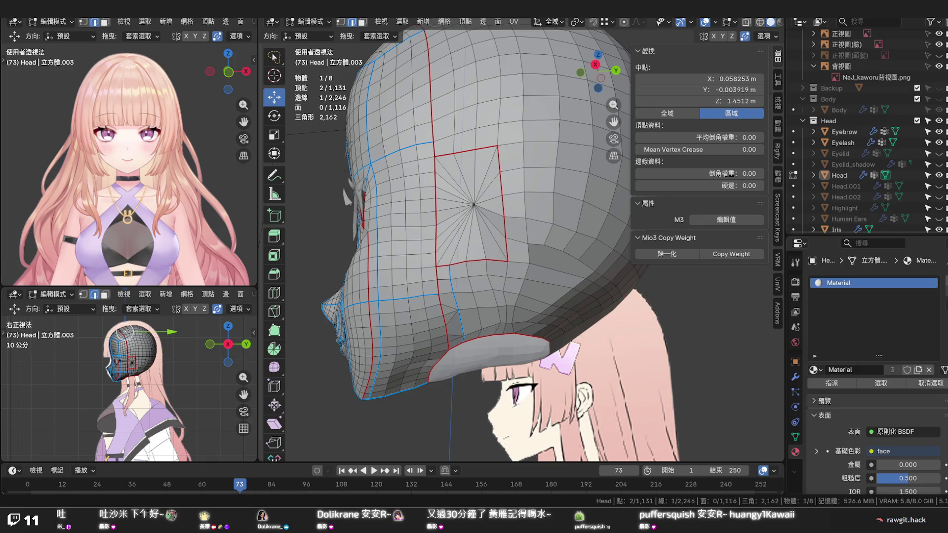
pyautogui.click(653, 383)
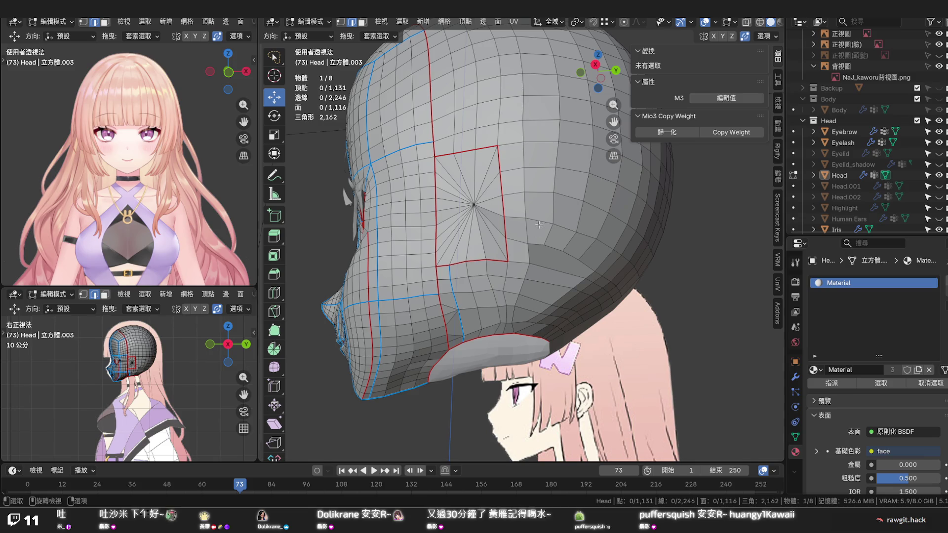
pyautogui.moveTo(501, 313)
pyautogui.mouseDown(button='middle')
pyautogui.moveTo(503, 295)
pyautogui.moveTo(517, 299)
pyautogui.moveTo(515, 316)
pyautogui.mouseUp(button='middle')
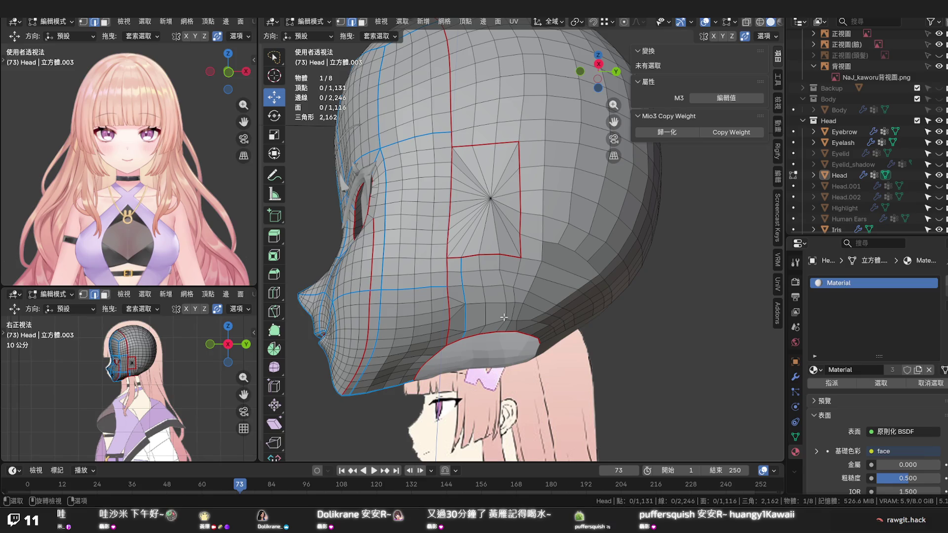
pyautogui.moveTo(504, 317); pyautogui.dragTo(482, 299, button='middle')
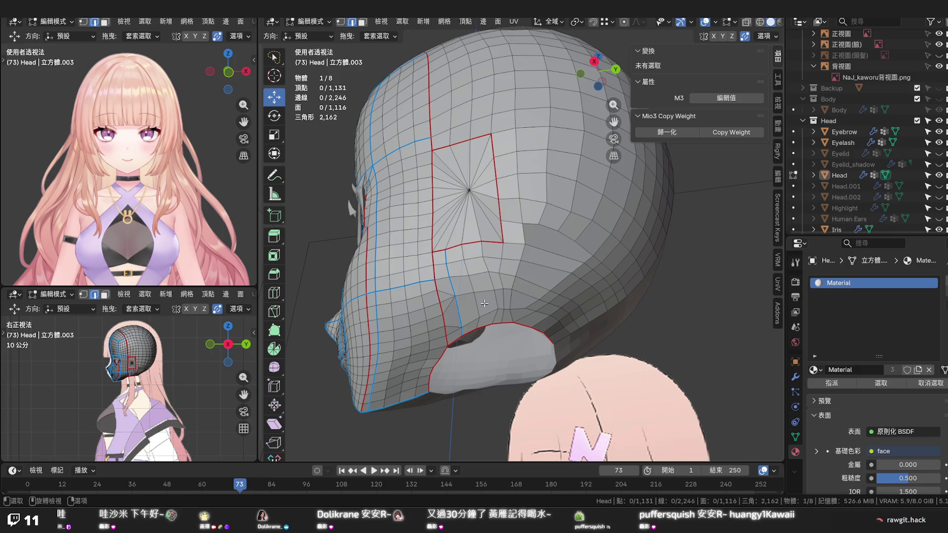
pyautogui.scroll(1, 484, 303)
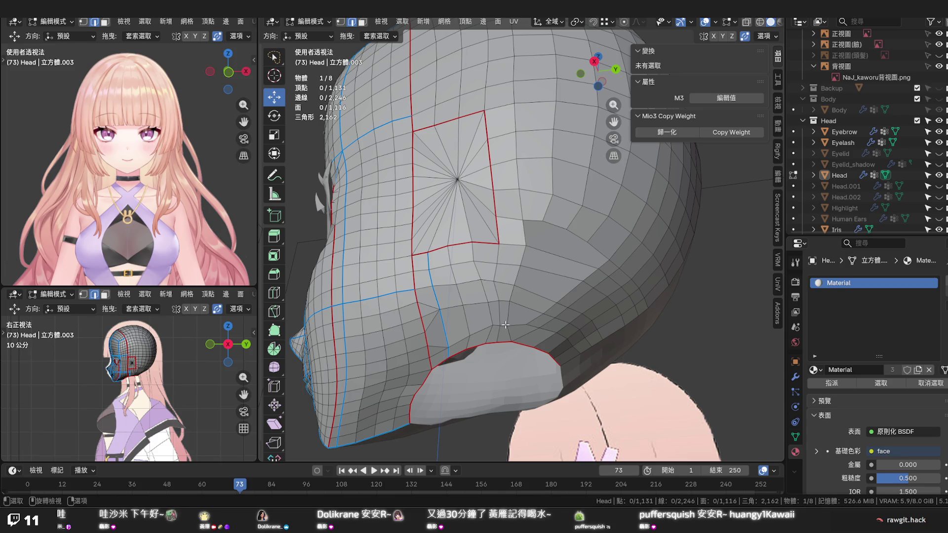
pyautogui.moveTo(560, 340)
pyautogui.mouseDown(button='middle')
pyautogui.moveTo(526, 347)
pyautogui.moveTo(557, 336)
pyautogui.mouseUp(button='middle')
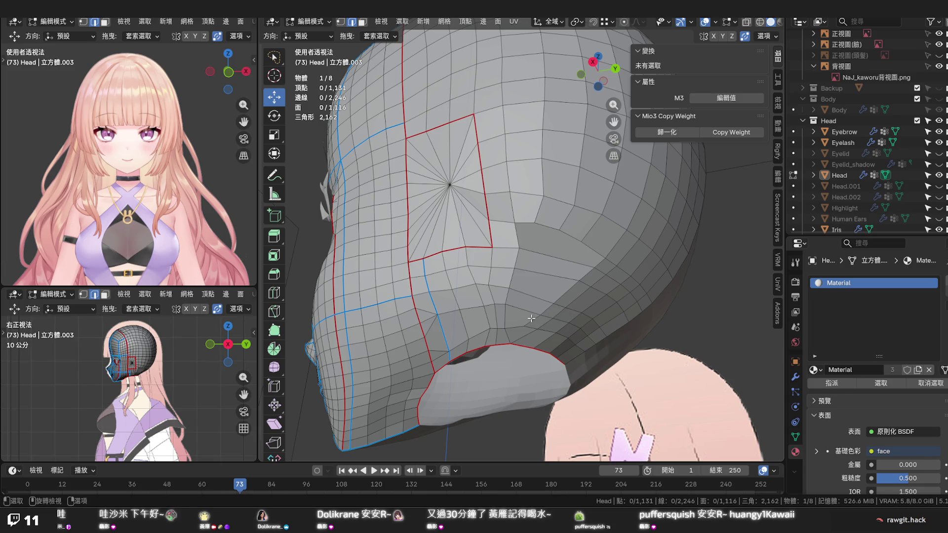
pyautogui.hotkey('ctrl', 'r')
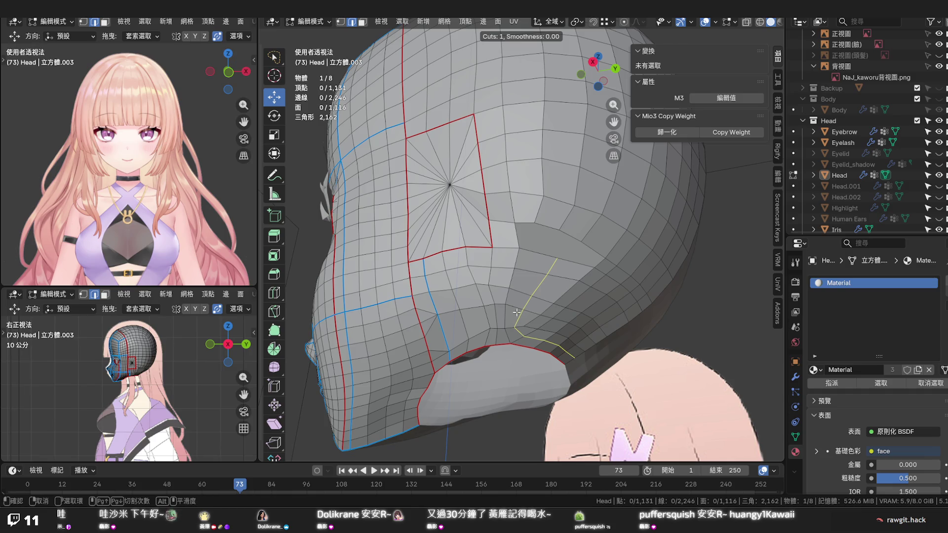
pyautogui.rightClick(518, 311)
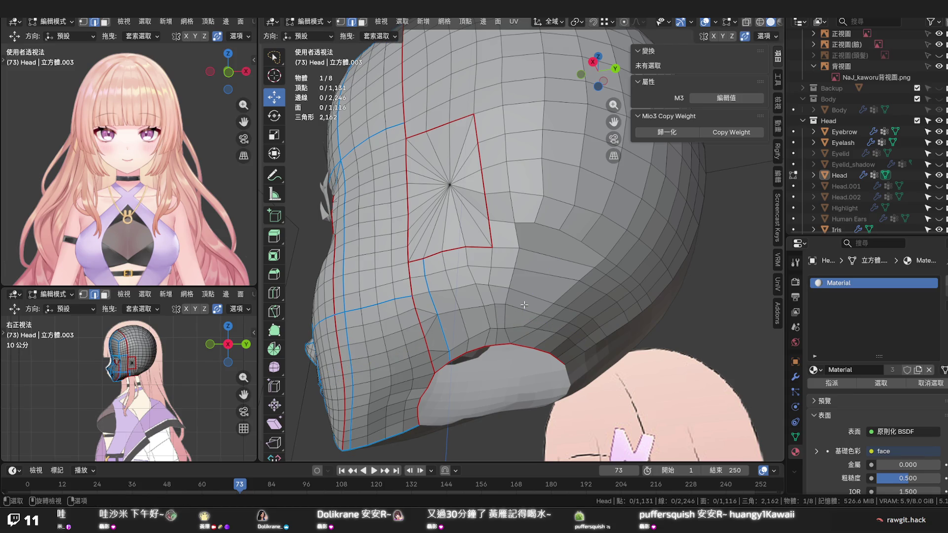
pyautogui.moveTo(532, 306)
pyautogui.mouseDown(button='middle')
pyautogui.moveTo(573, 315)
pyautogui.moveTo(559, 325)
pyautogui.mouseUp(button='middle')
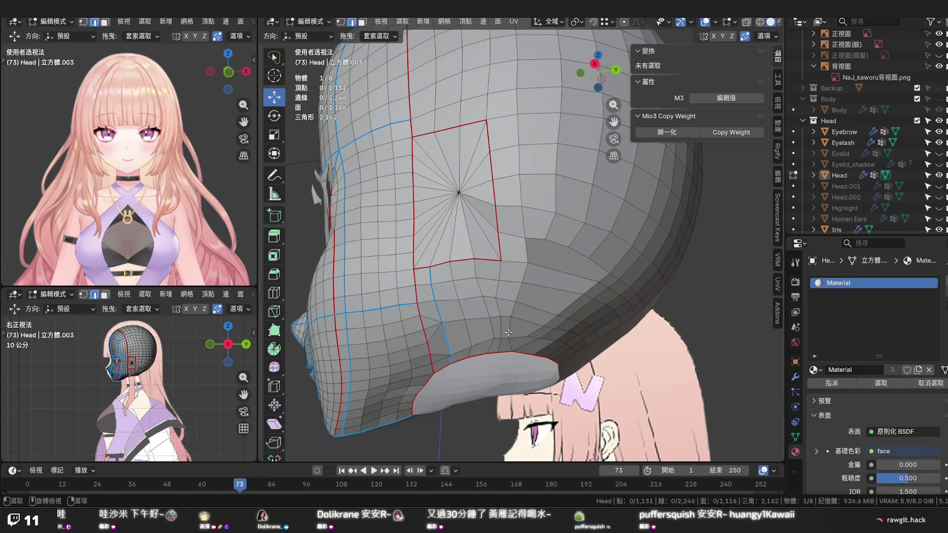
pyautogui.moveTo(512, 294); pyautogui.dragTo(533, 272, button='middle')
pyautogui.click(518, 285)
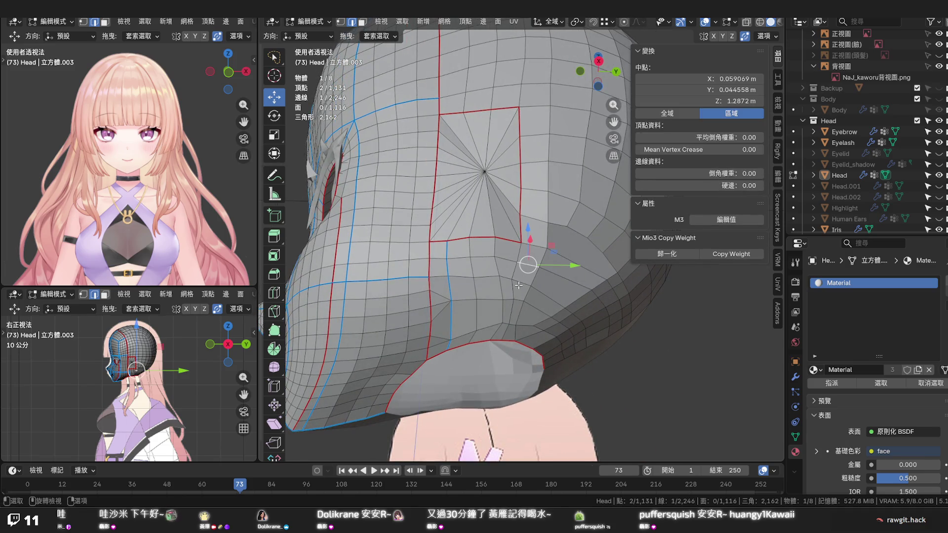
pyautogui.hotkey('alt', 'a')
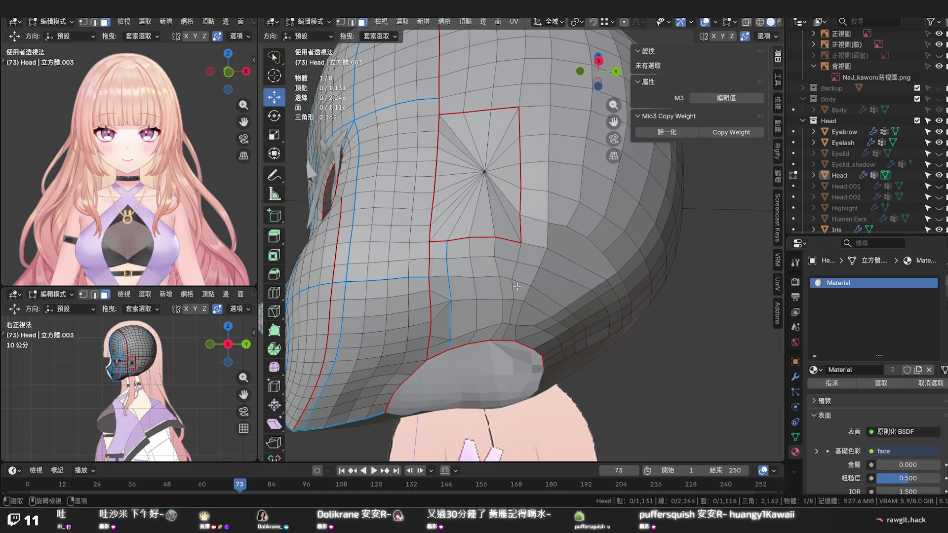
pyautogui.click(495, 22)
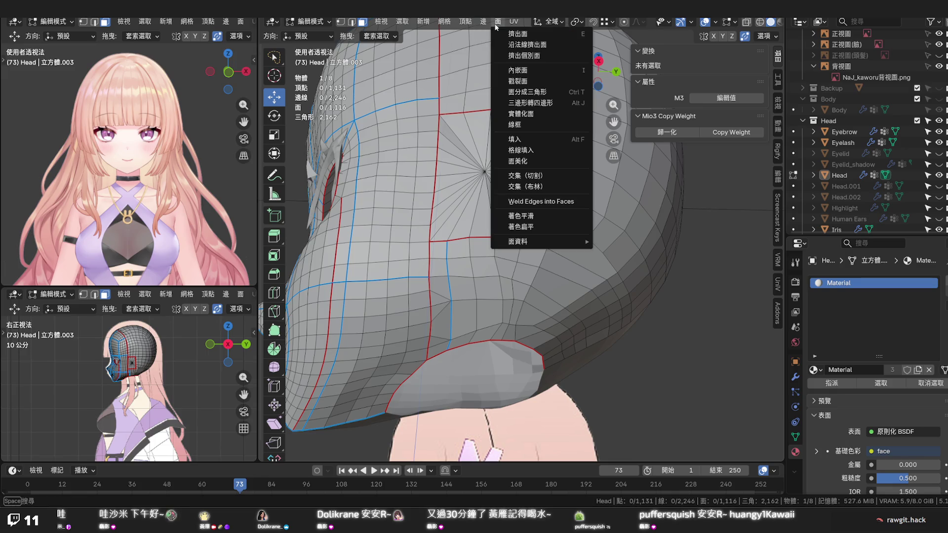
pyautogui.click(530, 154)
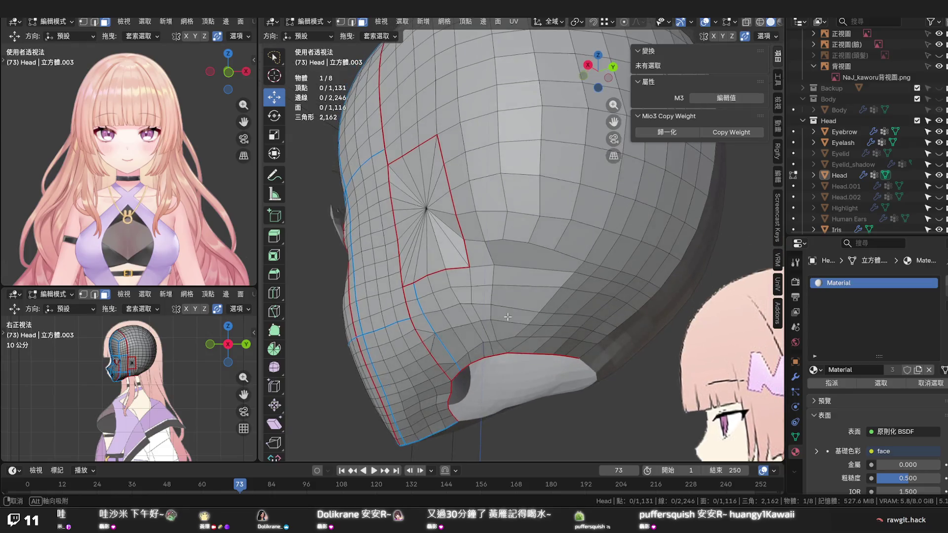
pyautogui.moveTo(693, 281); pyautogui.dragTo(512, 305, button='middle')
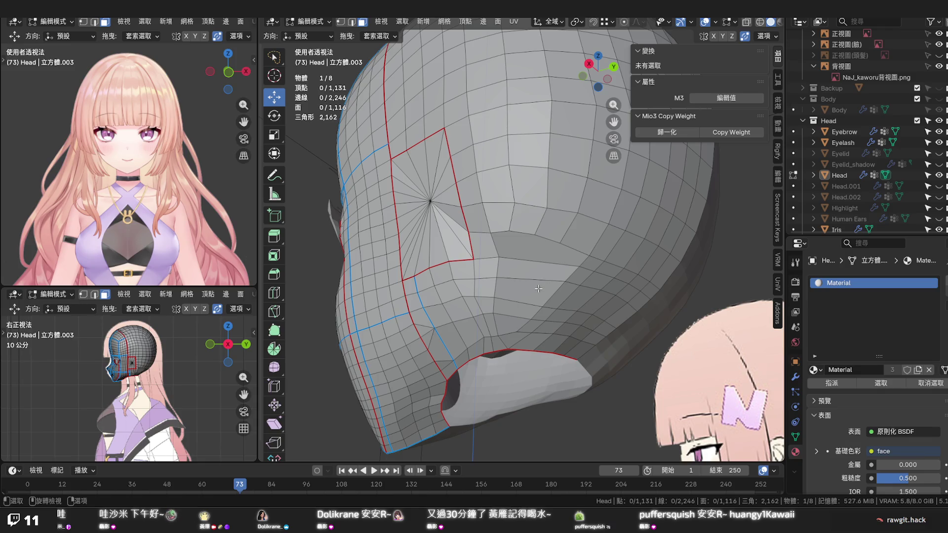
pyautogui.moveTo(514, 308)
pyautogui.mouseDown(button='middle')
pyautogui.moveTo(502, 326)
pyautogui.moveTo(514, 329)
pyautogui.moveTo(530, 308)
pyautogui.mouseUp(button='middle')
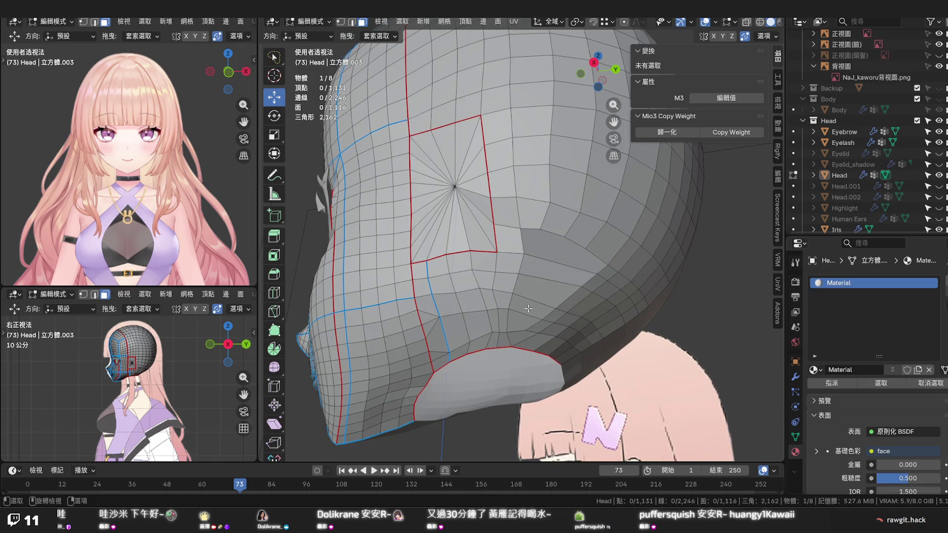
pyautogui.moveTo(528, 308)
pyautogui.mouseDown(button='middle')
pyautogui.moveTo(492, 320)
pyautogui.moveTo(511, 350)
pyautogui.moveTo(508, 316)
pyautogui.mouseUp(button='middle')
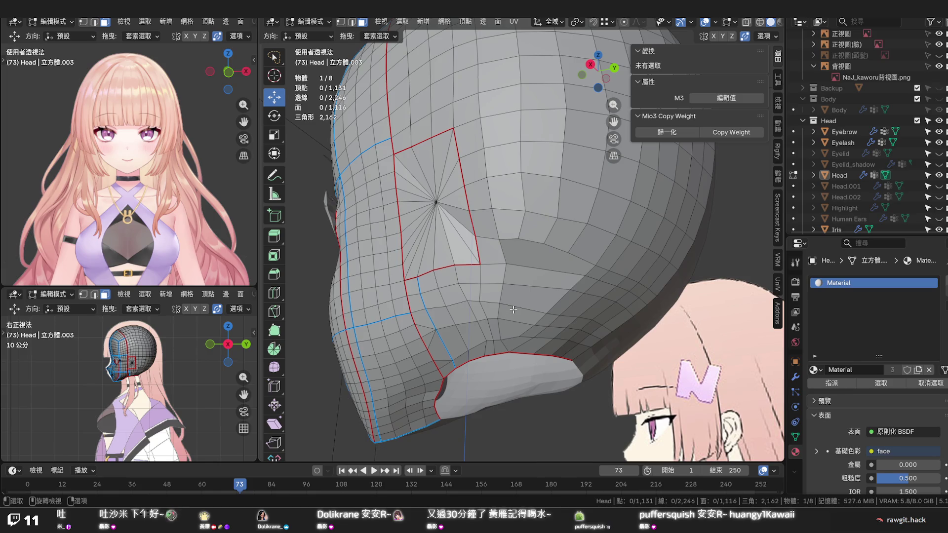
pyautogui.moveTo(511, 311); pyautogui.dragTo(524, 295, button='middle')
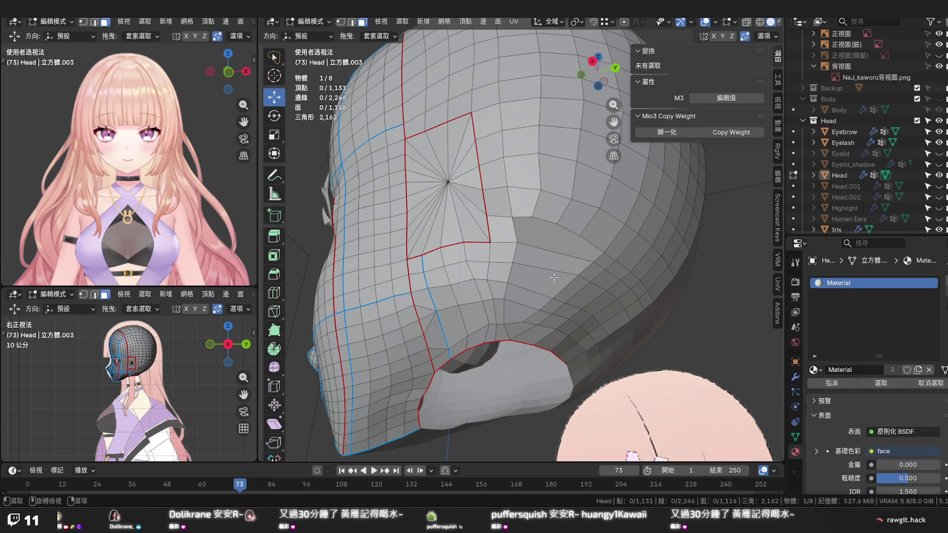
pyautogui.moveTo(553, 278)
pyautogui.mouseDown(button='middle')
pyautogui.moveTo(513, 310)
pyautogui.moveTo(560, 302)
pyautogui.mouseUp(button='middle')
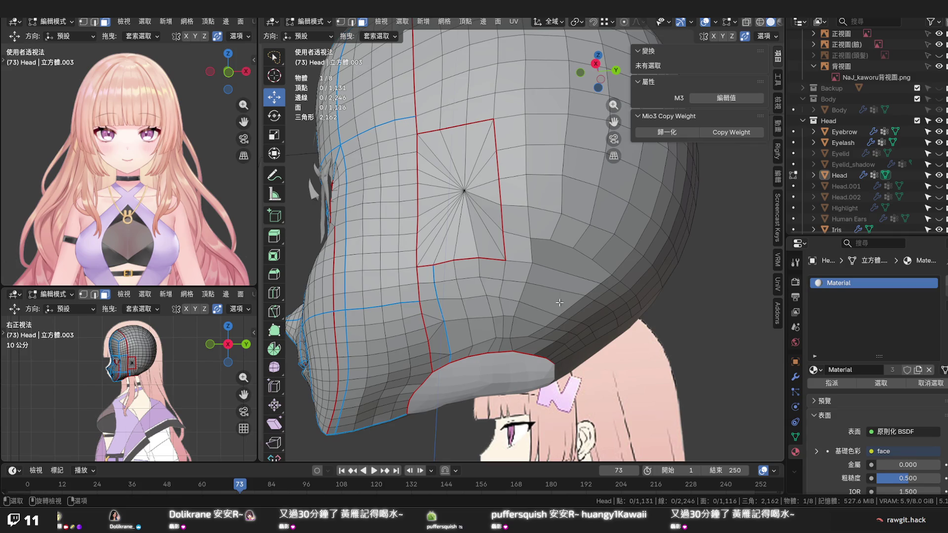
pyautogui.moveTo(534, 315); pyautogui.dragTo(527, 305, button='middle')
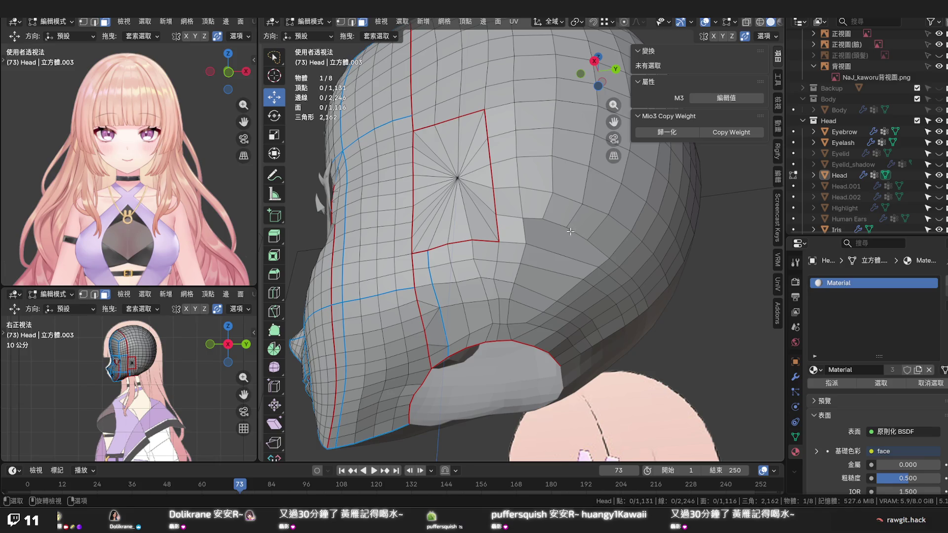
pyautogui.scroll(-3, 569, 231)
pyautogui.moveTo(570, 231)
pyautogui.mouseDown(button='middle')
pyautogui.moveTo(537, 299)
pyautogui.moveTo(540, 255)
pyautogui.mouseUp(button='middle')
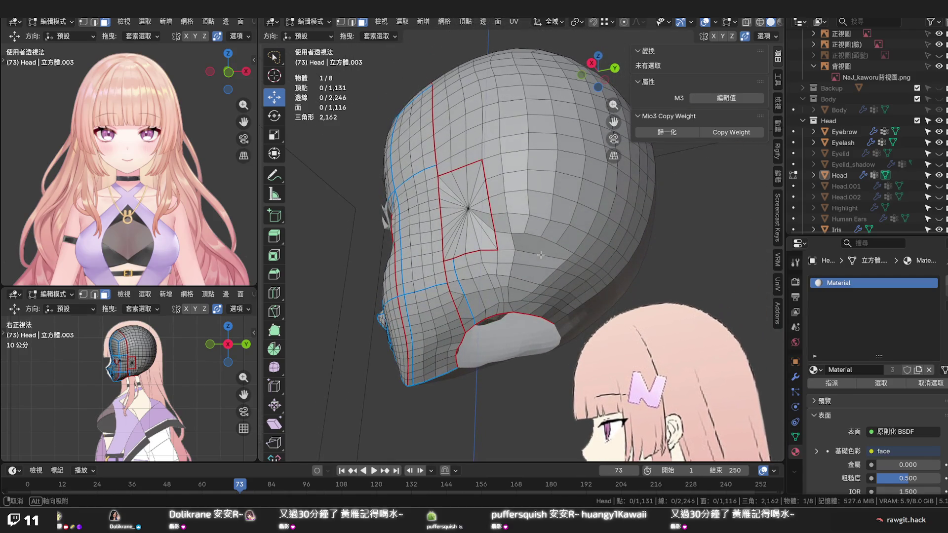
pyautogui.scroll(2, 541, 254)
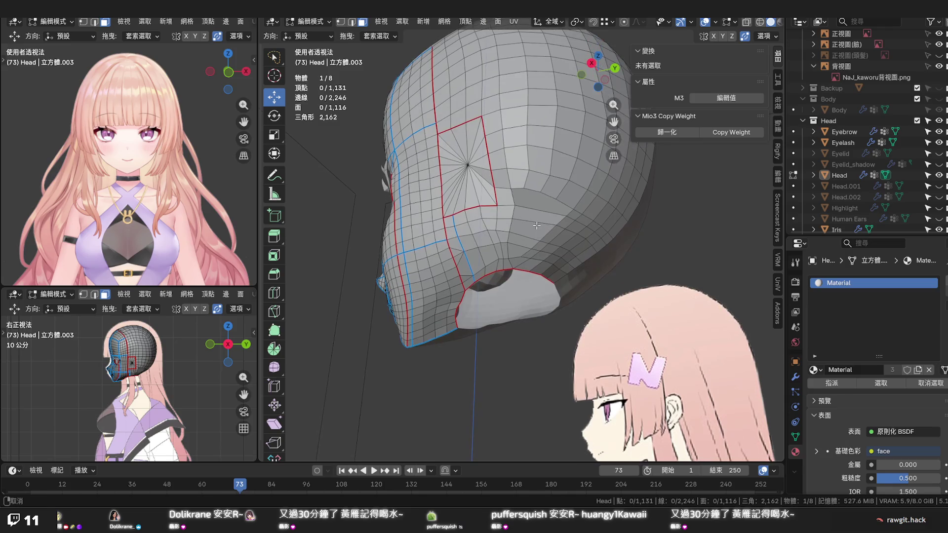
pyautogui.scroll(1, 535, 225)
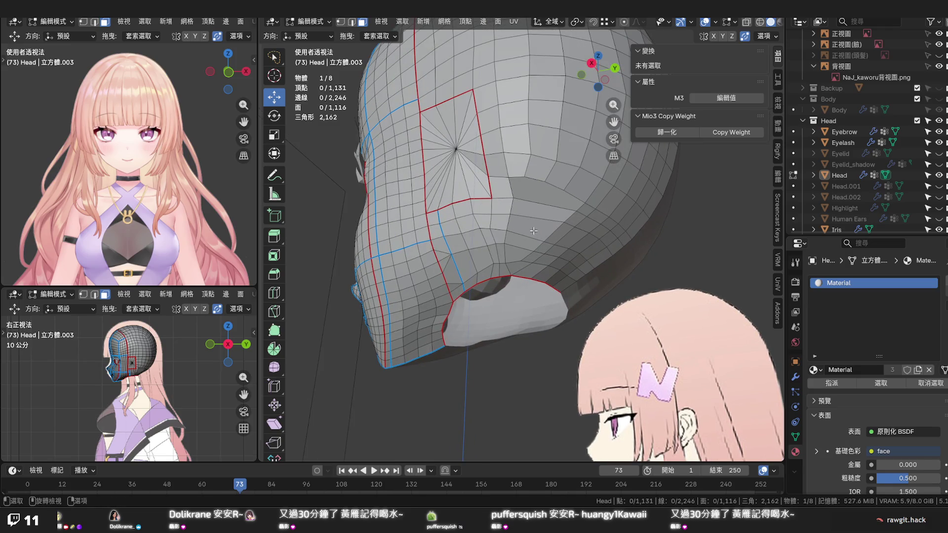
pyautogui.moveTo(533, 231); pyautogui.dragTo(521, 283, button='middle')
pyautogui.moveTo(517, 214); pyautogui.dragTo(500, 266, button='middle')
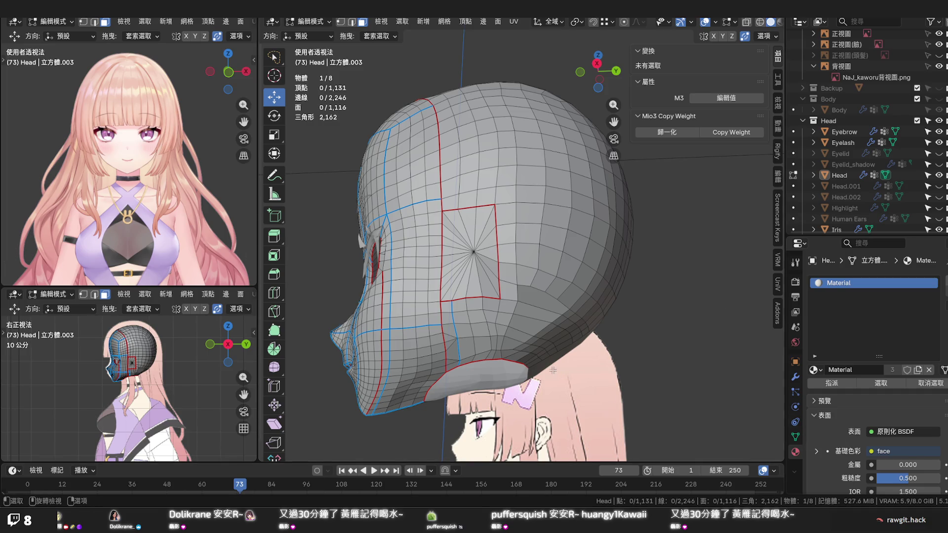
# Unhide the neck piece Head.002 beneath the head mesh and reframe the view
pyautogui.moveTo(551, 370); pyautogui.dragTo(534, 362, button='middle')
pyautogui.scroll(-1, 932, 213)
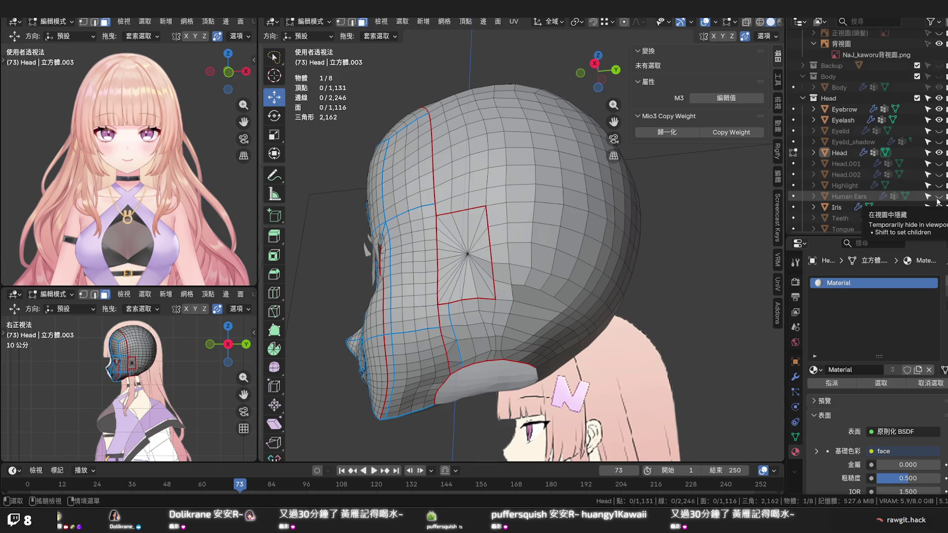
pyautogui.click(938, 176)
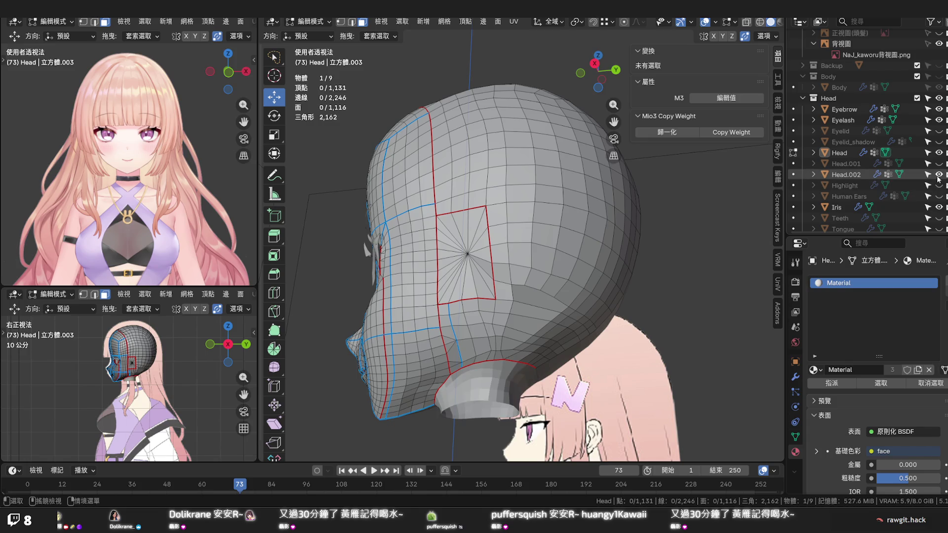
pyautogui.click(938, 177)
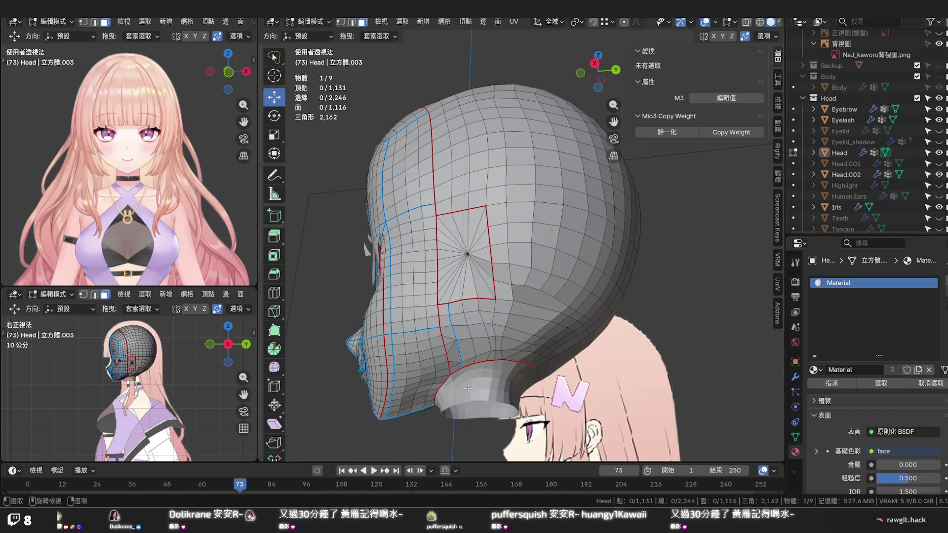
pyautogui.scroll(1, 451, 392)
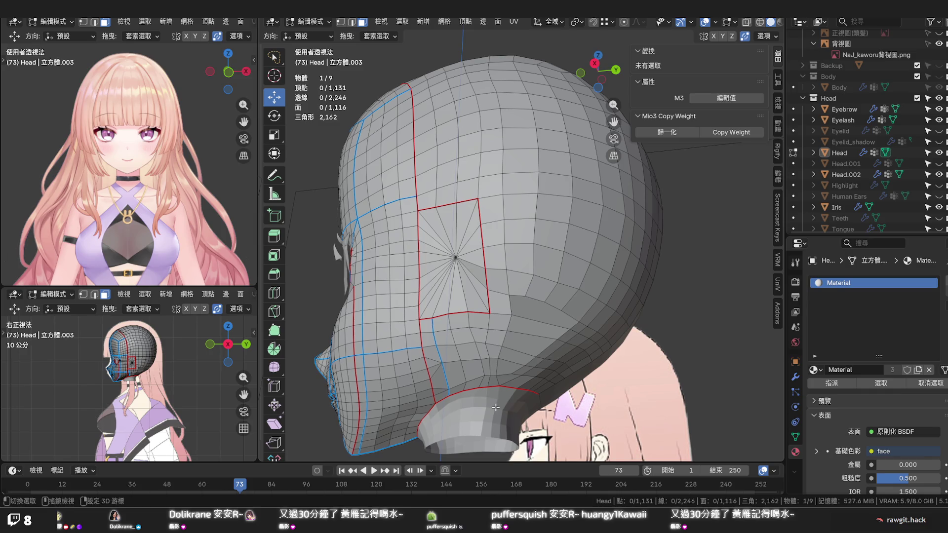
pyautogui.keyDown('shift'); pyautogui.moveTo(495, 407); pyautogui.dragTo(501, 347, button='middle'); pyautogui.keyUp('shift')
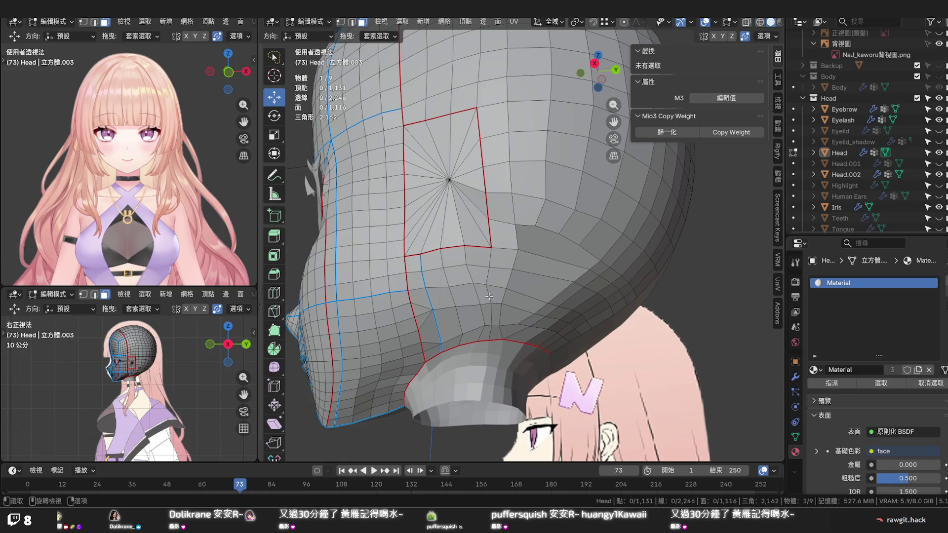
pyautogui.moveTo(455, 284); pyautogui.dragTo(471, 302, button='middle')
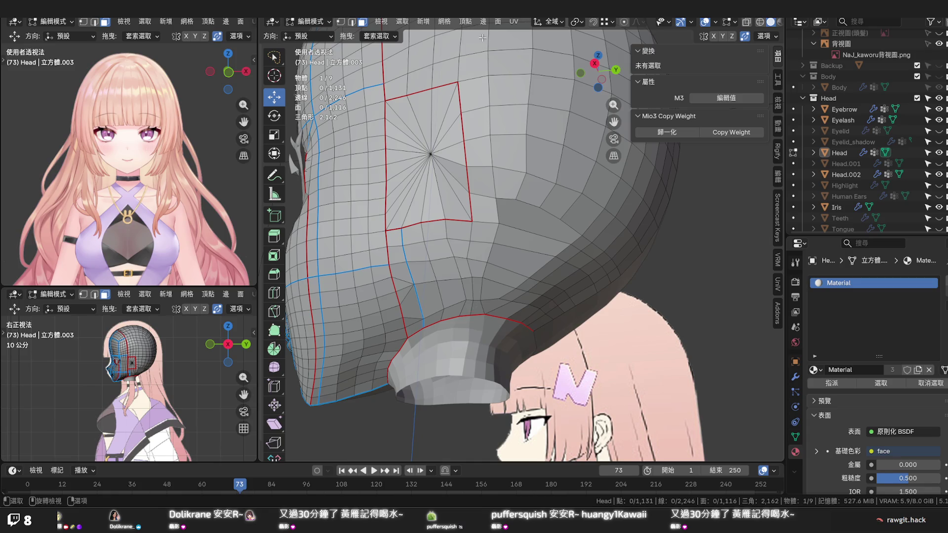
# Dismiss the Face menu without applying anything and save the project file
pyautogui.click(495, 21)
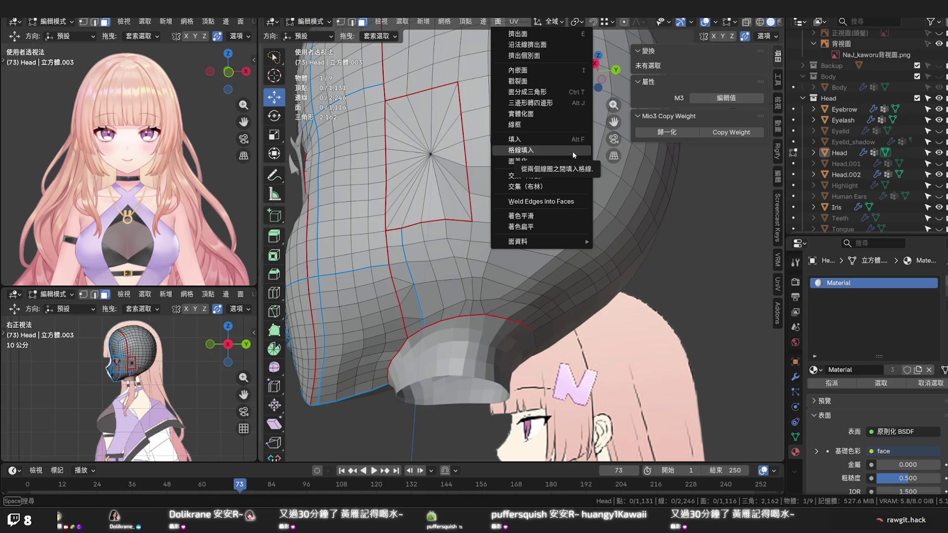
pyautogui.click(628, 285)
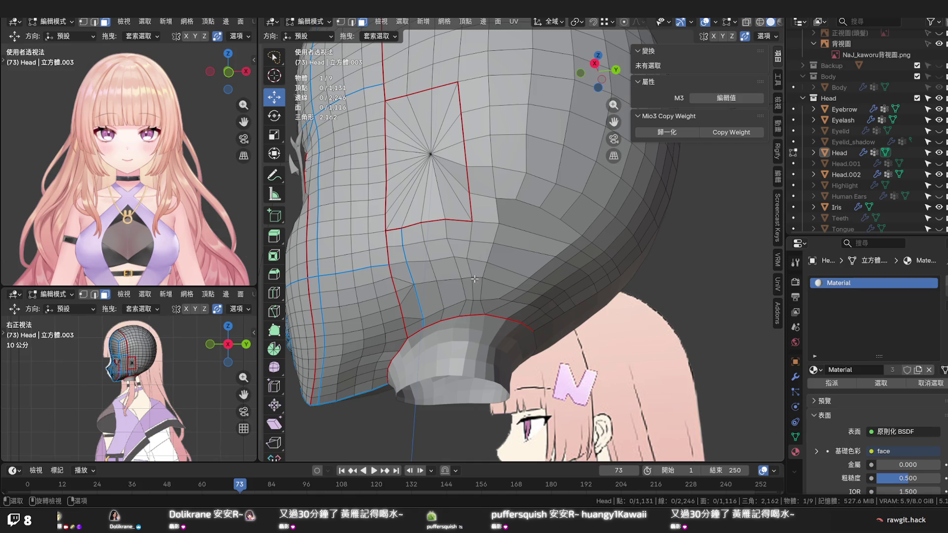
pyautogui.hotkey('ctrl', 's')
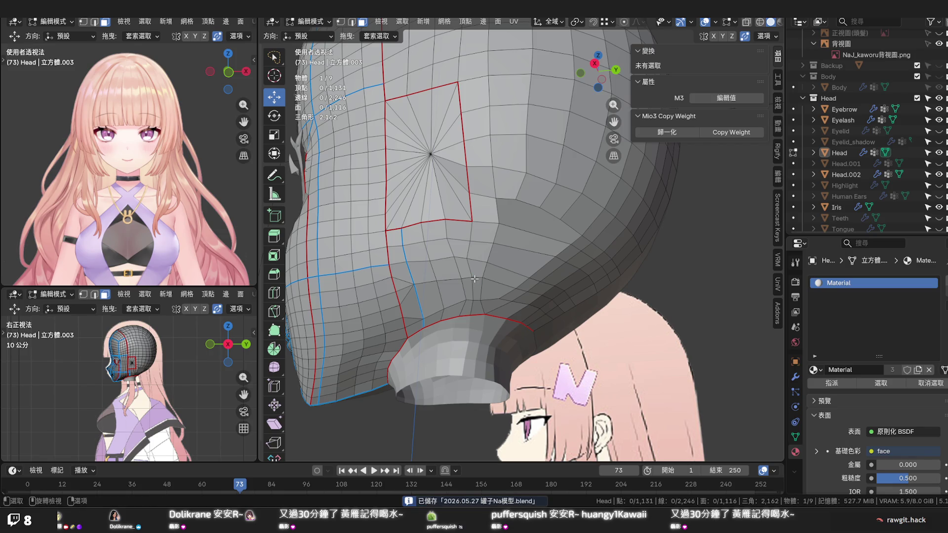
pyautogui.moveTo(475, 278); pyautogui.dragTo(442, 292, button='middle')
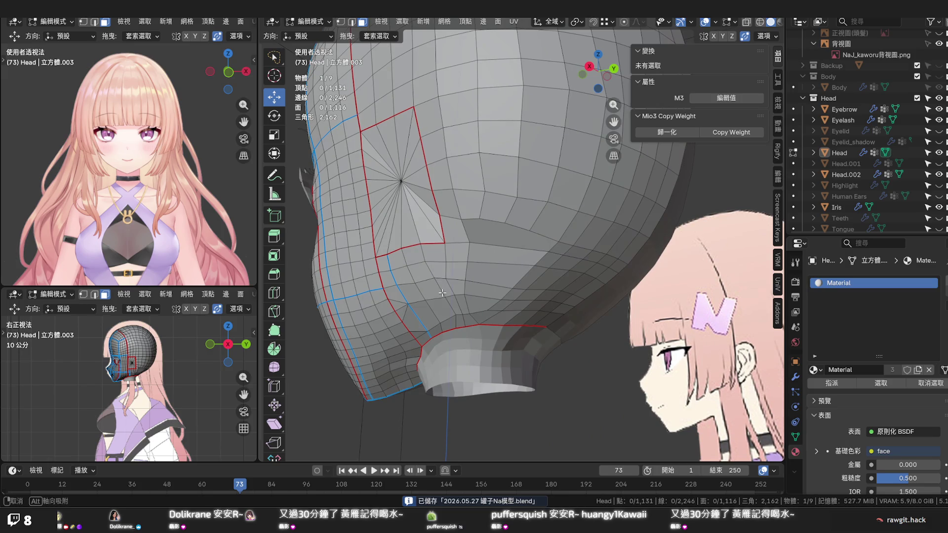
pyautogui.moveTo(441, 293)
pyautogui.mouseDown(button='middle')
pyautogui.moveTo(466, 282)
pyautogui.moveTo(475, 292)
pyautogui.moveTo(541, 298)
pyautogui.moveTo(518, 281)
pyautogui.moveTo(506, 244)
pyautogui.mouseUp(button='middle')
pyautogui.hotkey('ctrl', 'e')
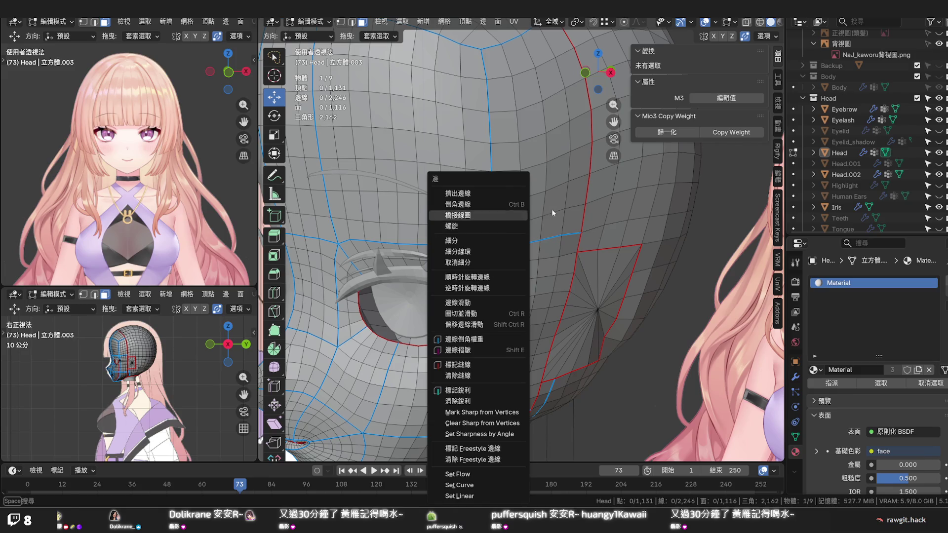
# Preview a Loop Cut around the eye and cancel it, leaving the edge count unchanged
pyautogui.click(552, 208)
pyautogui.hotkey('ctrl', 'r')
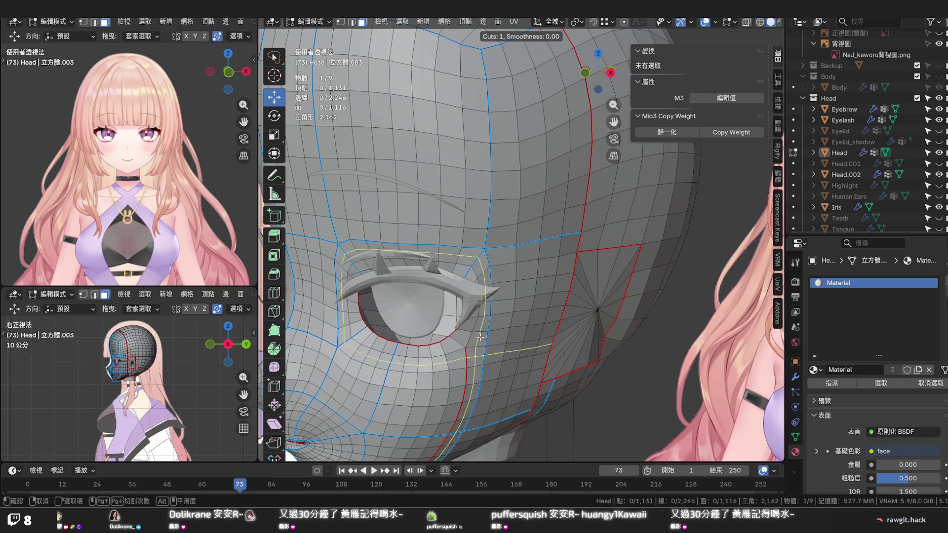
pyautogui.press('Escape')
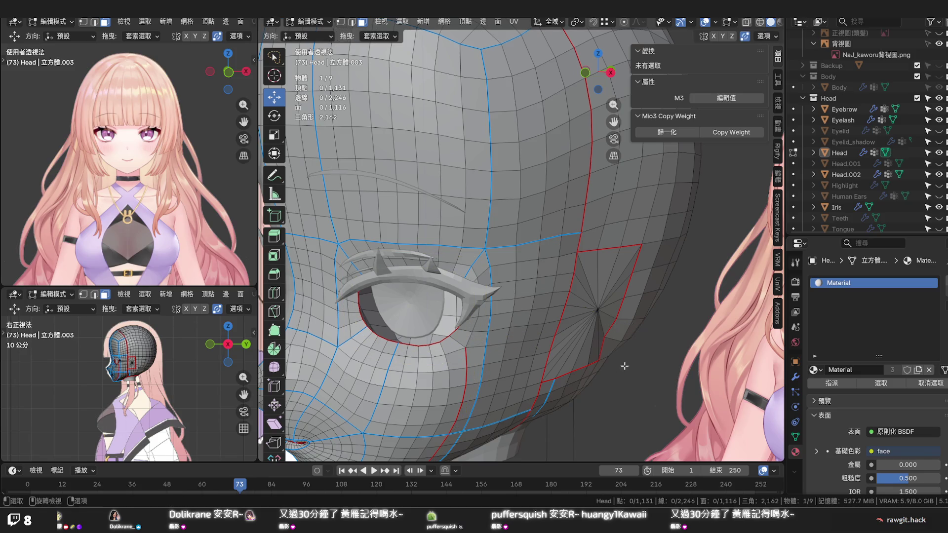
pyautogui.moveTo(651, 333); pyautogui.dragTo(544, 348, button='middle')
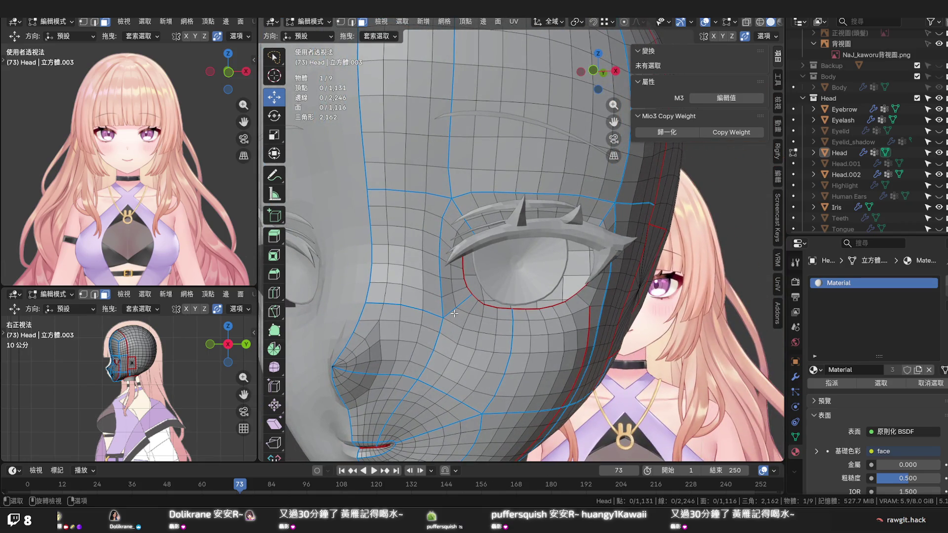
pyautogui.moveTo(613, 296); pyautogui.dragTo(596, 244, button='middle')
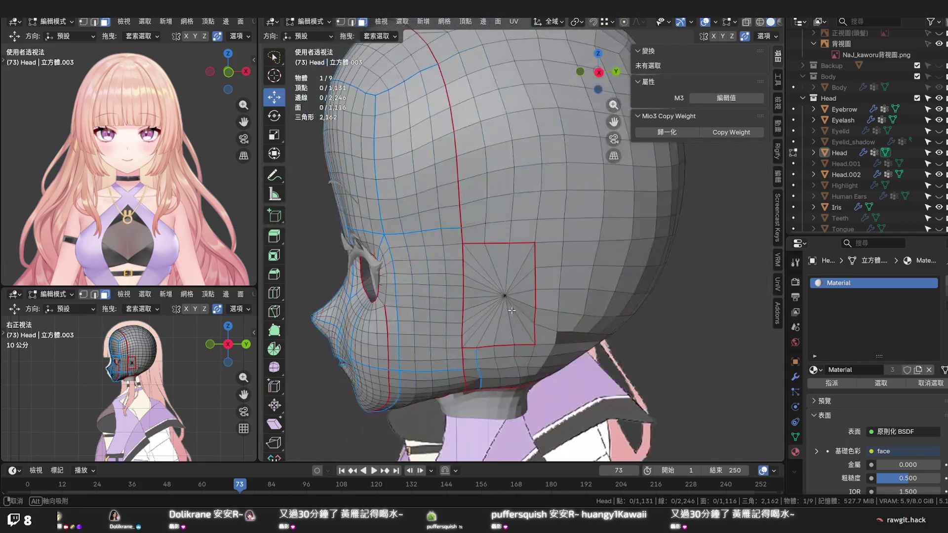
# Select the linked back-of-head faces and hide them
pyautogui.click(585, 252)
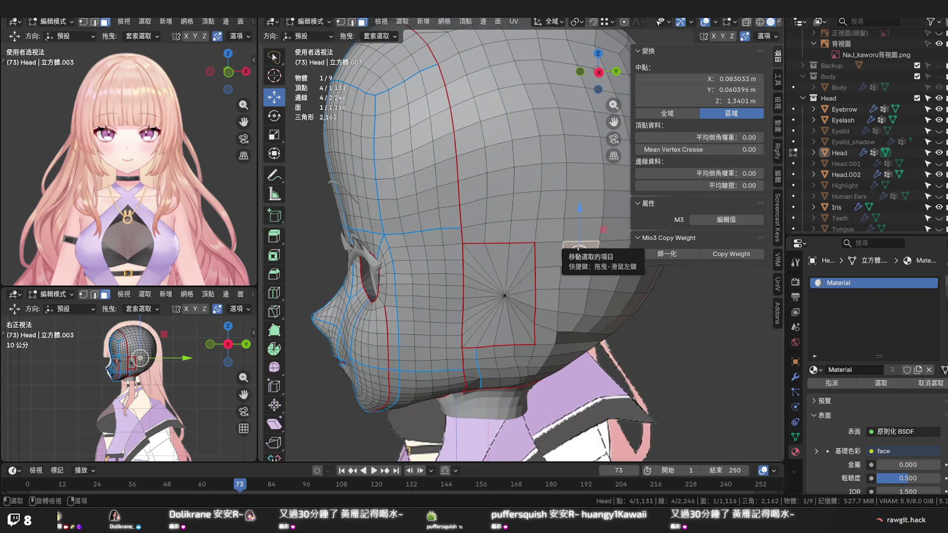
pyautogui.hotkey('ctrl', 'l')
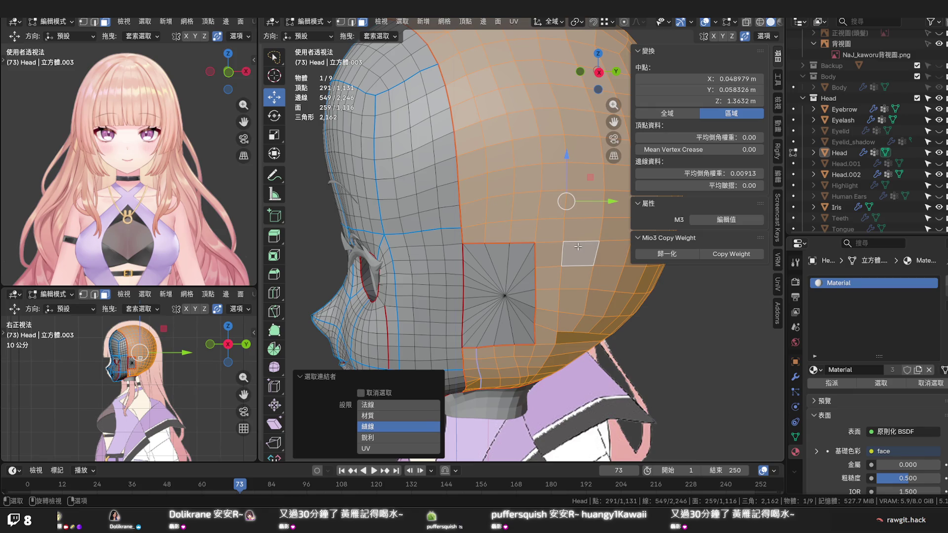
pyautogui.press('h')
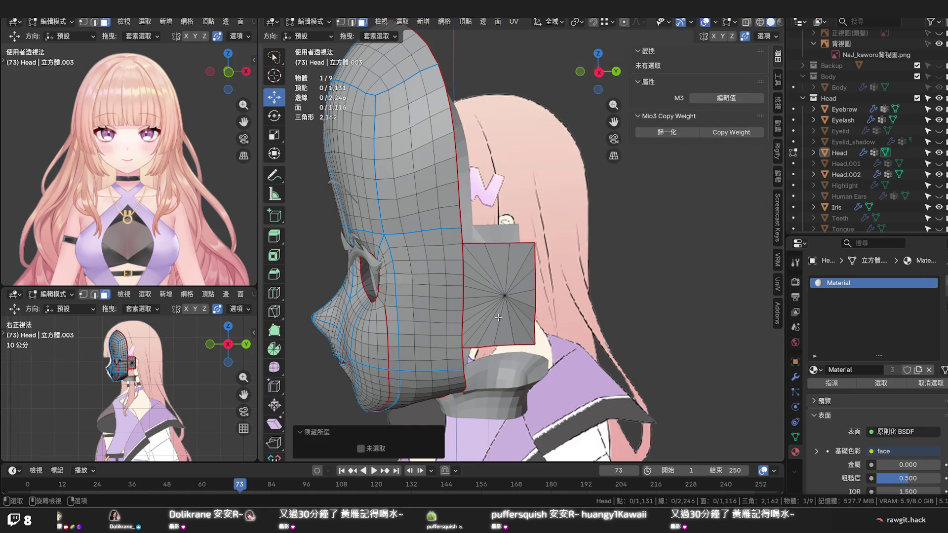
pyautogui.moveTo(577, 246)
pyautogui.mouseDown(button='middle')
pyautogui.moveTo(574, 316)
pyautogui.moveTo(445, 257)
pyautogui.mouseUp(button='middle')
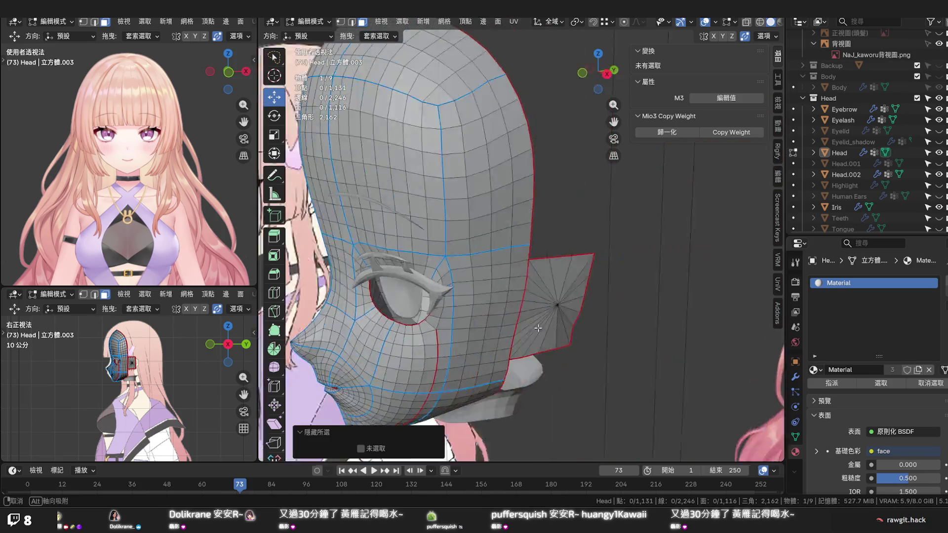
# Select the whole outer eyeball piece, hide it and orbit around the exposed face
pyautogui.click(444, 256)
pyautogui.hotkey('ctrl', 'l')
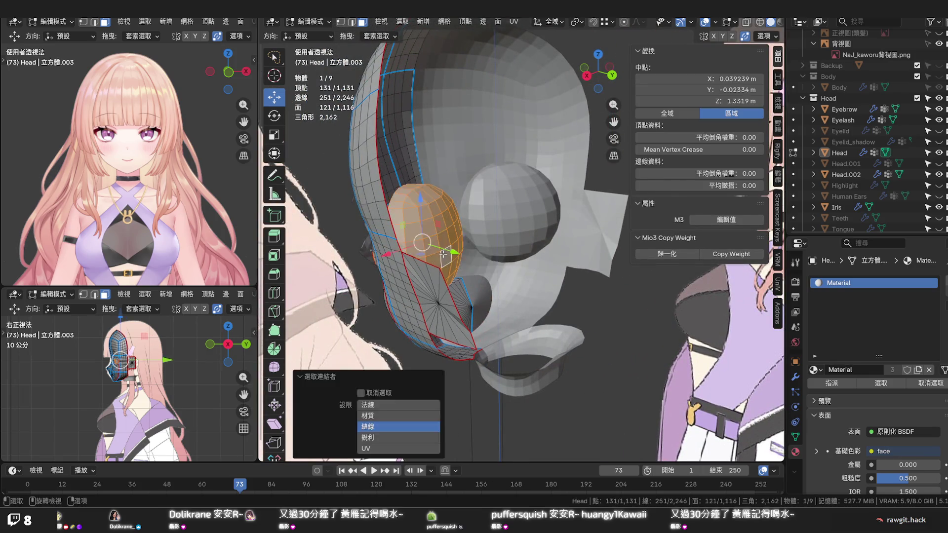
pyautogui.press('h')
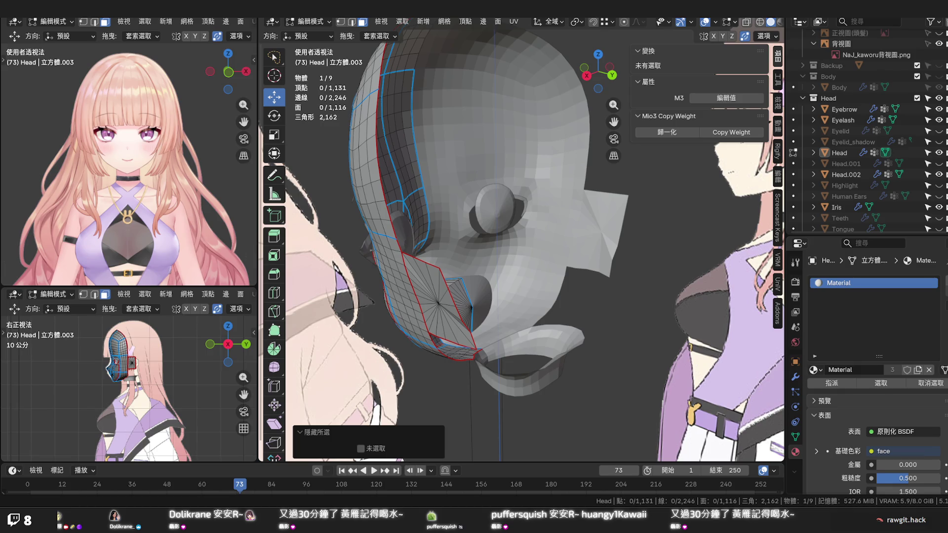
pyautogui.moveTo(445, 259); pyautogui.dragTo(573, 266, button='middle')
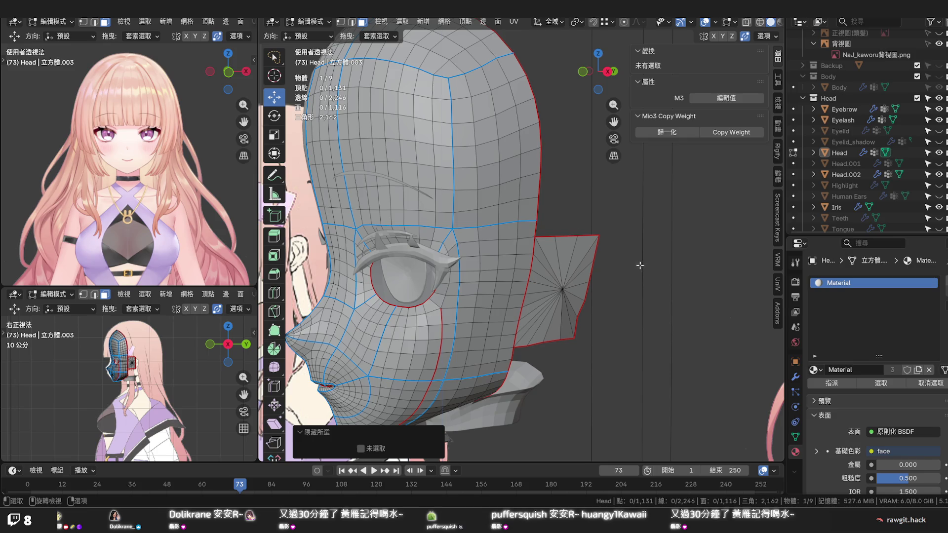
pyautogui.moveTo(629, 267)
pyautogui.mouseDown(button='middle')
pyautogui.moveTo(591, 280)
pyautogui.moveTo(656, 267)
pyautogui.mouseUp(button='middle')
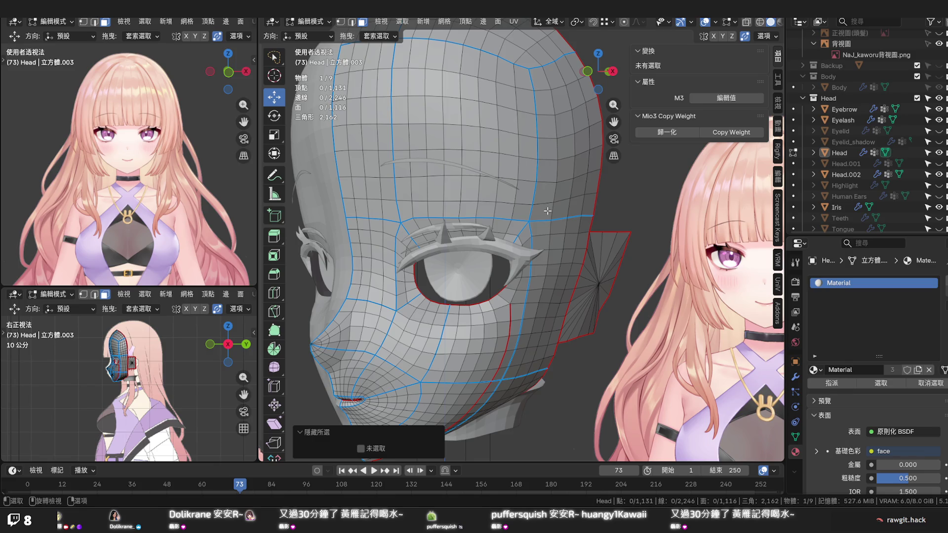
# Preview loop cuts across the head and near the eye, cancelling both without cutting
pyautogui.hotkey('ctrl', 'r')
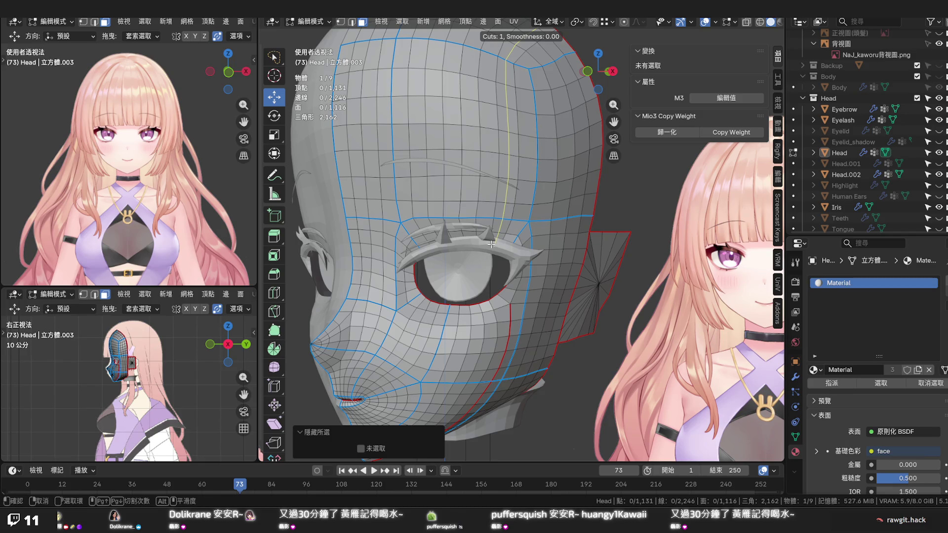
pyautogui.press('Escape')
pyautogui.moveTo(502, 304)
pyautogui.mouseDown(button='middle')
pyautogui.moveTo(527, 303)
pyautogui.moveTo(458, 304)
pyautogui.mouseUp(button='middle')
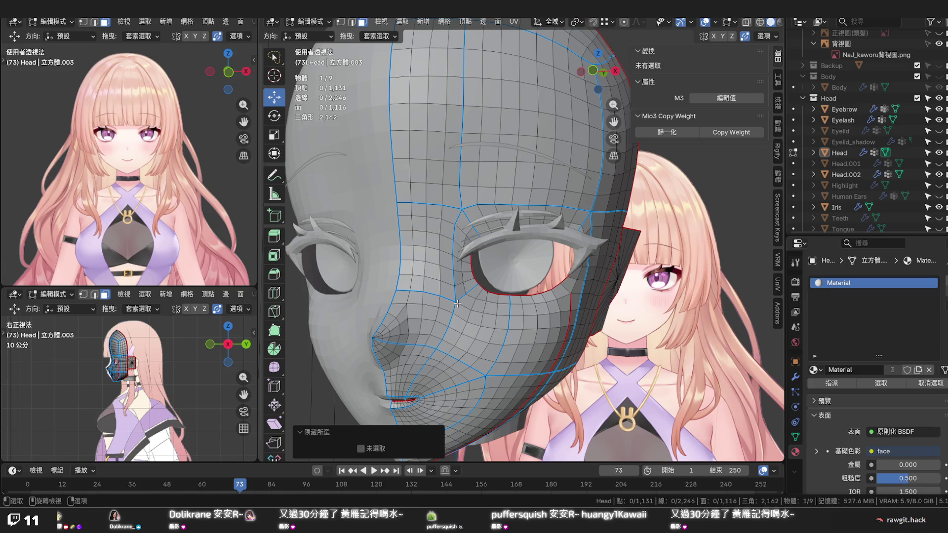
pyautogui.hotkey('ctrl', 'r')
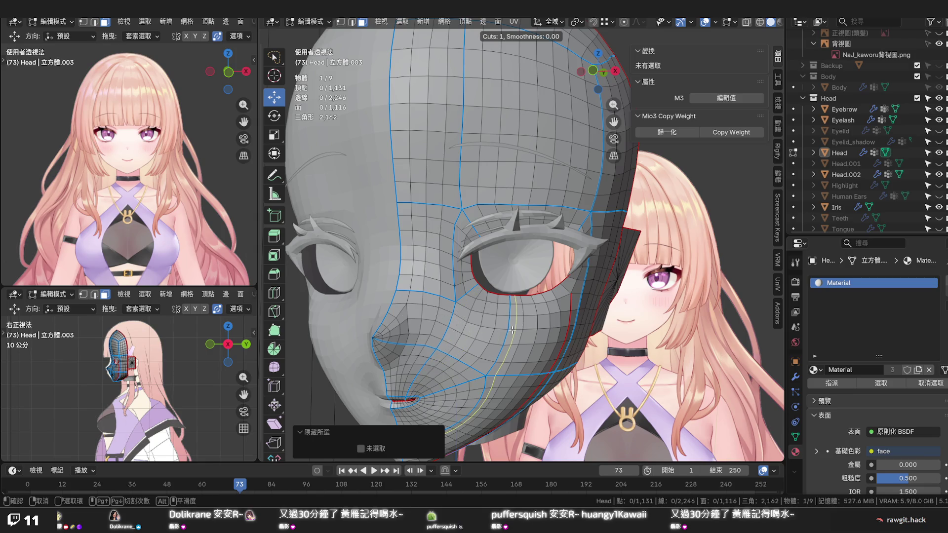
pyautogui.press('Escape')
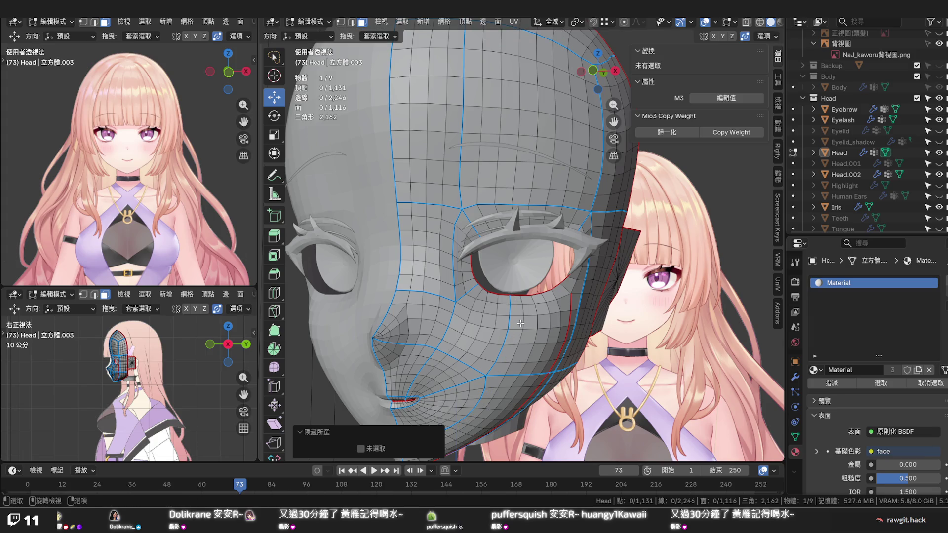
pyautogui.moveTo(519, 323); pyautogui.dragTo(444, 311, button='middle')
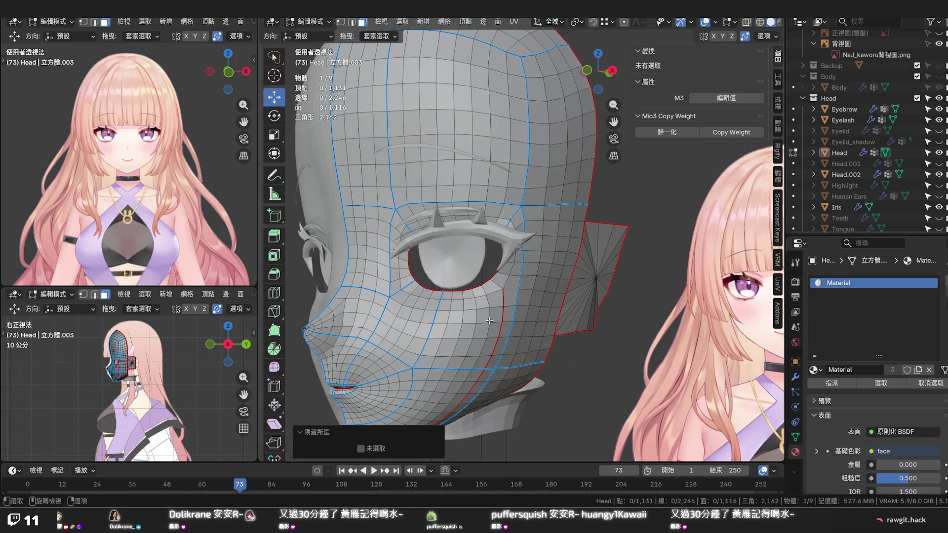
# Set the Bevel Weight of the edge beside the ear to 0 and save the file
pyautogui.press('z')
pyautogui.keyDown('alt'); pyautogui.click(421, 309); pyautogui.keyUp('alt')
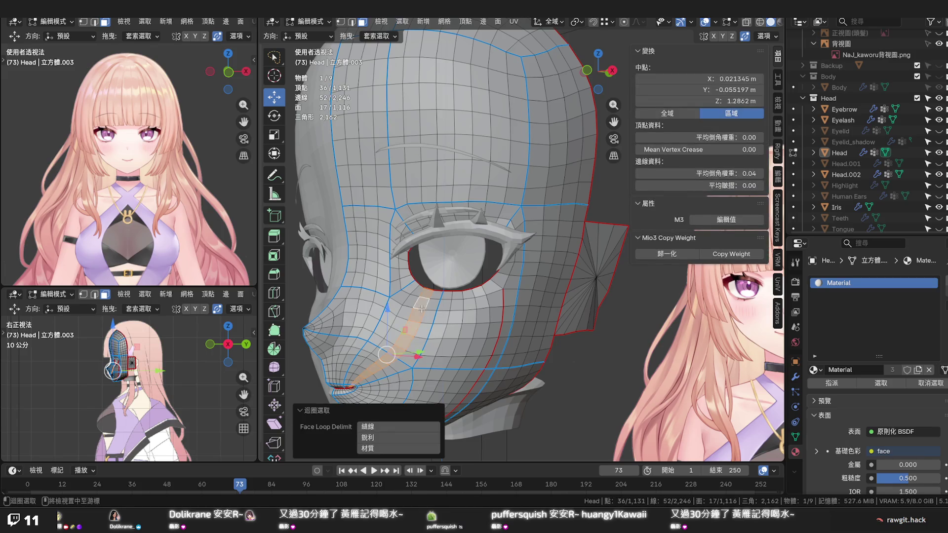
pyautogui.keyDown('alt'); pyautogui.click(518, 305); pyautogui.keyUp('alt')
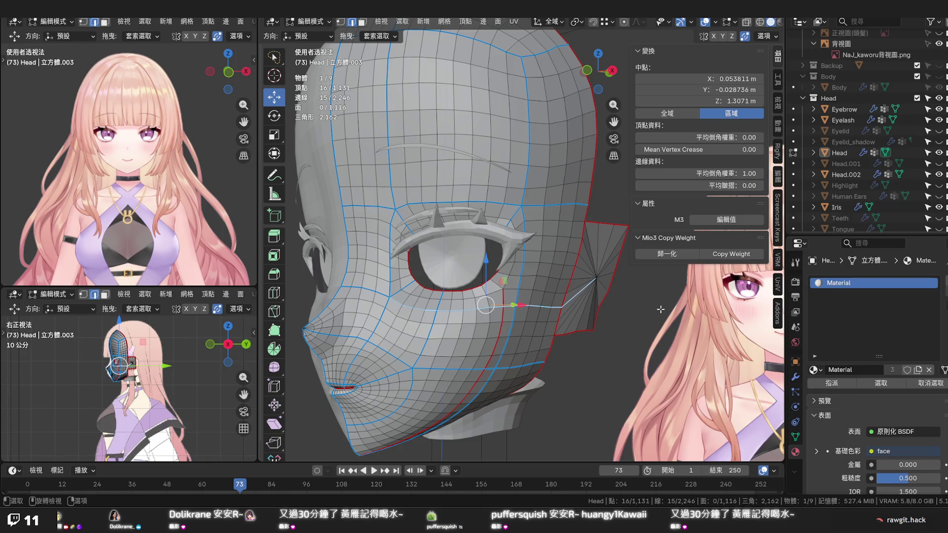
pyautogui.click(578, 292)
pyautogui.doubleClick(700, 173)
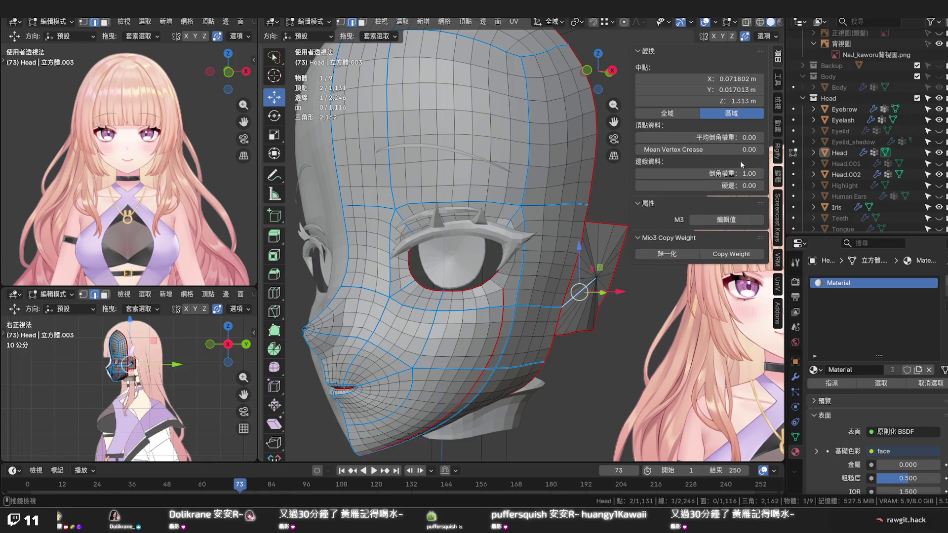
pyautogui.write('0')
pyautogui.press('Return')
pyautogui.click(580, 292)
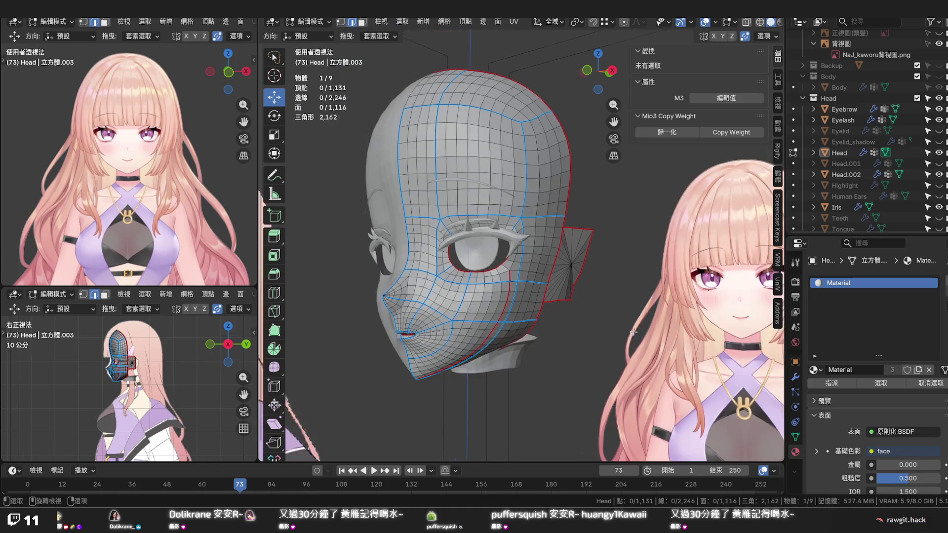
pyautogui.moveTo(579, 292)
pyautogui.mouseDown(button='middle')
pyautogui.moveTo(588, 326)
pyautogui.moveTo(680, 334)
pyautogui.moveTo(629, 328)
pyautogui.moveTo(627, 320)
pyautogui.mouseUp(button='middle')
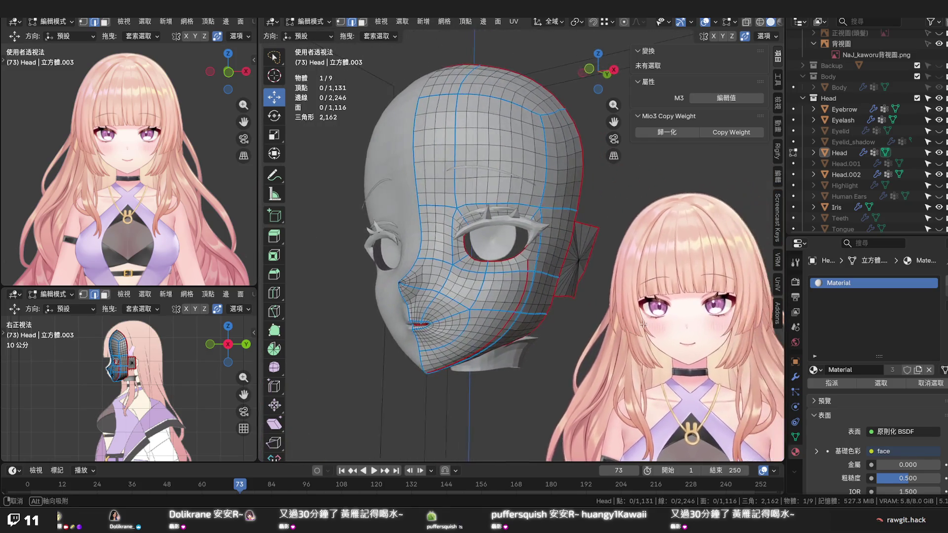
pyautogui.scroll(2, 628, 320)
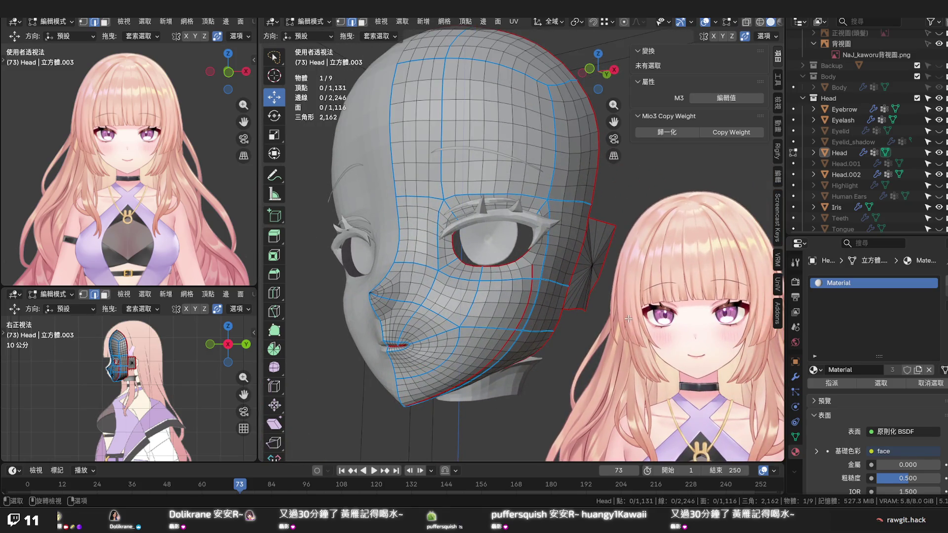
pyautogui.hotkey('ctrl', 's')
pyautogui.scroll(2, 580, 315)
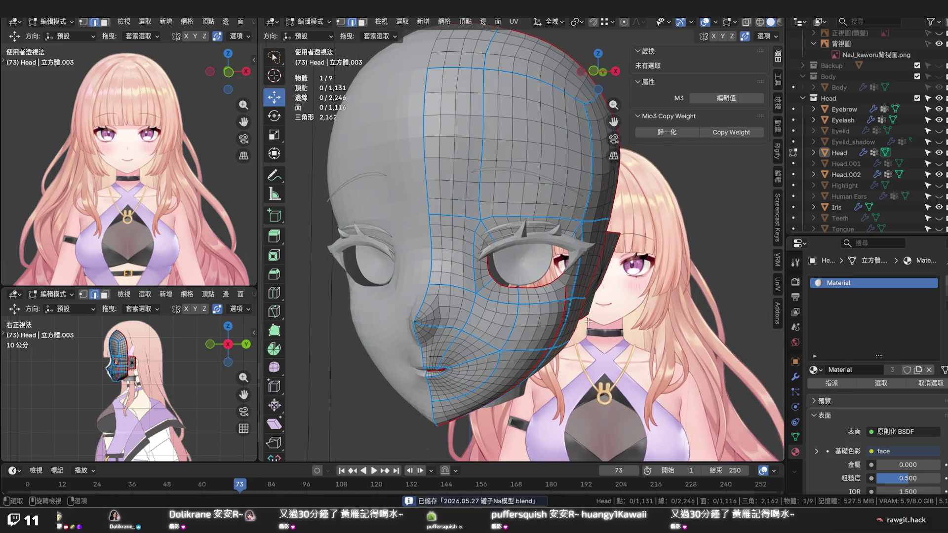
pyautogui.moveTo(589, 320); pyautogui.dragTo(563, 296, button='middle')
pyautogui.scroll(3, 518, 282)
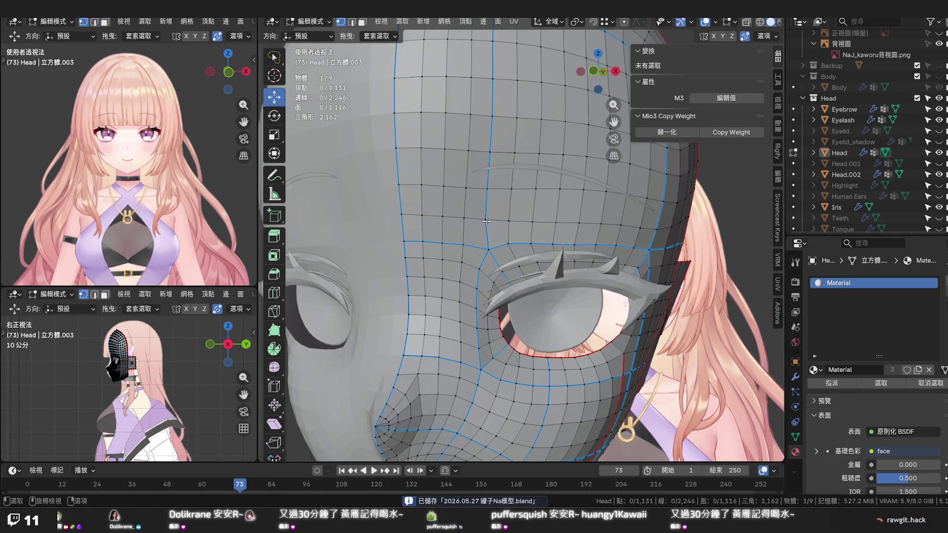
# Vertex-slide two forehead vertices along the mesh surface
pyautogui.click(486, 220)
pyautogui.hotkey('shift', 'v')
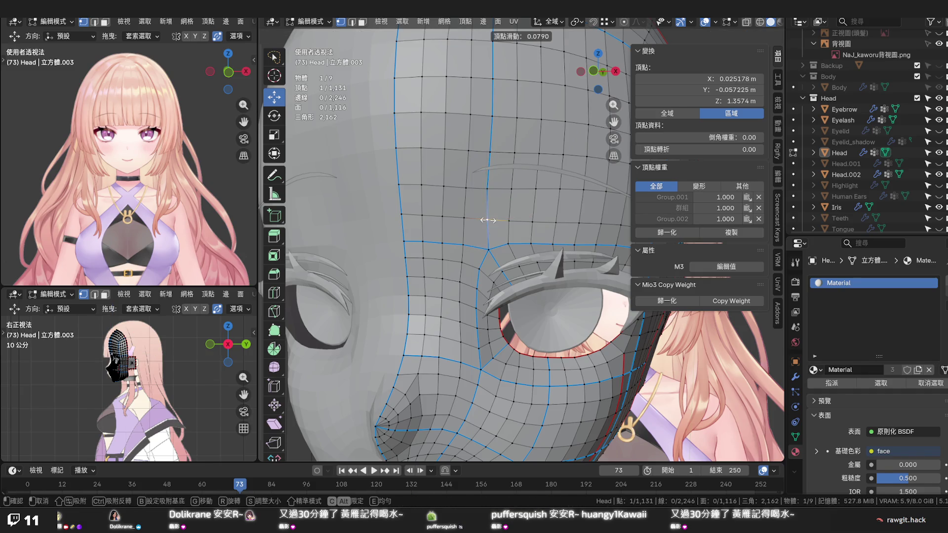
pyautogui.click(487, 219)
pyautogui.click(488, 193)
pyautogui.hotkey('shift', 'v')
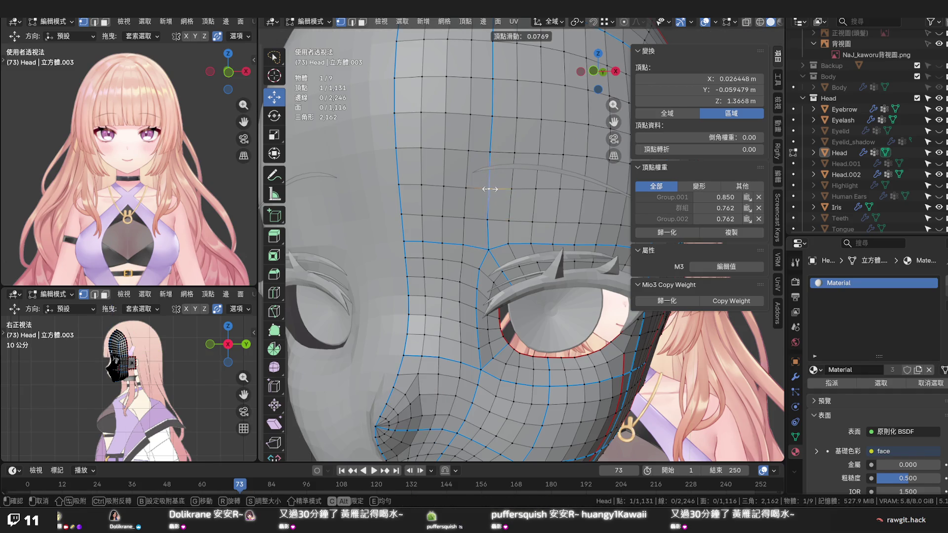
pyautogui.click(490, 189)
pyautogui.scroll(-3, 496, 193)
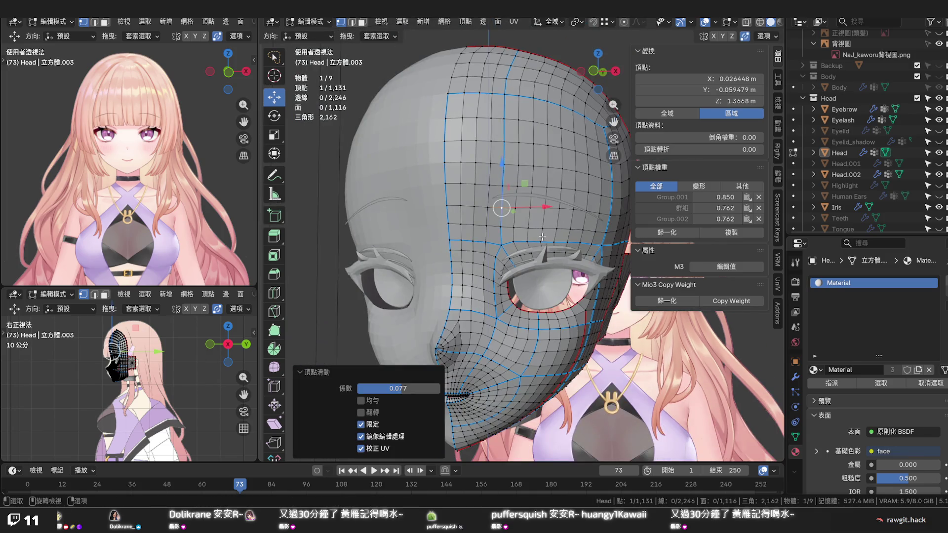
pyautogui.moveTo(541, 237); pyautogui.dragTo(491, 241, button='middle')
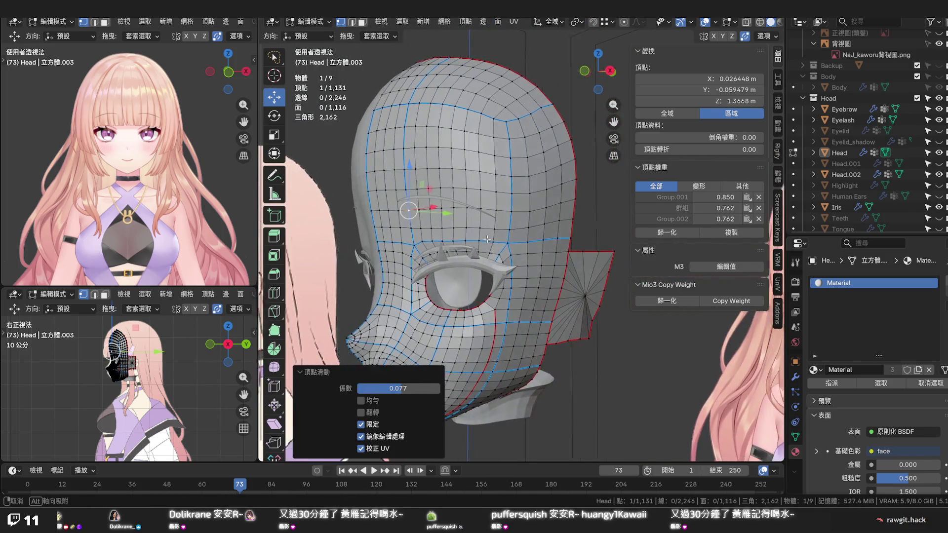
# Edge-slide the vertex row across the forehead and cancel a vertical scale of it
pyautogui.click(521, 234)
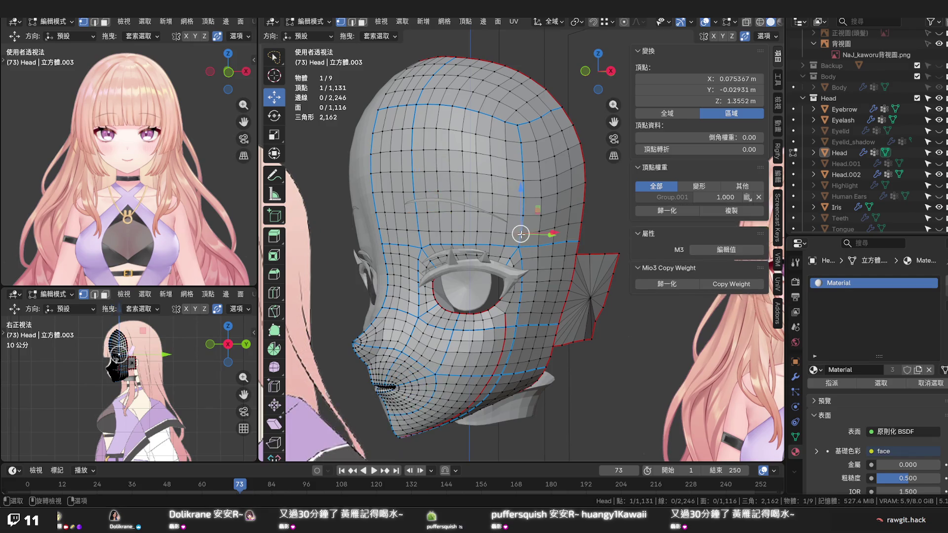
pyautogui.keyDown('ctrl'); pyautogui.click(380, 229); pyautogui.keyUp('ctrl')
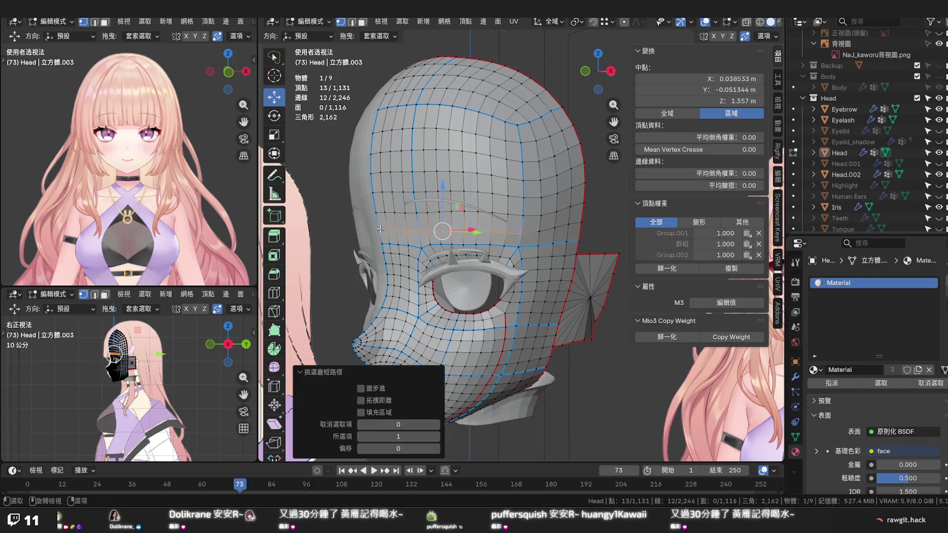
pyautogui.press('g')
pyautogui.press('g')
pyautogui.click(380, 227)
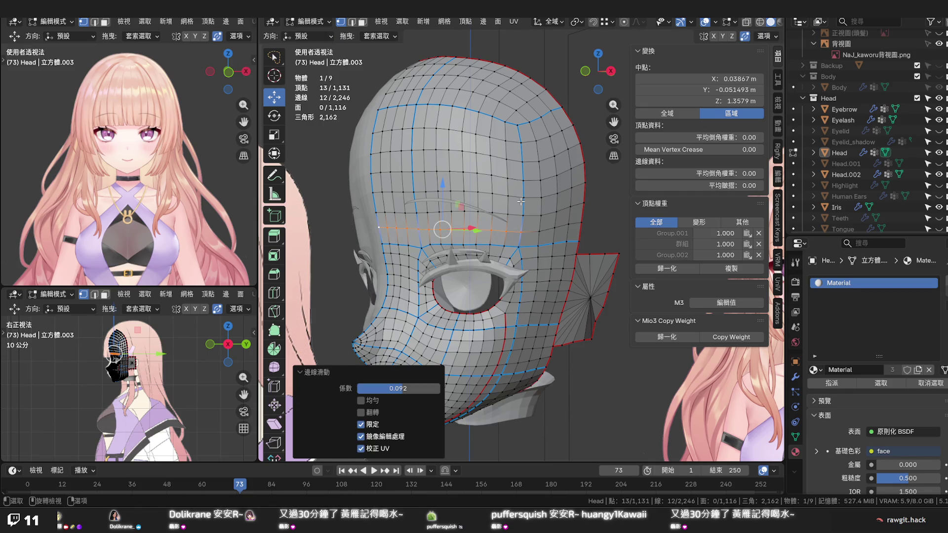
pyautogui.press('s')
pyautogui.press('z')
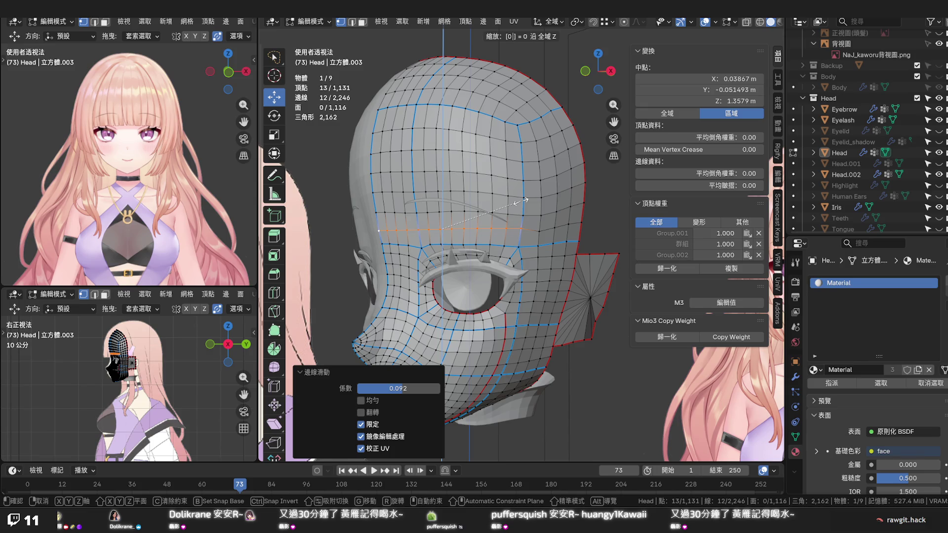
pyautogui.rightClick(520, 202)
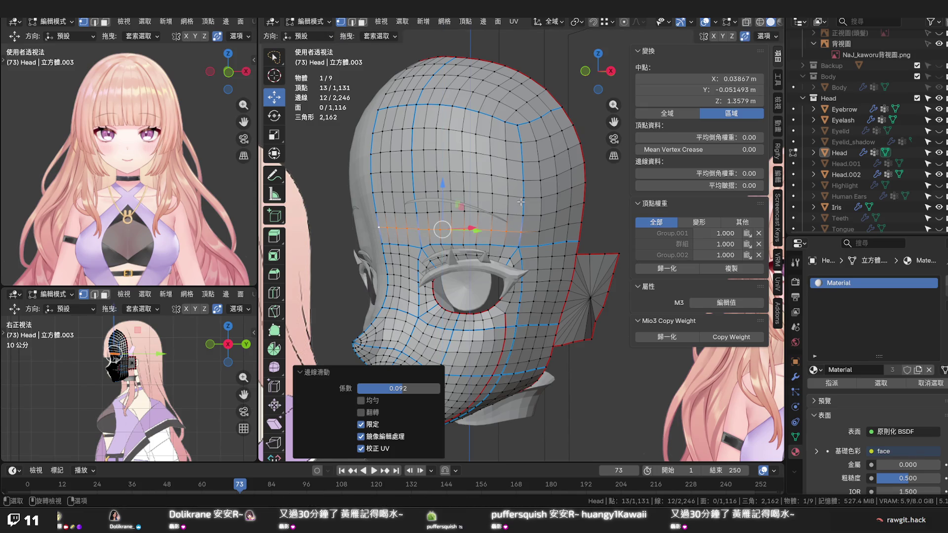
# Vertex-slide a temple vertex twice and switch to the front orthographic view
pyautogui.click(523, 234)
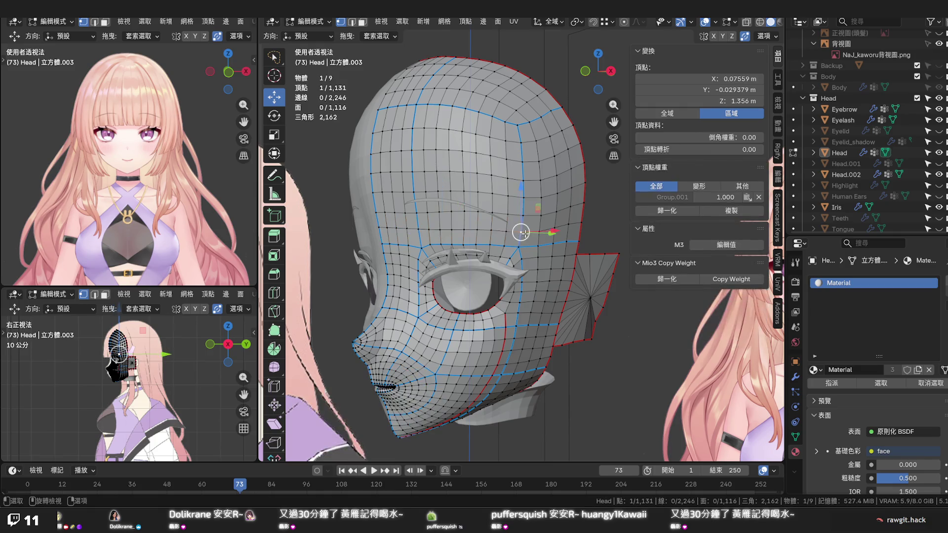
pyautogui.hotkey('shift', 'v')
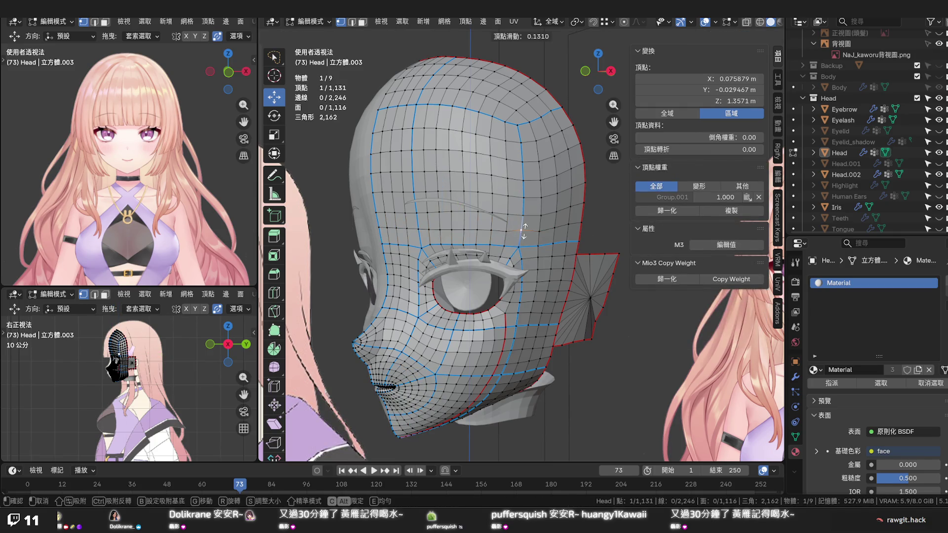
pyautogui.click(523, 231)
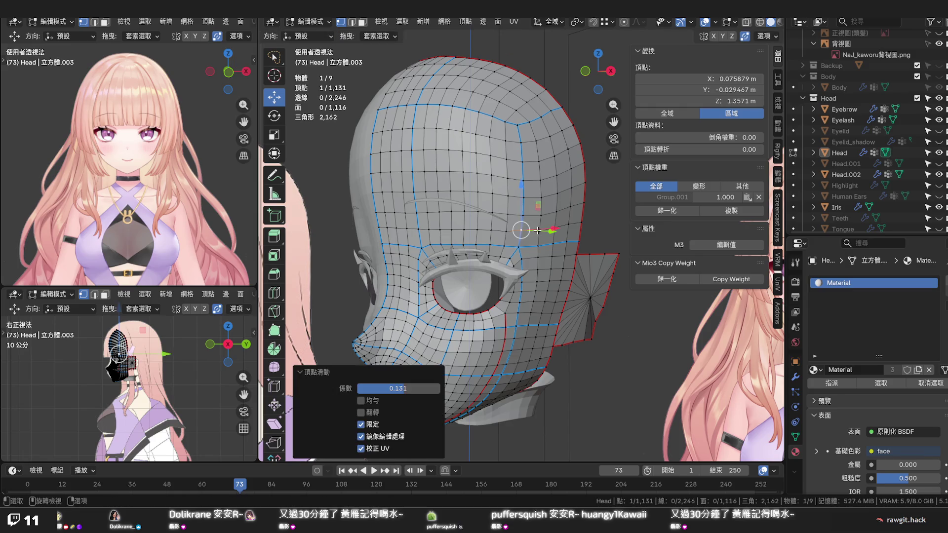
pyautogui.hotkey('shift', 'v')
pyautogui.click(538, 228)
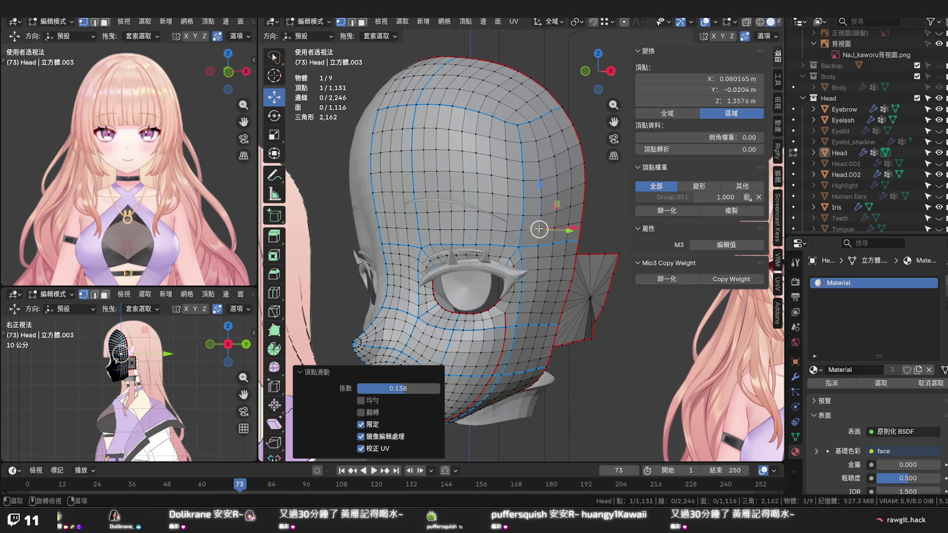
pyautogui.moveTo(538, 228); pyautogui.dragTo(518, 231, button='middle')
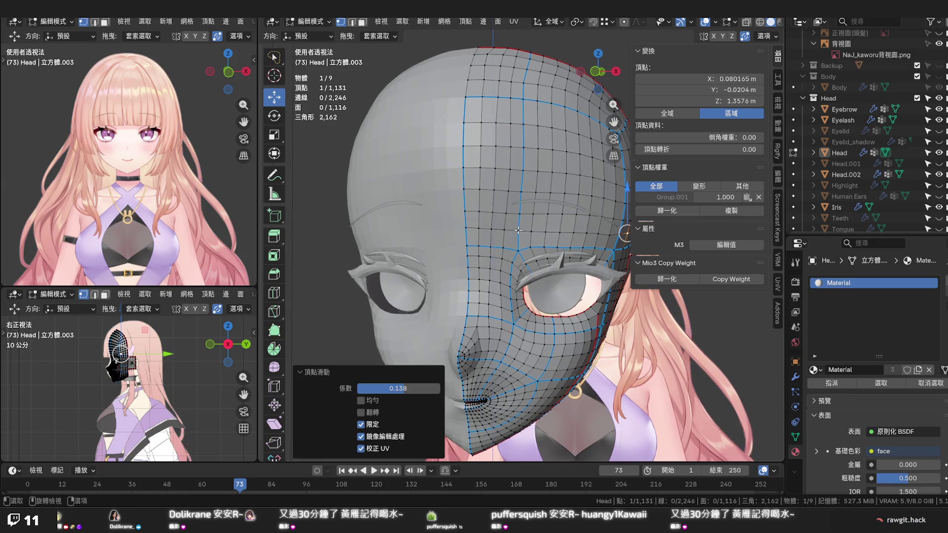
pyautogui.press('KP_1')
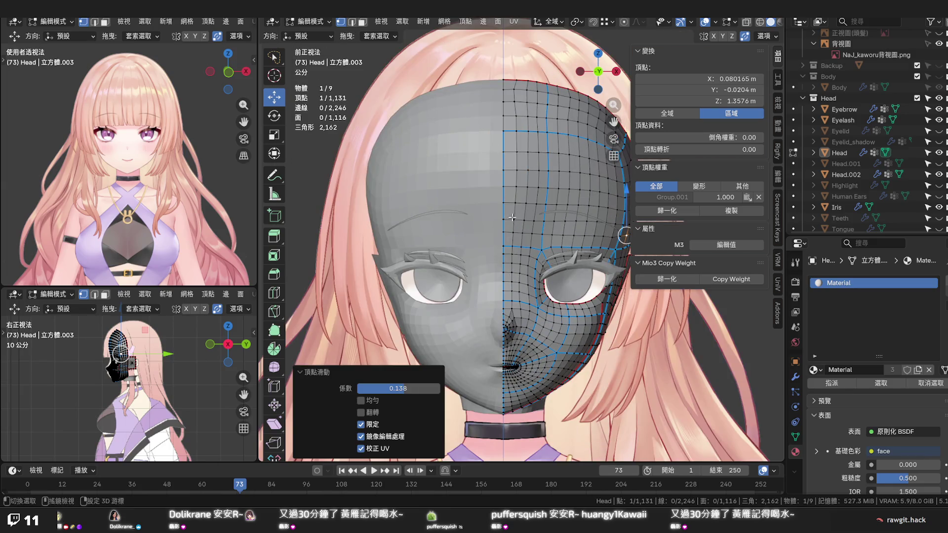
pyautogui.scroll(2, 413, 212)
pyautogui.scroll(1, 413, 213)
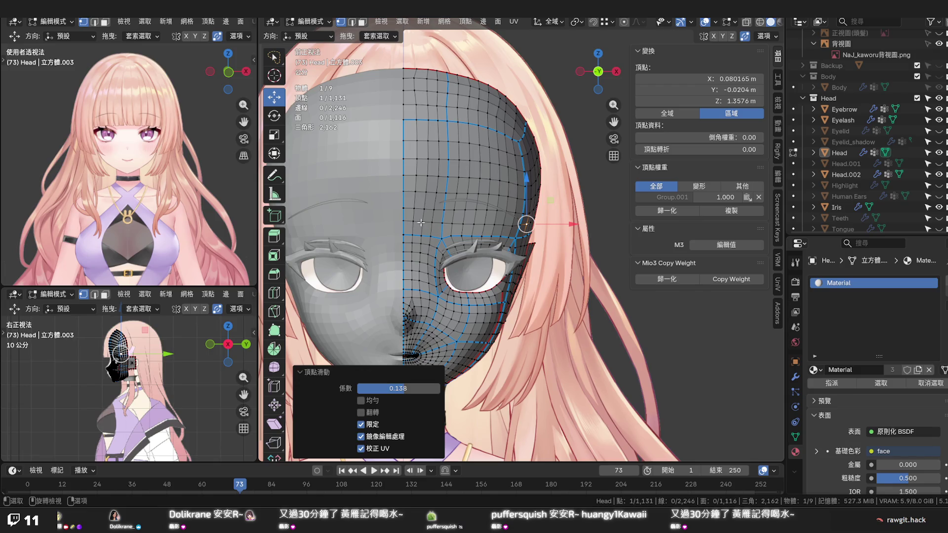
# Scale the forehead vertex row to 0 on the Z axis so it sits at one height
pyautogui.keyDown('ctrl'); pyautogui.click(406, 222); pyautogui.keyUp('ctrl')
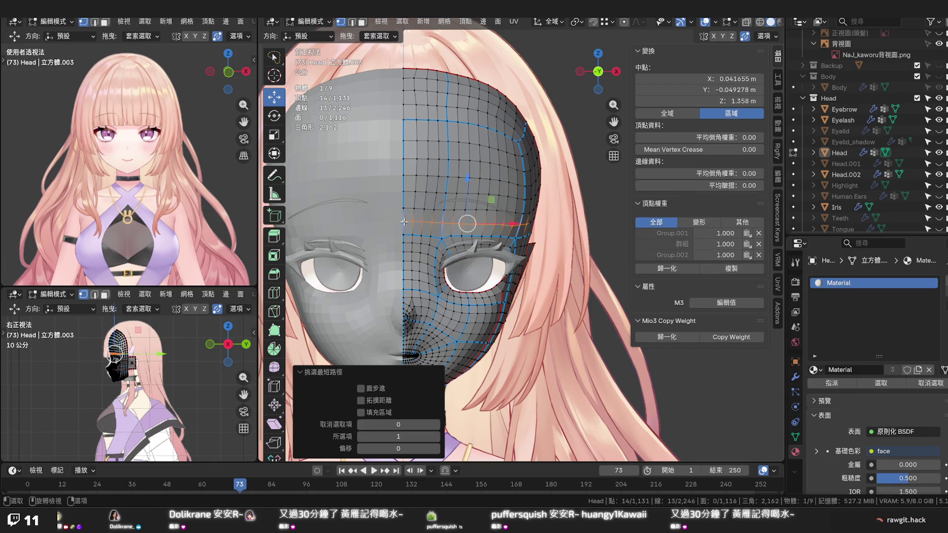
pyautogui.press('s')
pyautogui.press('z')
pyautogui.press('0')
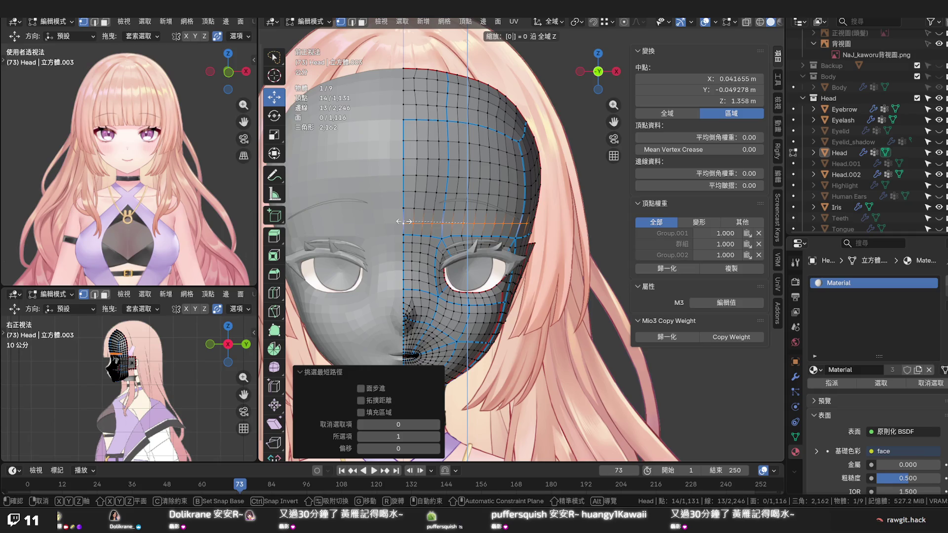
pyautogui.click(406, 221)
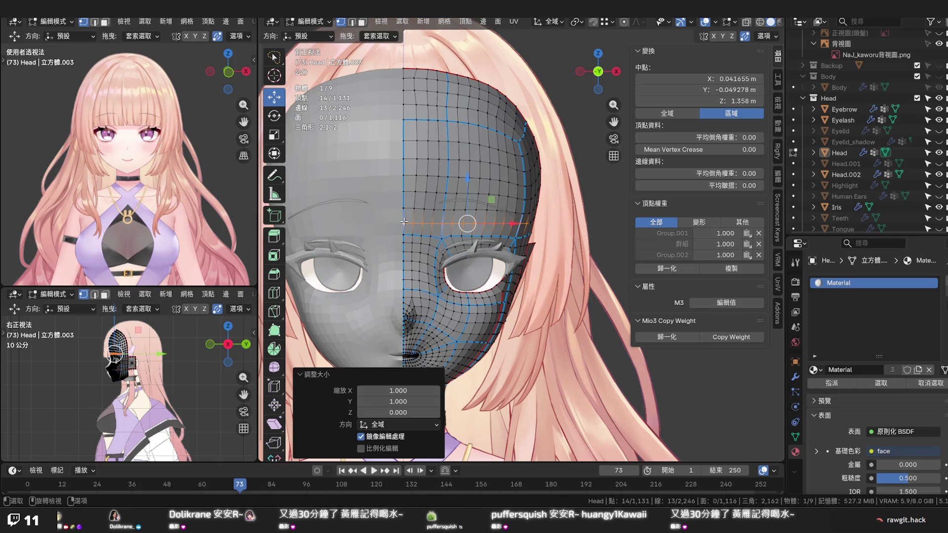
pyautogui.click(559, 187)
pyautogui.moveTo(559, 192)
pyautogui.mouseDown(button='middle')
pyautogui.moveTo(458, 194)
pyautogui.moveTo(448, 212)
pyautogui.mouseUp(button='middle')
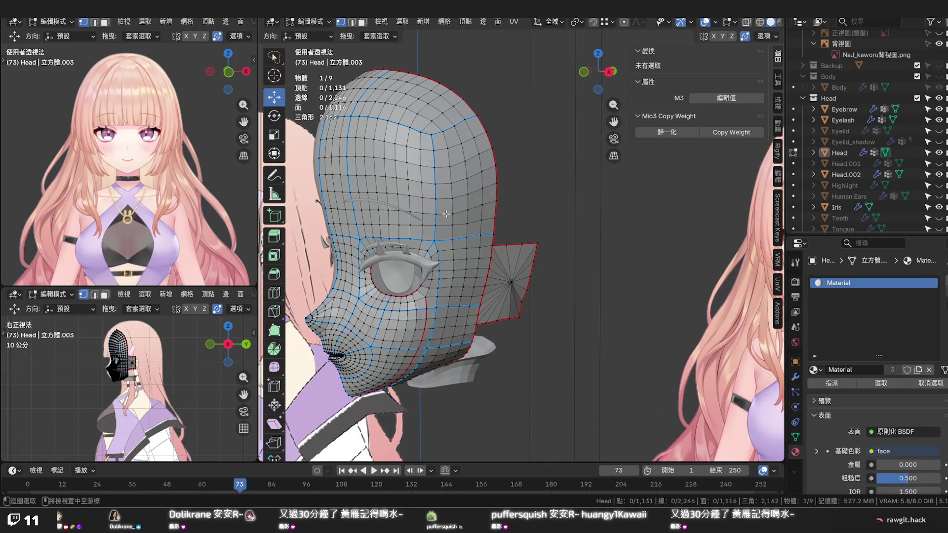
# Run Set Edge Flow on three successive edge loops above the eye
pyautogui.keyDown('alt'); pyautogui.click(448, 212); pyautogui.keyUp('alt')
pyautogui.press('q')
pyautogui.click(447, 215)
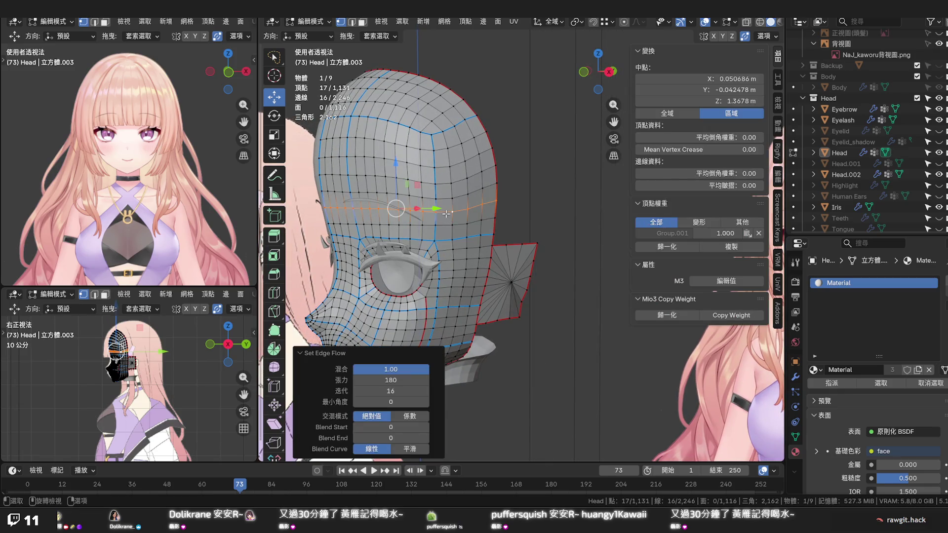
pyautogui.keyDown('alt'); pyautogui.click(444, 194); pyautogui.keyUp('alt')
pyautogui.press('q')
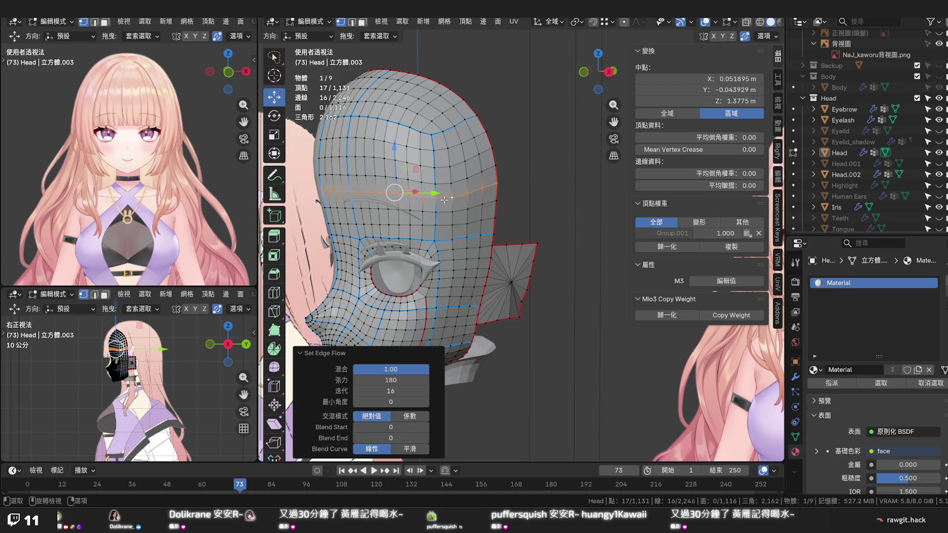
pyautogui.keyDown('alt'); pyautogui.click(442, 185); pyautogui.keyUp('alt')
pyautogui.press('q')
pyautogui.click(444, 188)
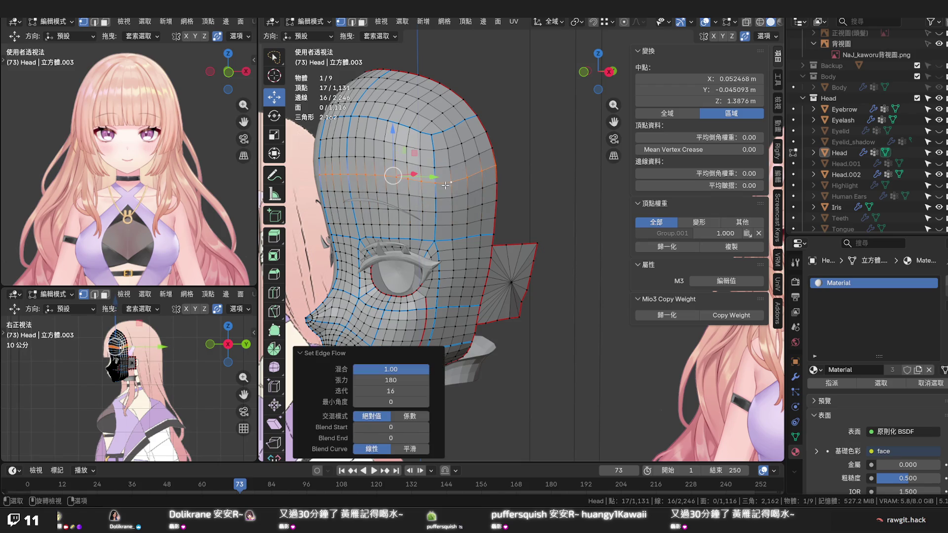
# Clear the selection, inspect the eye area from the front and save the file
pyautogui.click(530, 197)
pyautogui.moveTo(530, 198); pyautogui.dragTo(579, 203, button='middle')
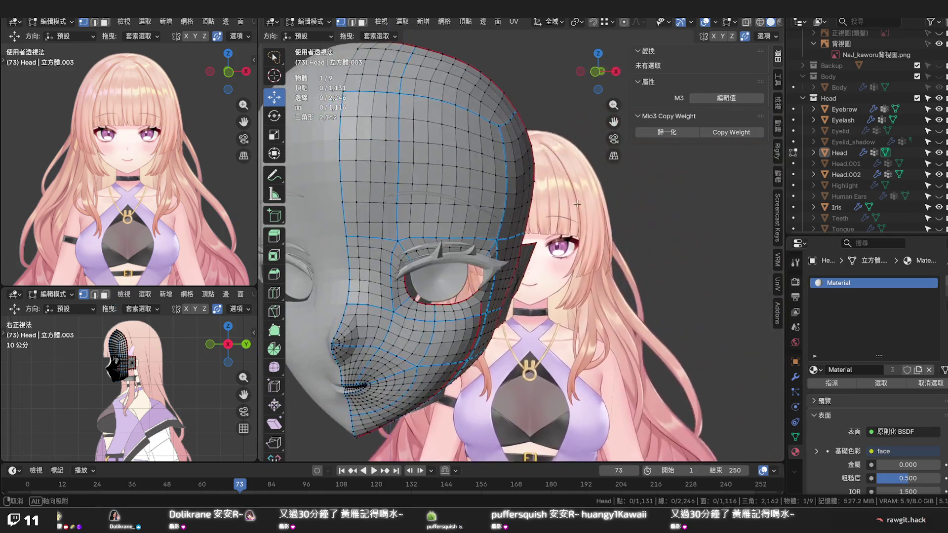
pyautogui.scroll(3, 488, 214)
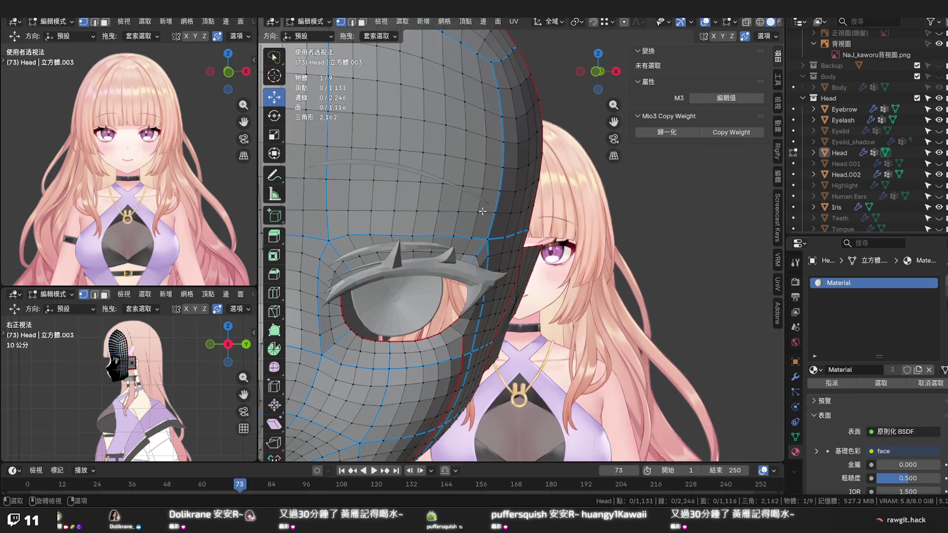
pyautogui.moveTo(486, 214)
pyautogui.keyDown('shift'); pyautogui.mouseDown(button='middle')
pyautogui.moveTo(427, 204)
pyautogui.moveTo(489, 229)
pyautogui.mouseUp(button='middle'); pyautogui.keyUp('shift')
pyautogui.scroll(-3, 432, 206)
pyautogui.hotkey('ctrl', 's')
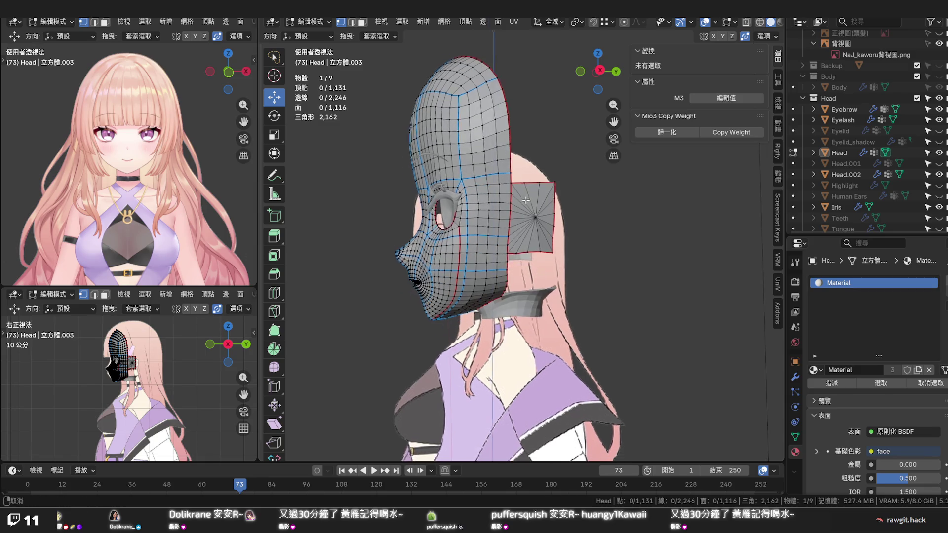
# Hide the collar Head.002 and vertex-slide a lower jaw-edge vertex twice
pyautogui.moveTo(519, 226)
pyautogui.mouseDown(button='middle')
pyautogui.moveTo(555, 200)
pyautogui.moveTo(551, 212)
pyautogui.mouseUp(button='middle')
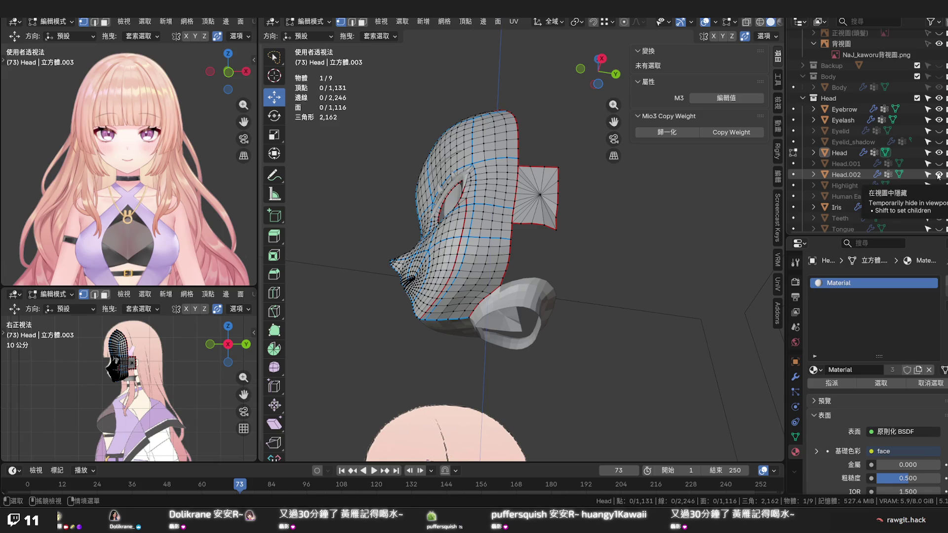
pyautogui.click(937, 174)
pyautogui.scroll(3, 519, 296)
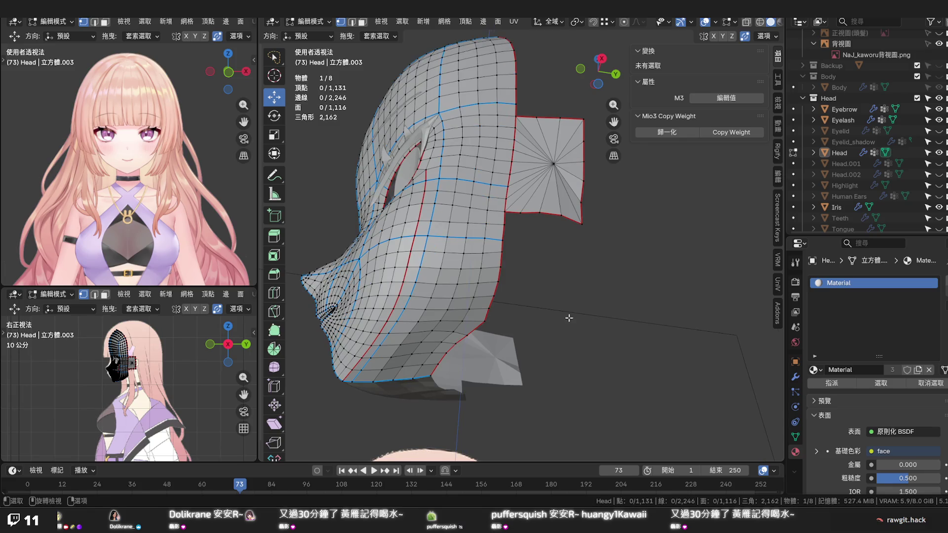
pyautogui.moveTo(568, 318)
pyautogui.mouseDown(button='middle')
pyautogui.moveTo(572, 303)
pyautogui.moveTo(659, 278)
pyautogui.moveTo(555, 321)
pyautogui.moveTo(544, 307)
pyautogui.mouseUp(button='middle')
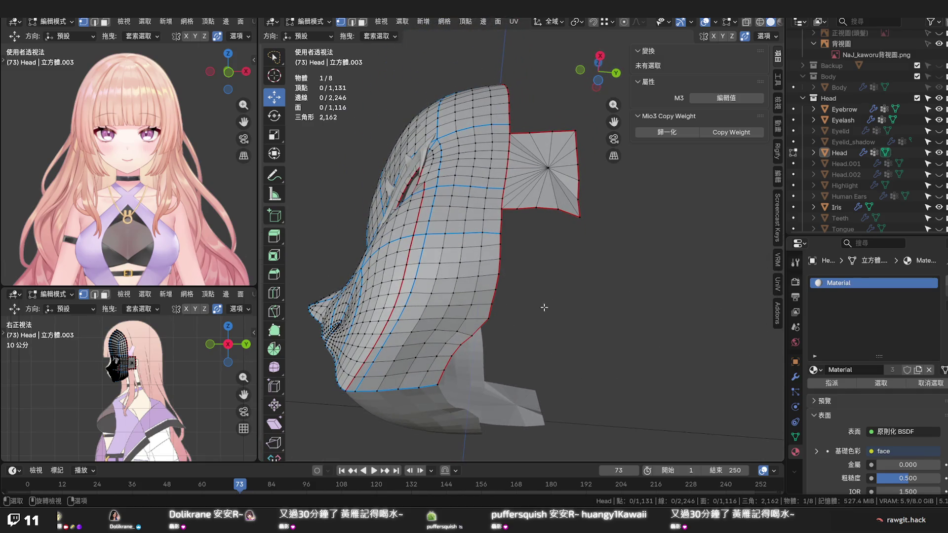
pyautogui.click(474, 335)
pyautogui.hotkey('shift', 'v')
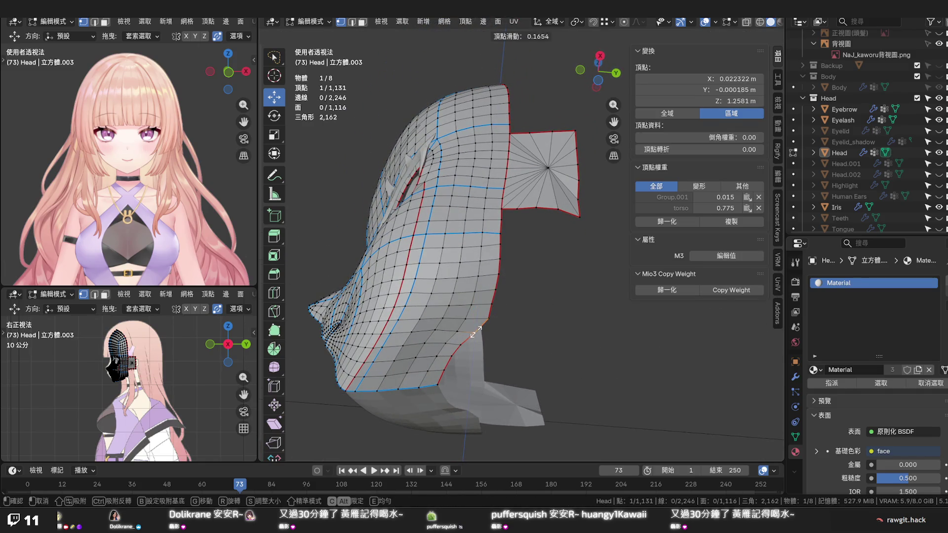
pyautogui.click(474, 333)
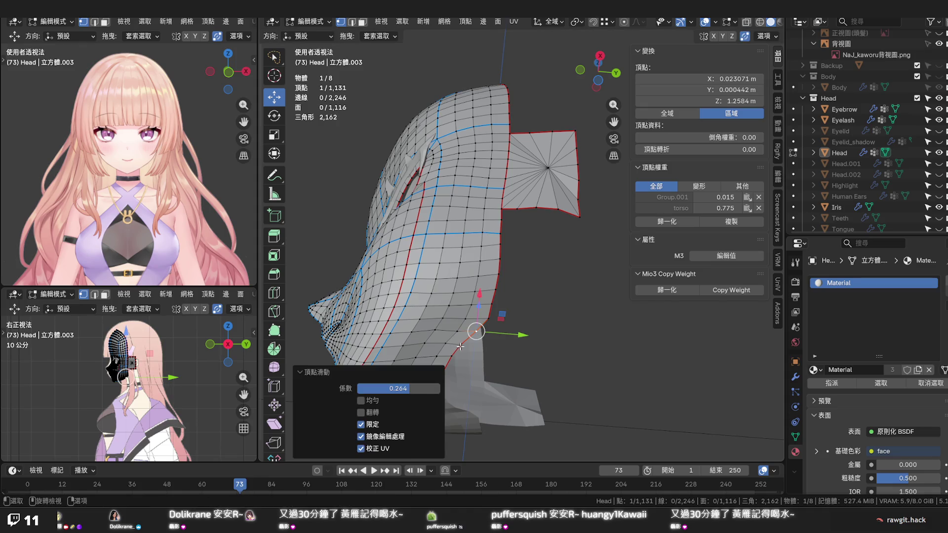
pyautogui.hotkey('shift', 'v')
pyautogui.click(462, 343)
pyautogui.moveTo(462, 343)
pyautogui.mouseDown(button='middle')
pyautogui.moveTo(489, 278)
pyautogui.moveTo(503, 342)
pyautogui.mouseUp(button='middle')
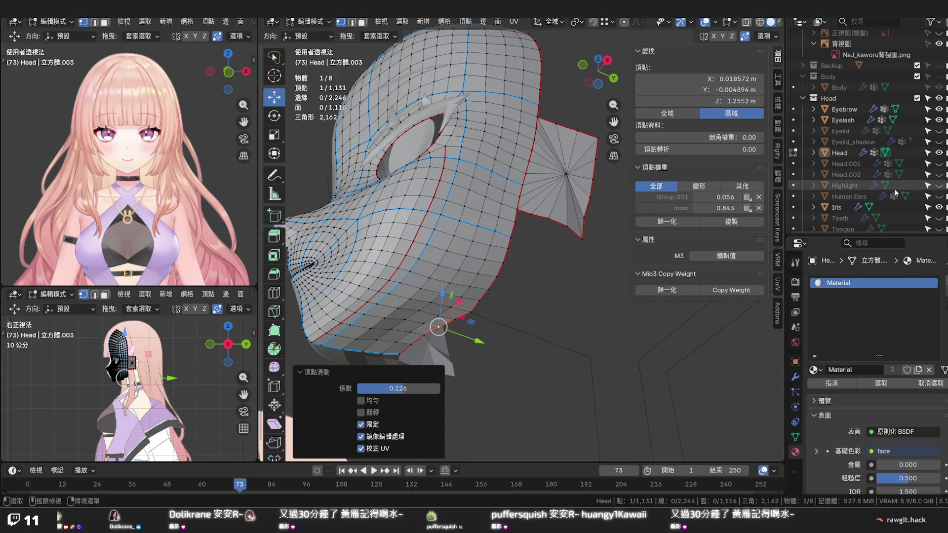
# Unhide Head.002, then hide the retopo Head and show Head.001 instead
pyautogui.click(937, 175)
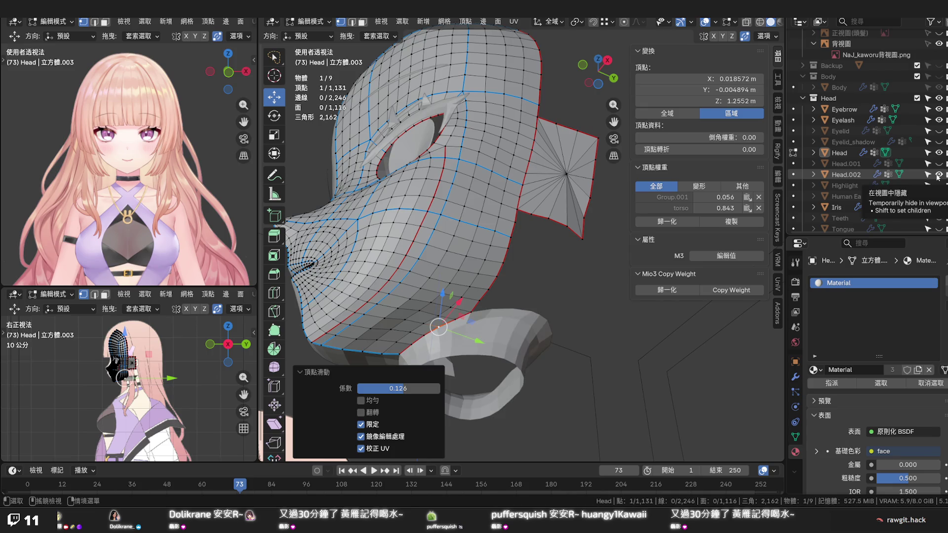
pyautogui.moveTo(444, 282); pyautogui.dragTo(465, 308, button='middle')
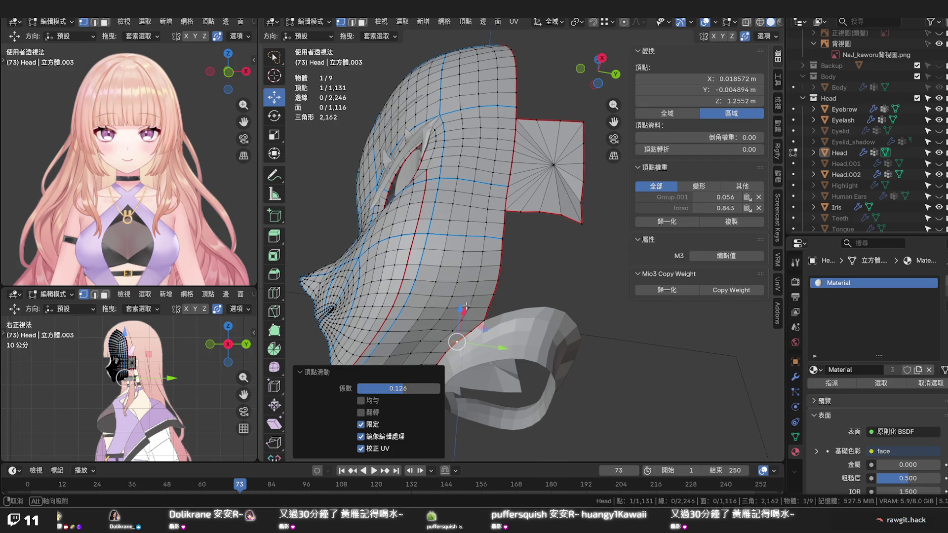
pyautogui.moveTo(465, 308); pyautogui.dragTo(474, 303, button='middle')
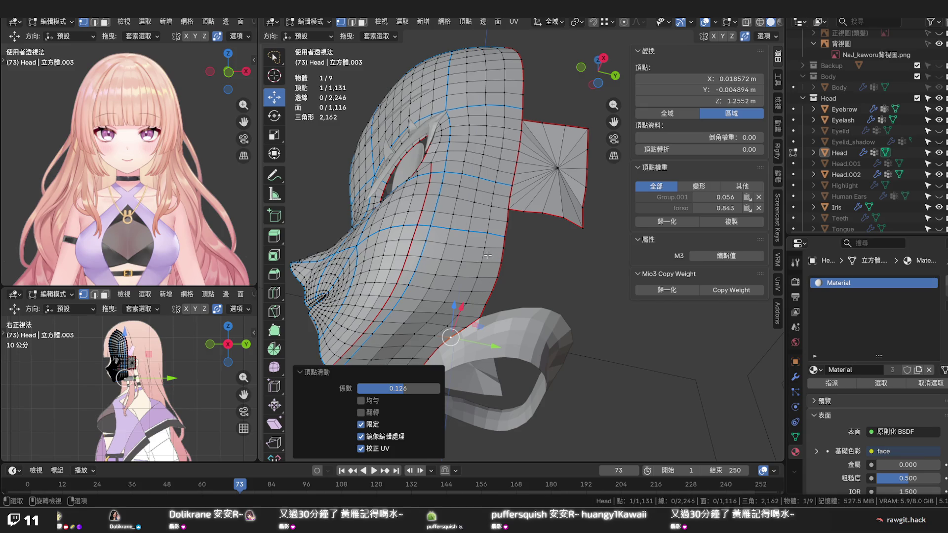
pyautogui.click(939, 153)
pyautogui.click(939, 164)
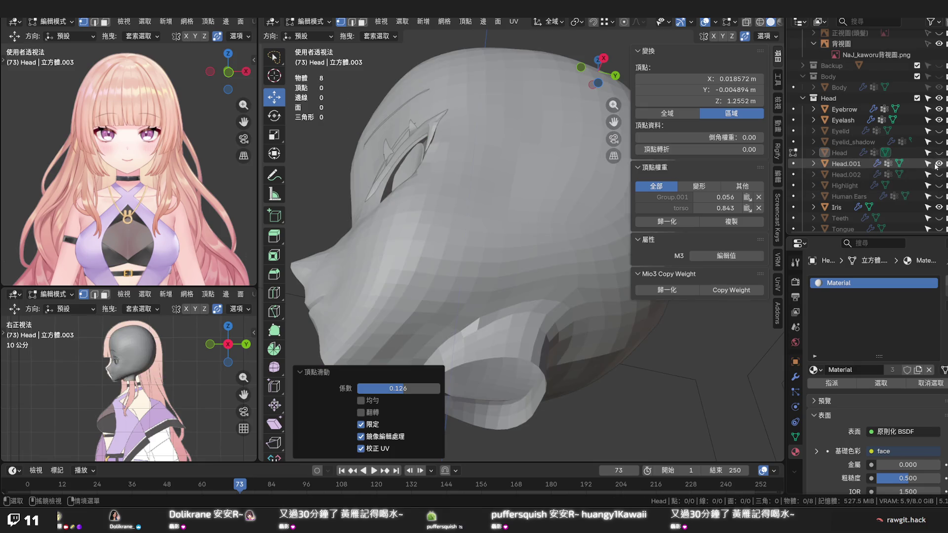
# Switch to Head.001 and enter Edit Mode on its side patch
pyautogui.press('Tab')
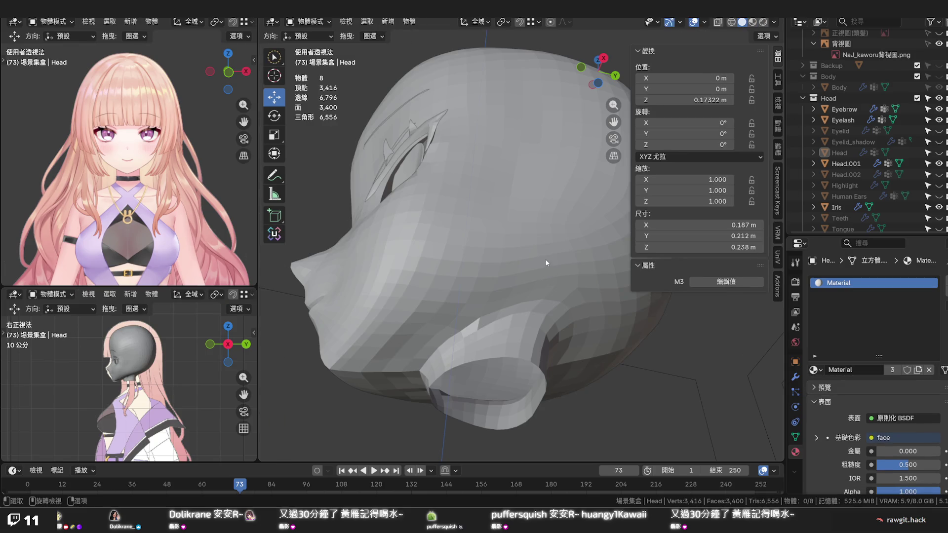
pyautogui.click(547, 276)
pyautogui.press('Tab')
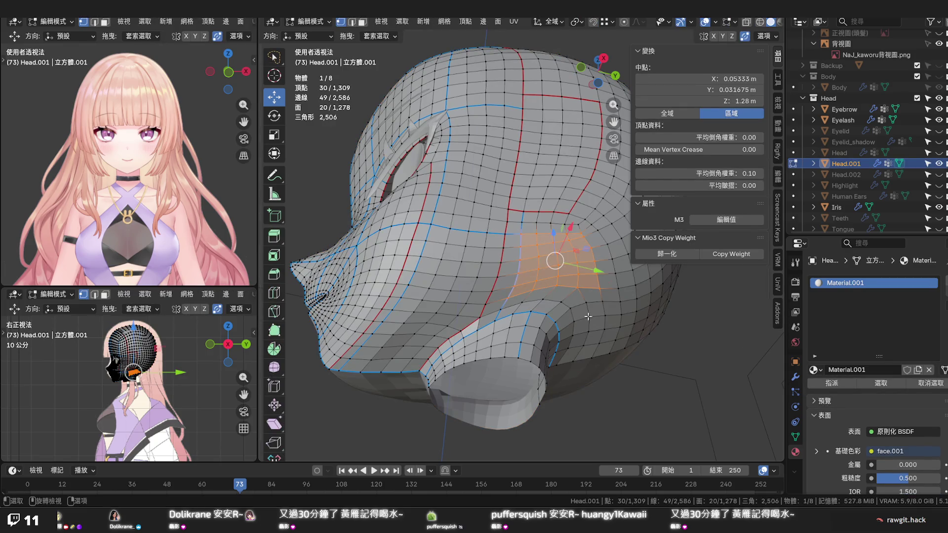
pyautogui.click(588, 317)
pyautogui.moveTo(551, 334); pyautogui.dragTo(500, 257, button='middle')
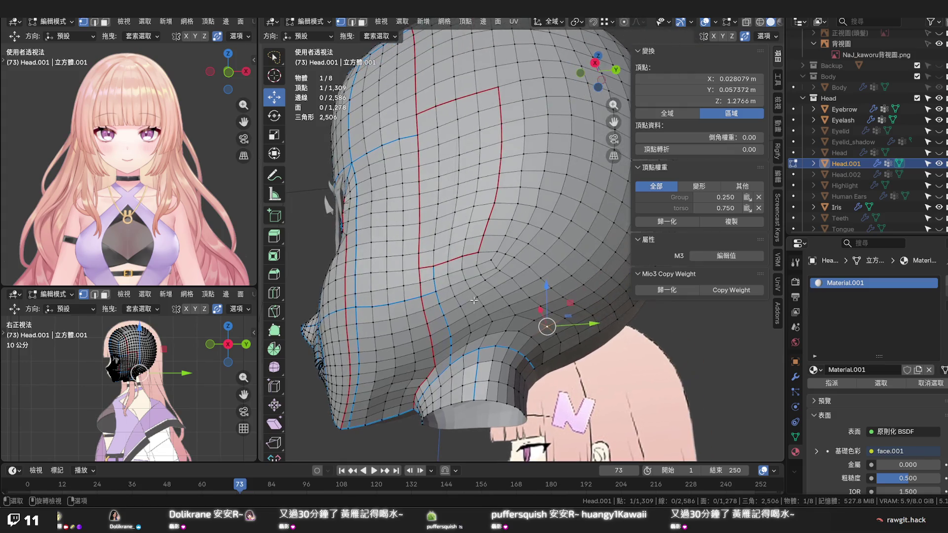
# Start and cancel a Loop Cut on Head.001, then hide it and return to the retopo Head
pyautogui.rightClick(500, 257)
pyautogui.click(455, 246)
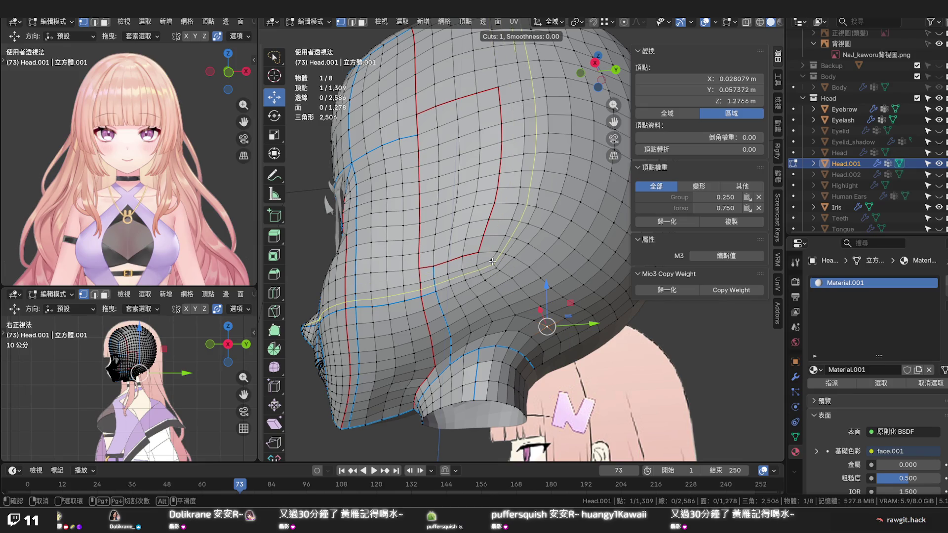
pyautogui.press('Escape')
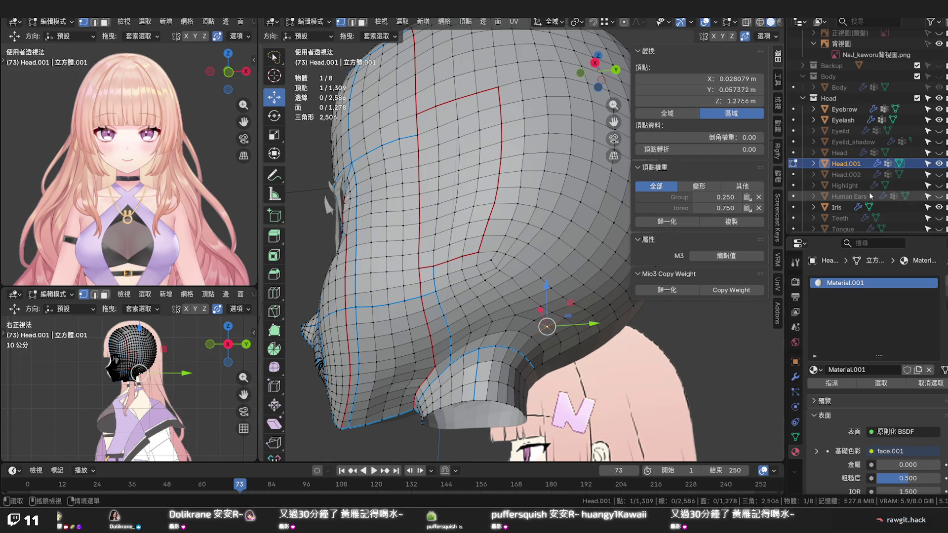
pyautogui.click(939, 164)
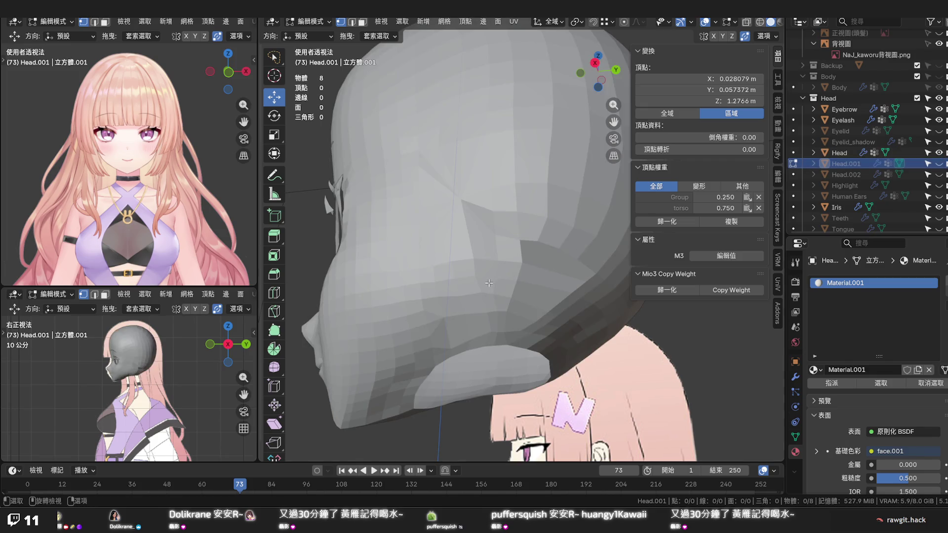
pyautogui.click(488, 283)
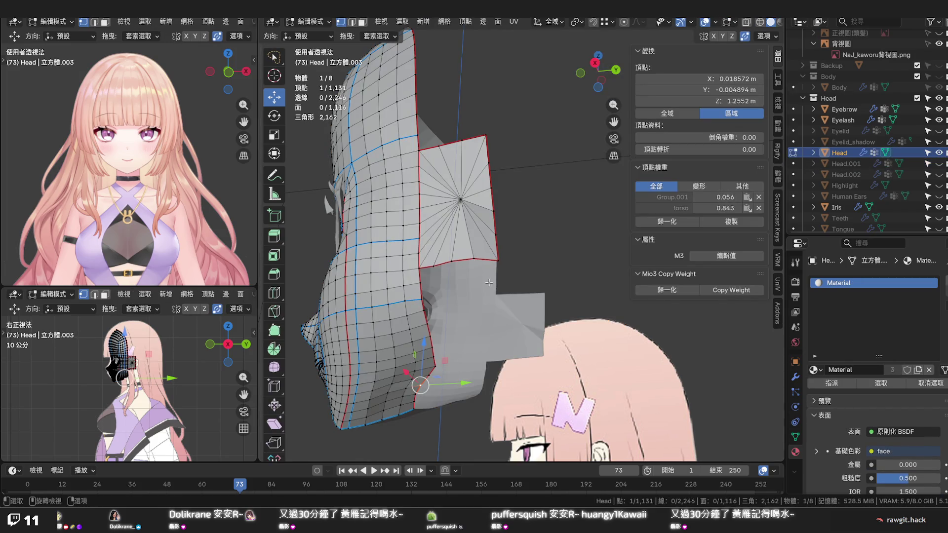
# Reveal the hidden faces and bring up delete options for the edge below the ear patch
pyautogui.hotkey('alt', 'h')
pyautogui.click(521, 262)
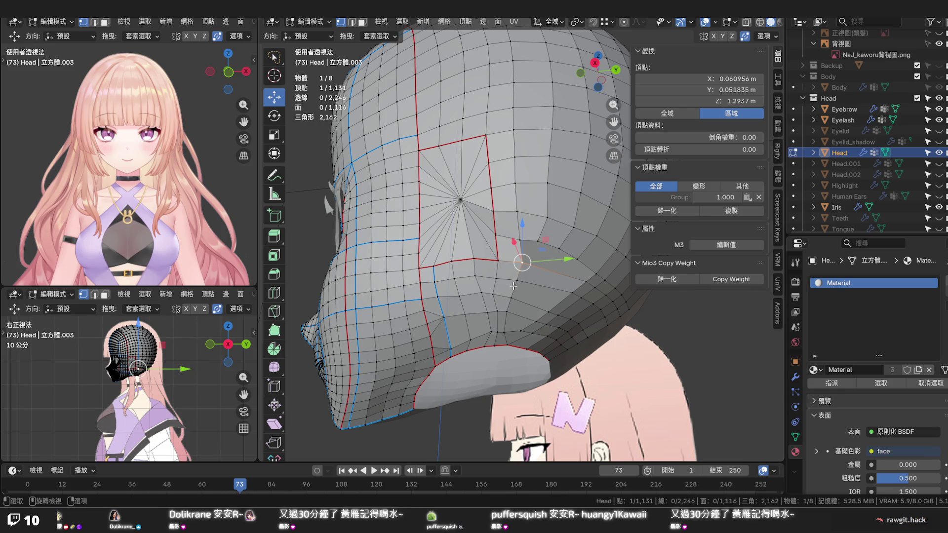
pyautogui.press('2')
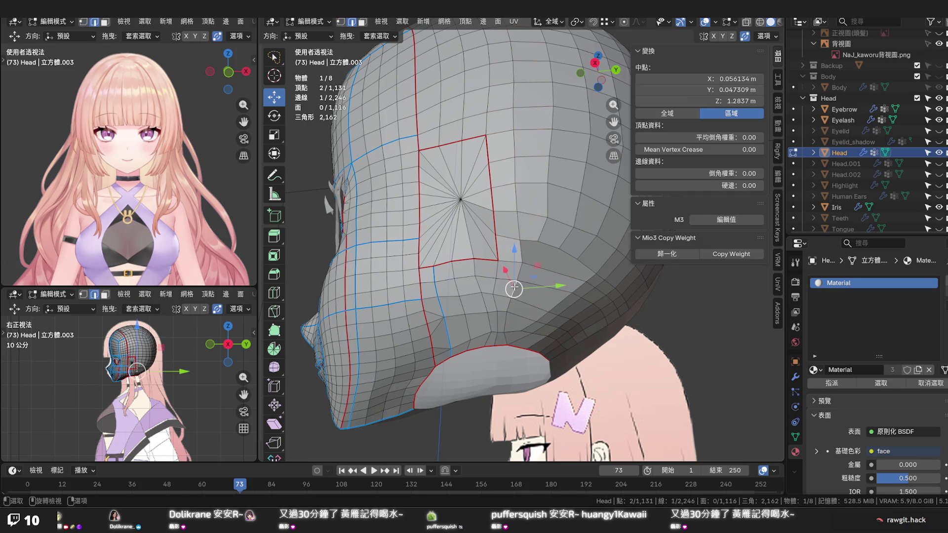
pyautogui.press('x')
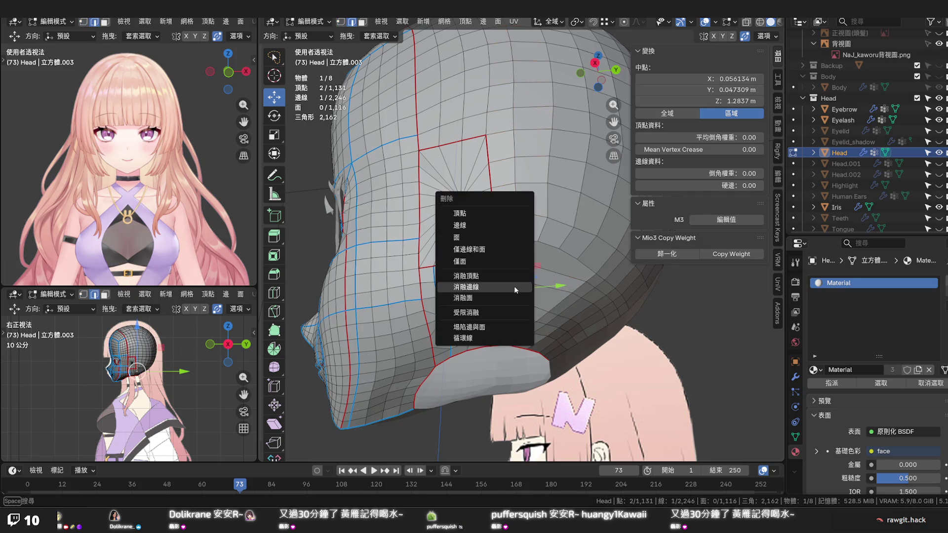
# Vertex-slide a vertex beside the ear patch along its edge to about factor 0.2, then pick its neighbour
pyautogui.click(514, 286)
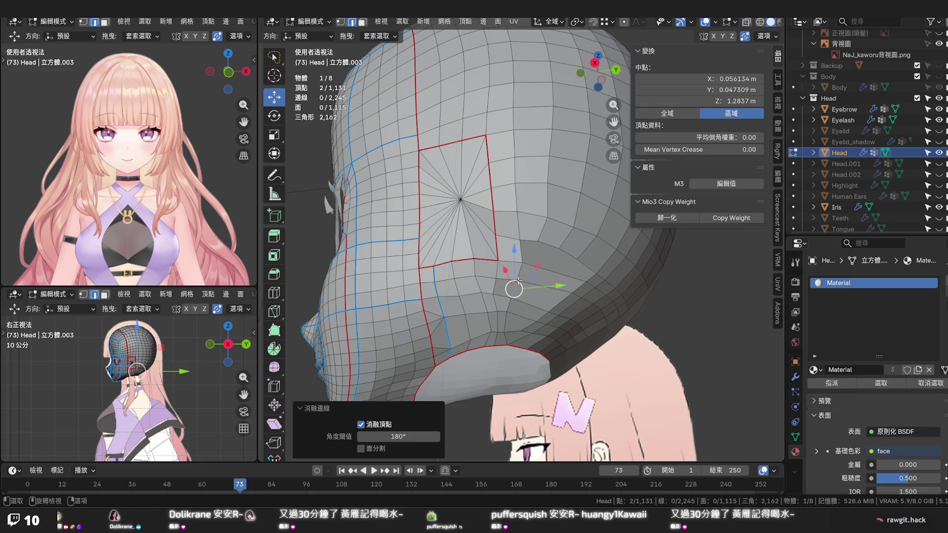
pyautogui.click(516, 281)
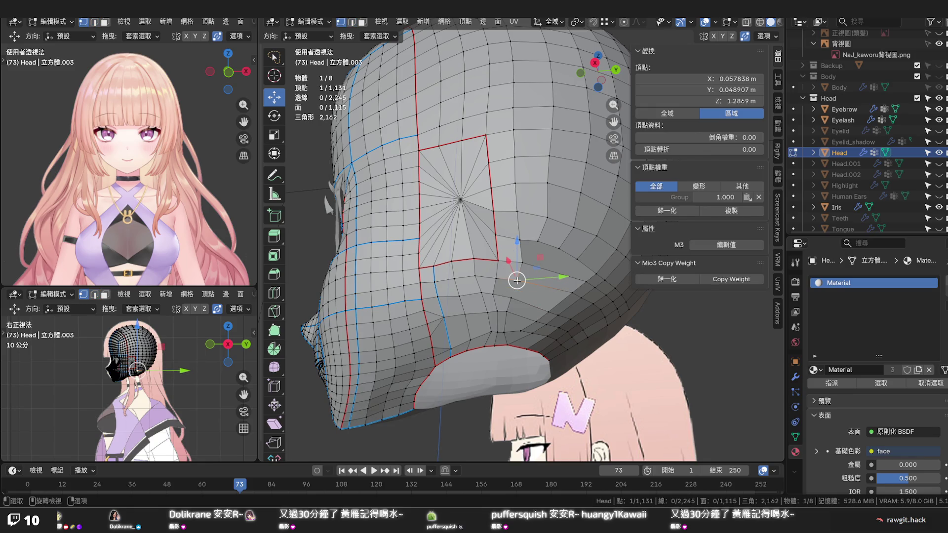
pyautogui.press('g')
pyautogui.press('g')
pyautogui.click(513, 275)
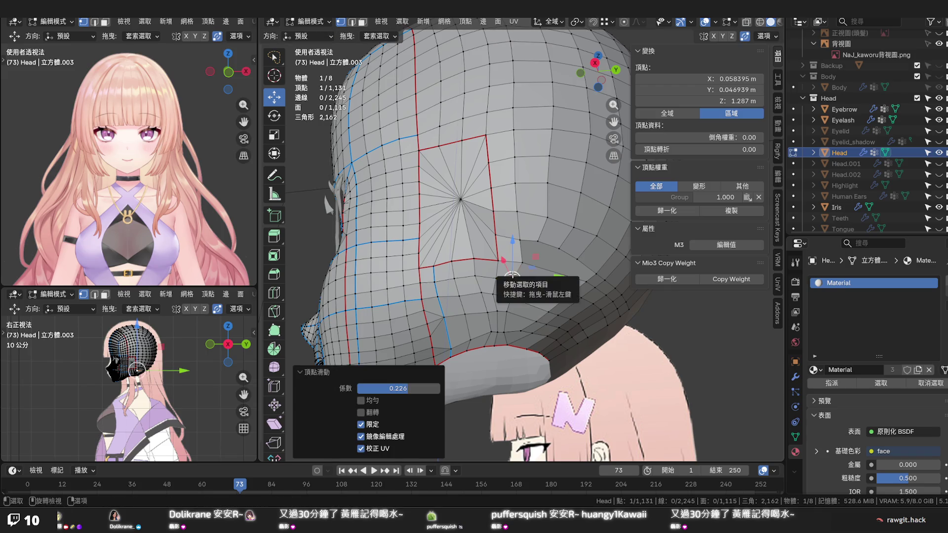
pyautogui.press('g')
pyautogui.press('g')
pyautogui.click(521, 264)
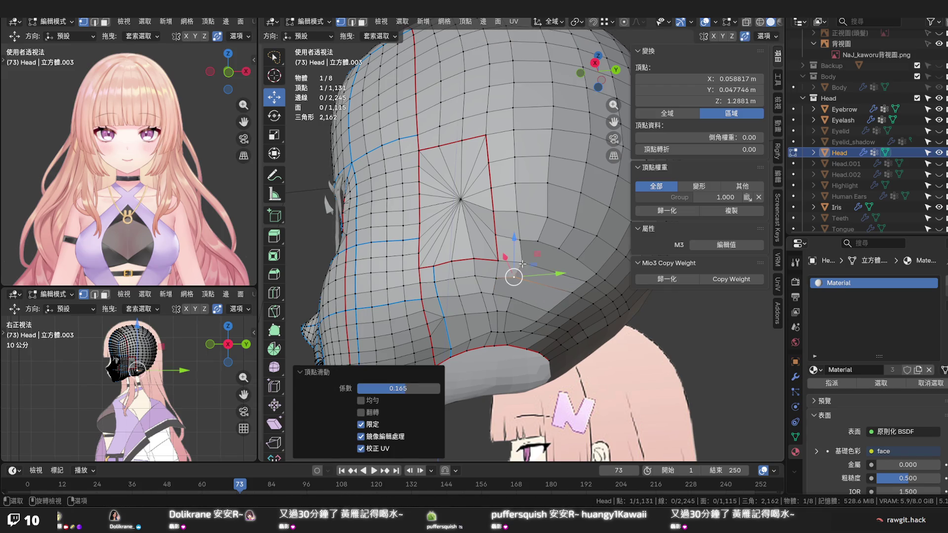
pyautogui.press('g')
pyautogui.press('g')
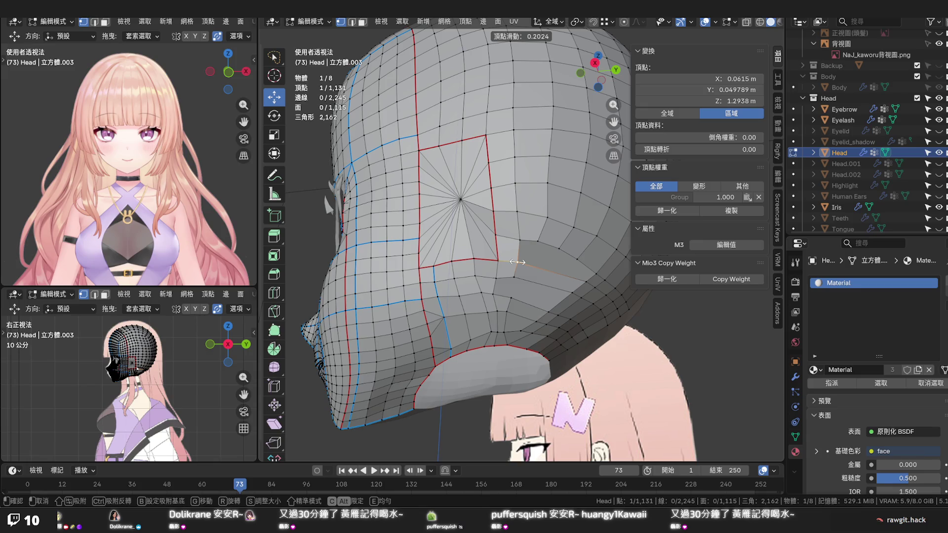
pyautogui.click(516, 262)
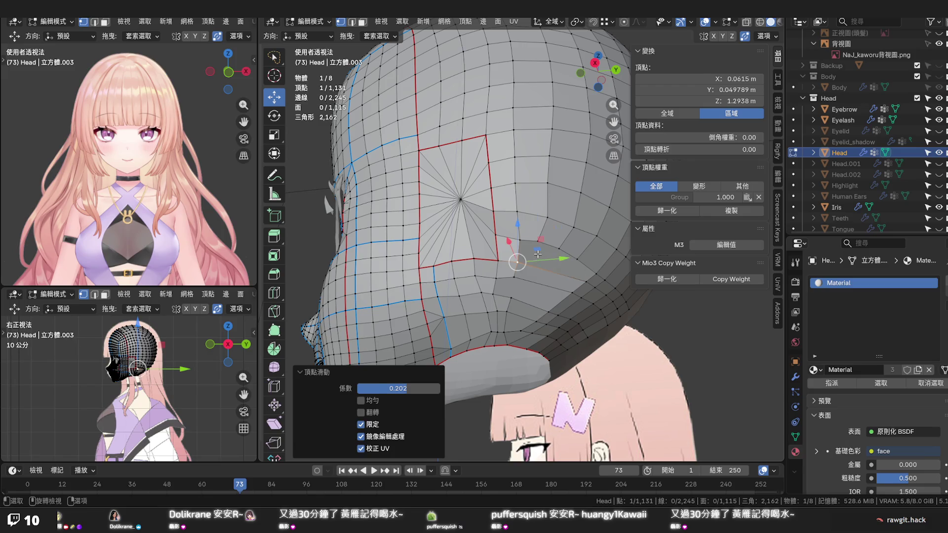
pyautogui.click(538, 254)
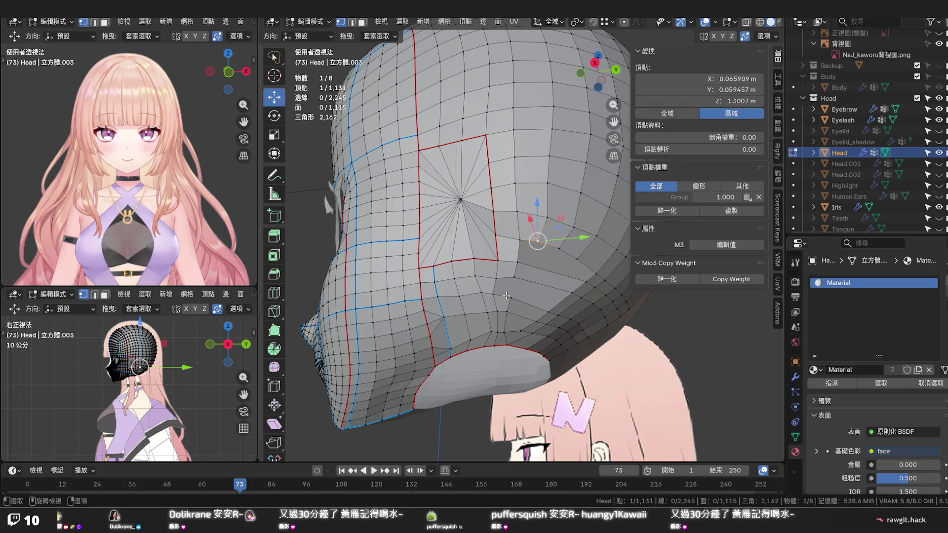
pyautogui.scroll(-1, 506, 296)
pyautogui.scroll(-1, 506, 296)
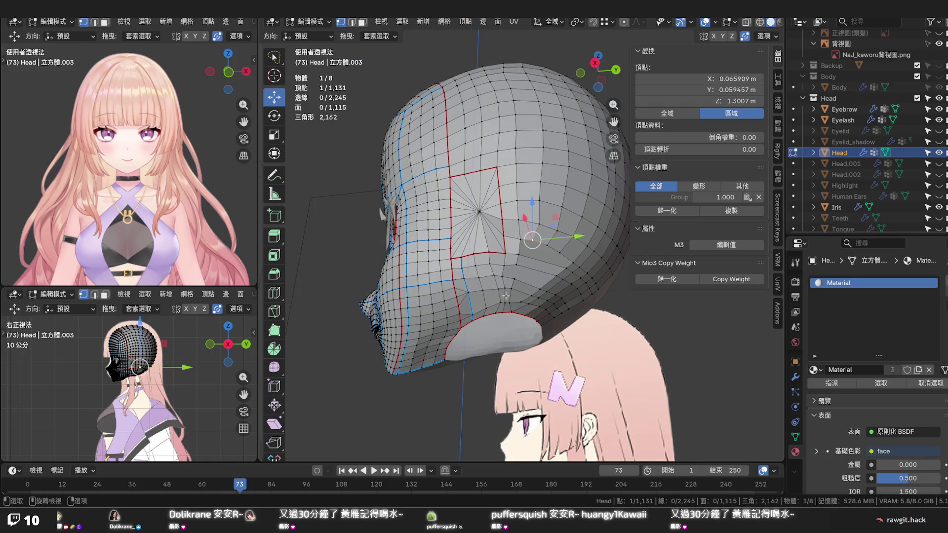
pyautogui.moveTo(485, 299)
pyautogui.mouseDown(button='middle')
pyautogui.moveTo(519, 231)
pyautogui.moveTo(518, 294)
pyautogui.moveTo(524, 173)
pyautogui.moveTo(466, 188)
pyautogui.moveTo(518, 223)
pyautogui.moveTo(569, 293)
pyautogui.mouseUp(button='middle')
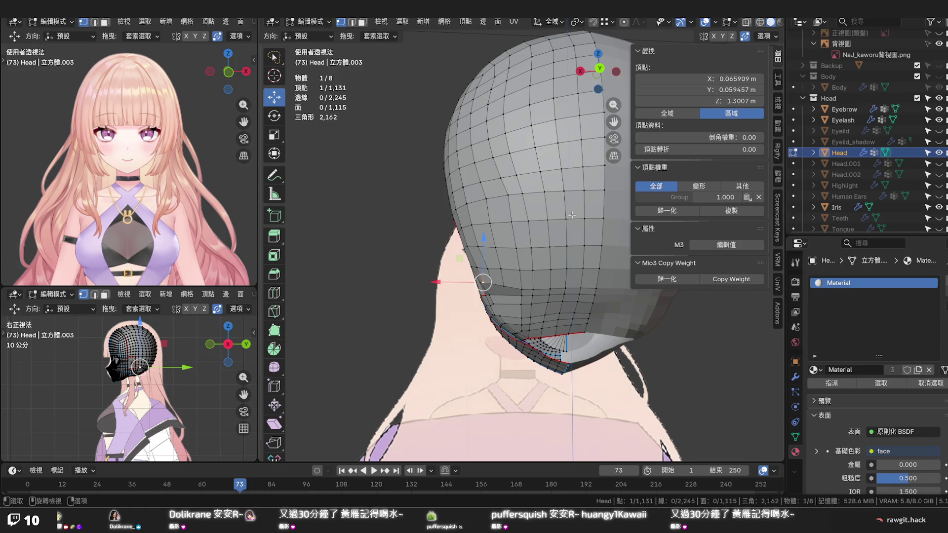
pyautogui.moveTo(571, 216)
pyautogui.mouseDown(button='middle')
pyautogui.moveTo(622, 219)
pyautogui.moveTo(631, 252)
pyautogui.moveTo(657, 249)
pyautogui.mouseUp(button='middle')
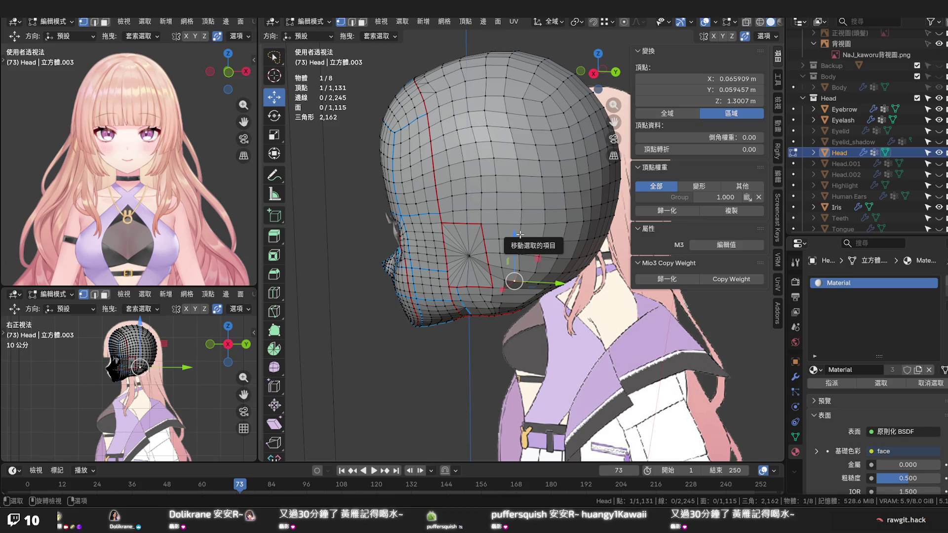
pyautogui.moveTo(520, 236); pyautogui.dragTo(484, 251, button='middle')
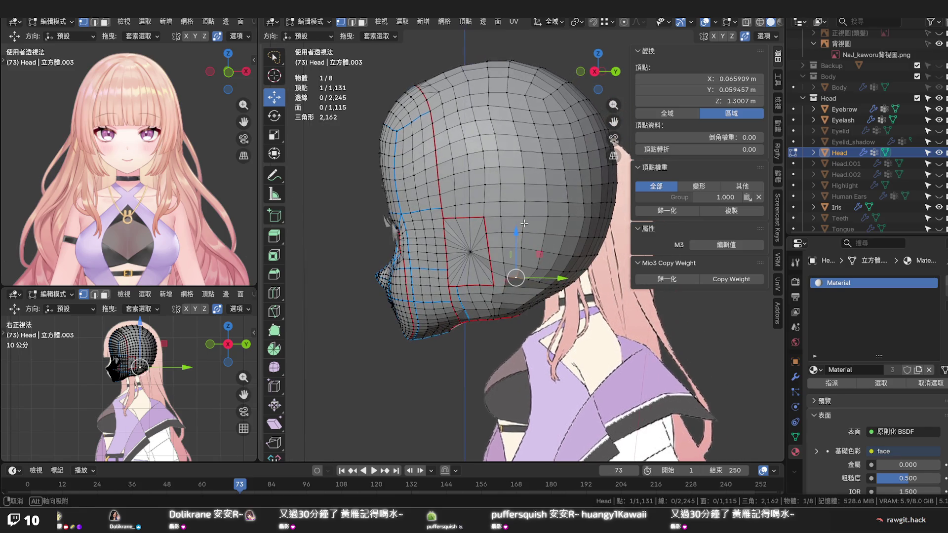
pyautogui.click(471, 251)
pyautogui.hotkey('alt', 'a')
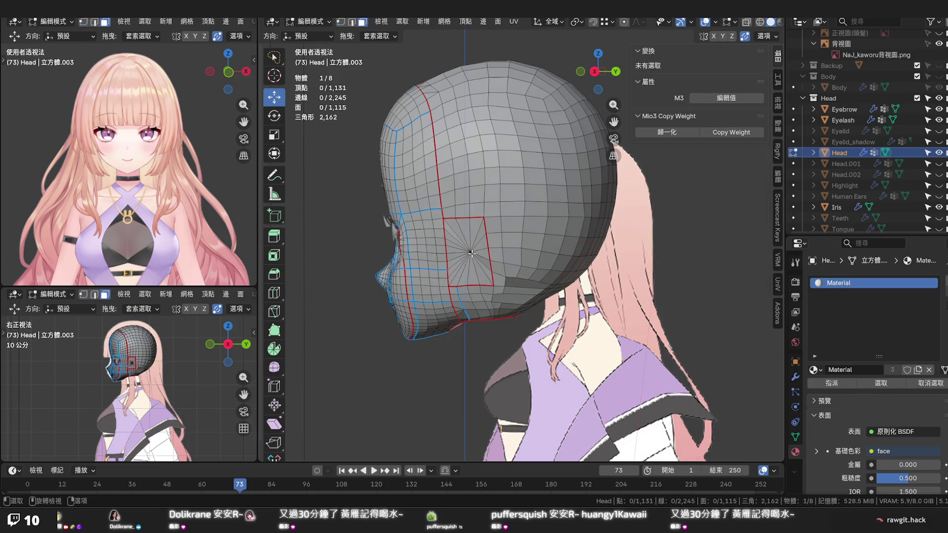
pyautogui.click(471, 253)
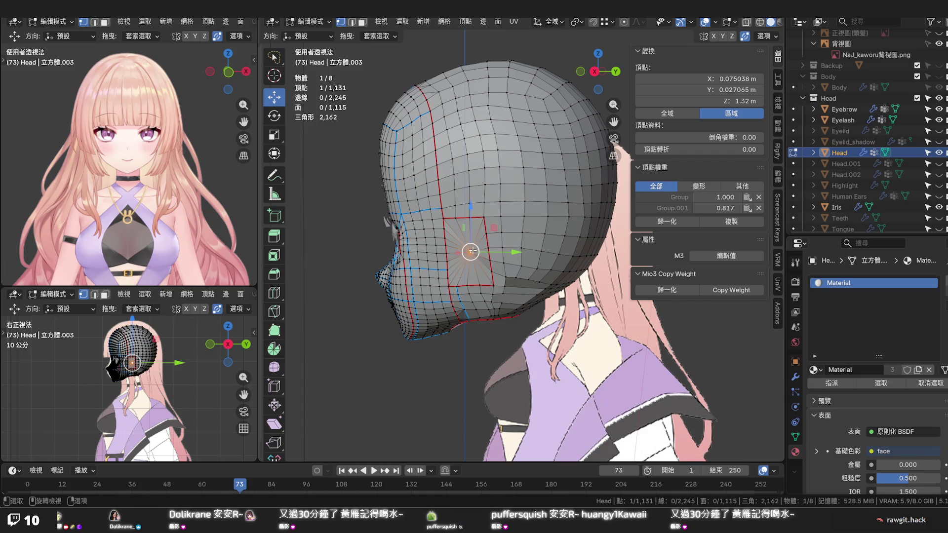
# Grow the selection to the whole radial patch and try dissolving its edges, then undo
pyautogui.press('ctrl+KP_Add')
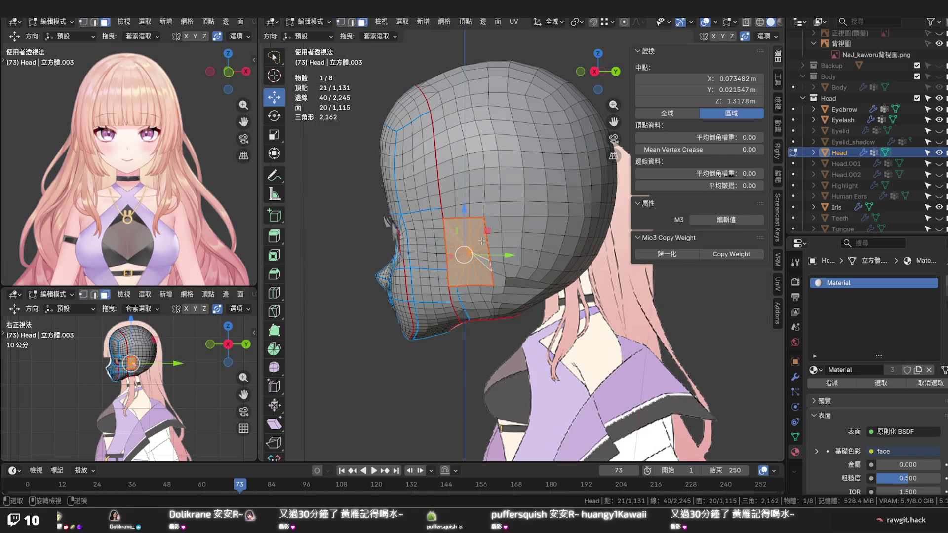
pyautogui.press('x')
pyautogui.click(481, 241)
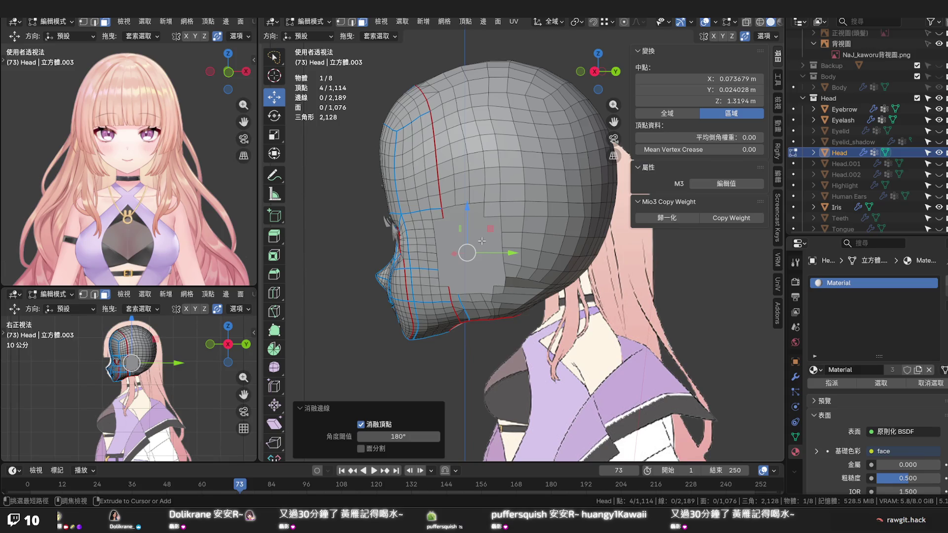
pyautogui.hotkey('ctrl', 'z')
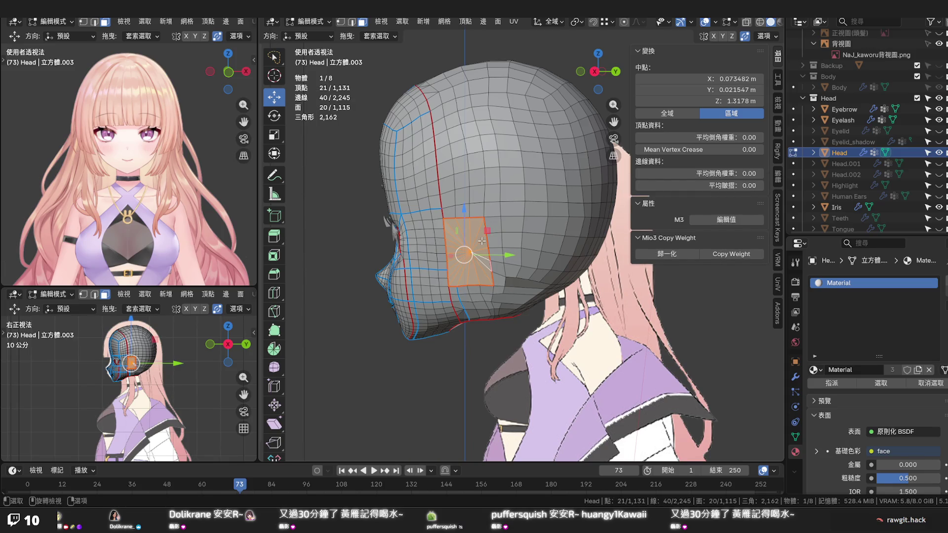
# Reselect the radial patch and dissolve its faces into one large 20-sided face
pyautogui.keyDown('alt'); pyautogui.click(481, 241); pyautogui.keyUp('alt')
pyautogui.keyDown('alt'); pyautogui.keyDown('shift'); pyautogui.click(481, 239); pyautogui.keyUp('shift'); pyautogui.keyUp('alt')
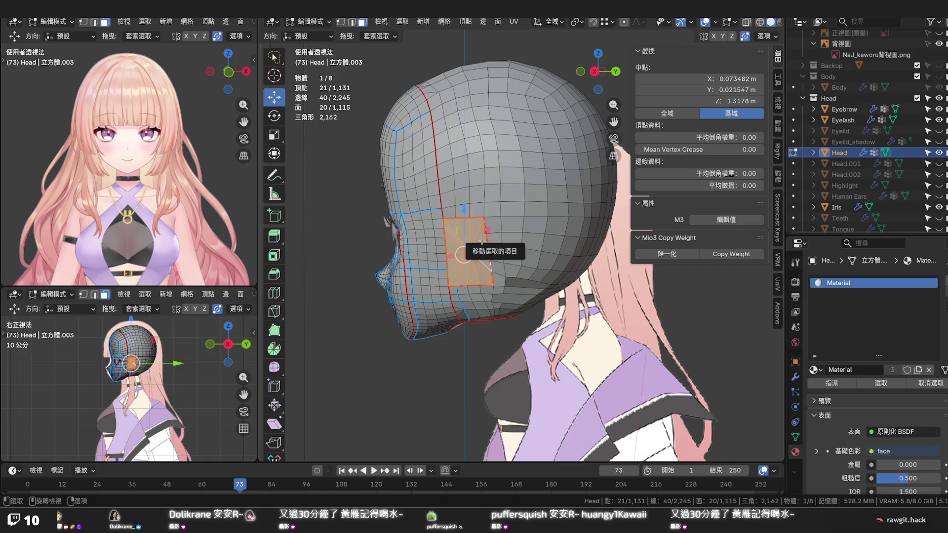
pyautogui.press('x')
pyautogui.click(432, 250)
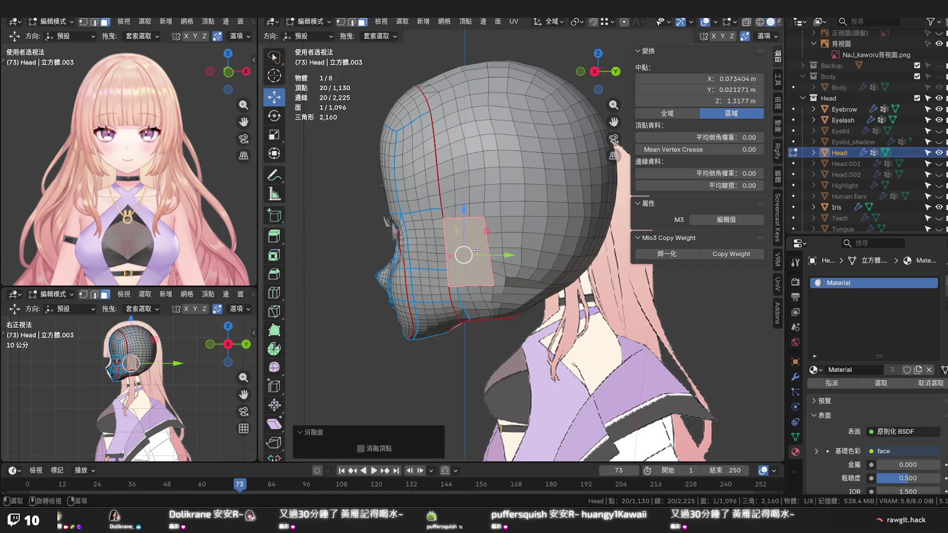
pyautogui.click(497, 22)
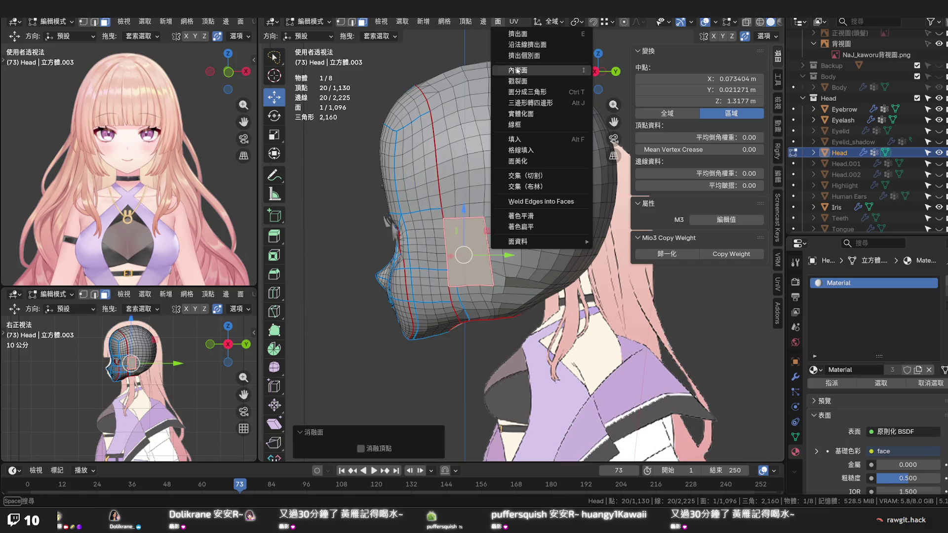
# Grid Fill the large ear-side face and experiment with the span count up to 9 and back to 5
pyautogui.click(523, 151)
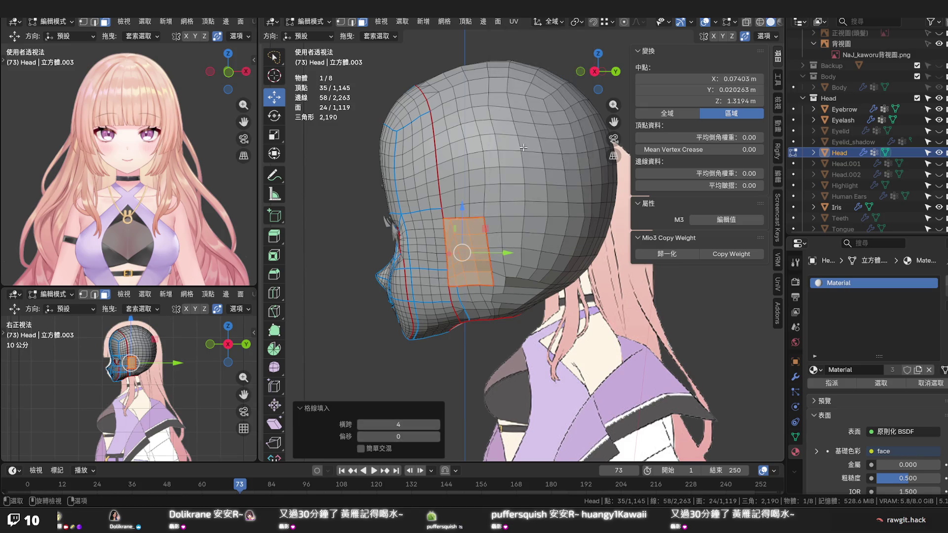
pyautogui.moveTo(385, 424); pyautogui.dragTo(414, 424)
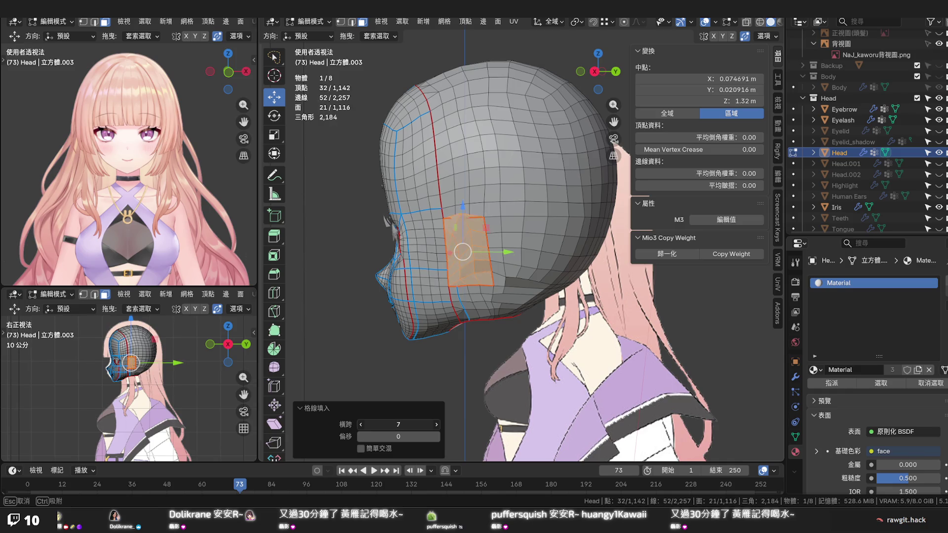
pyautogui.doubleClick(398, 425)
pyautogui.write('6')
pyautogui.press('Return')
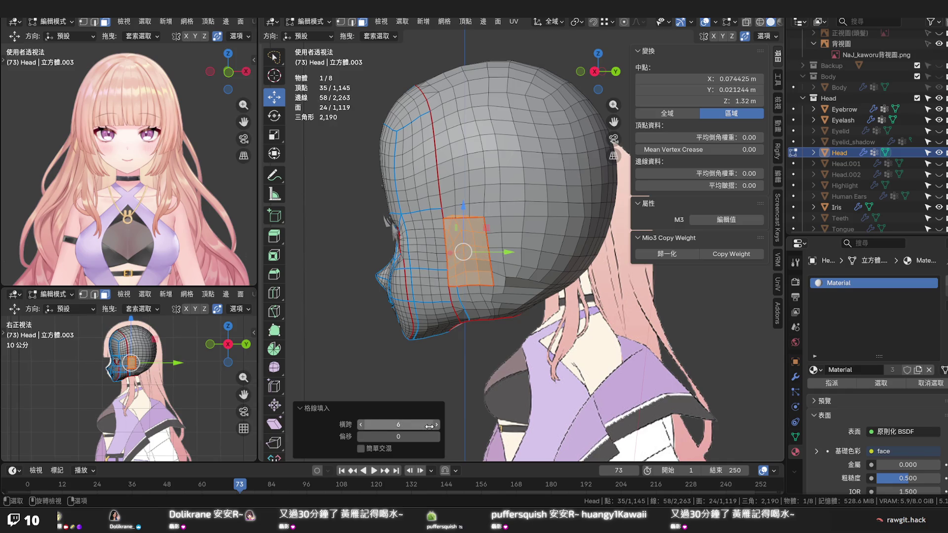
pyautogui.click(436, 425)
pyautogui.click(435, 425)
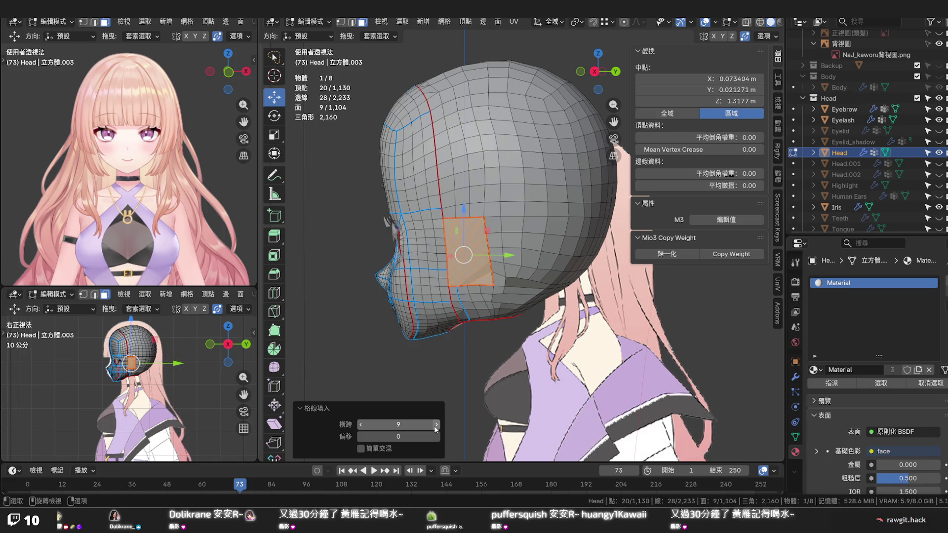
pyautogui.doubleClick(398, 425)
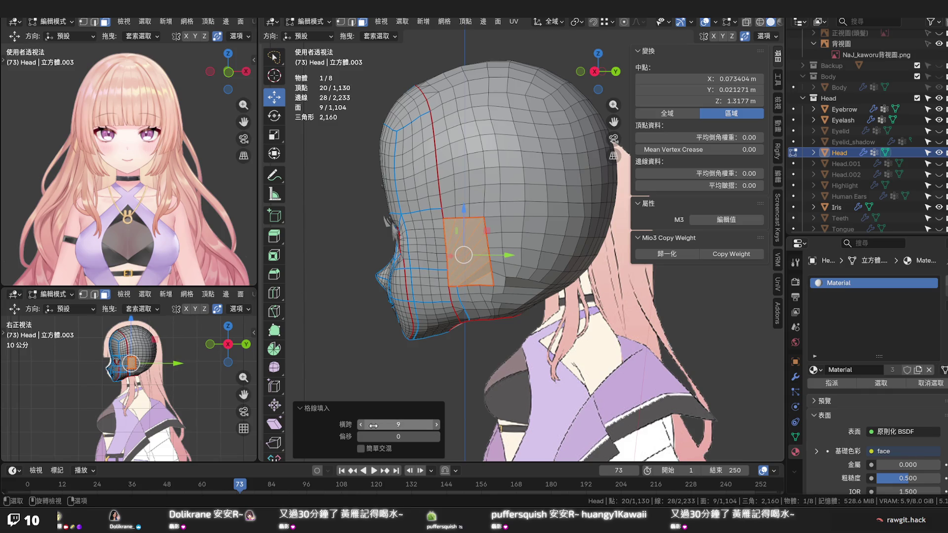
pyautogui.write('5')
pyautogui.press('Return')
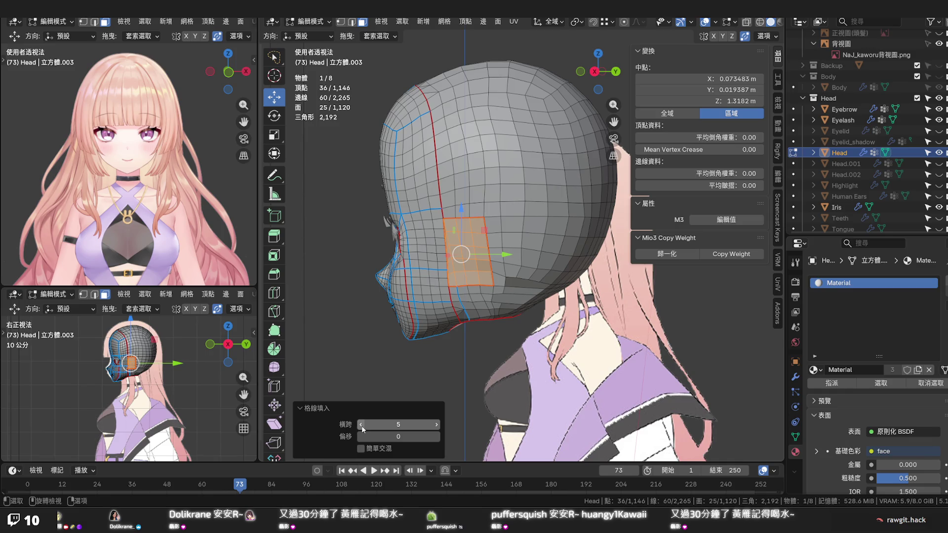
# Settle the Grid Fill on span 4 and offset 4 for a regular quad patch
pyautogui.click(361, 425)
pyautogui.click(361, 425)
pyautogui.click(362, 426)
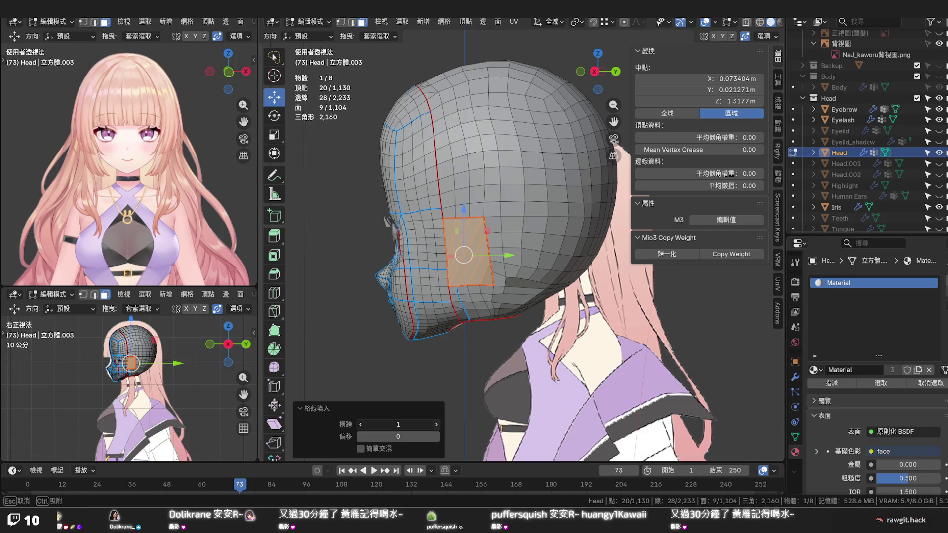
pyautogui.click(435, 424)
pyautogui.moveTo(399, 436)
pyautogui.mouseDown()
pyautogui.moveTo(429, 436)
pyautogui.moveTo(415, 436)
pyautogui.mouseUp()
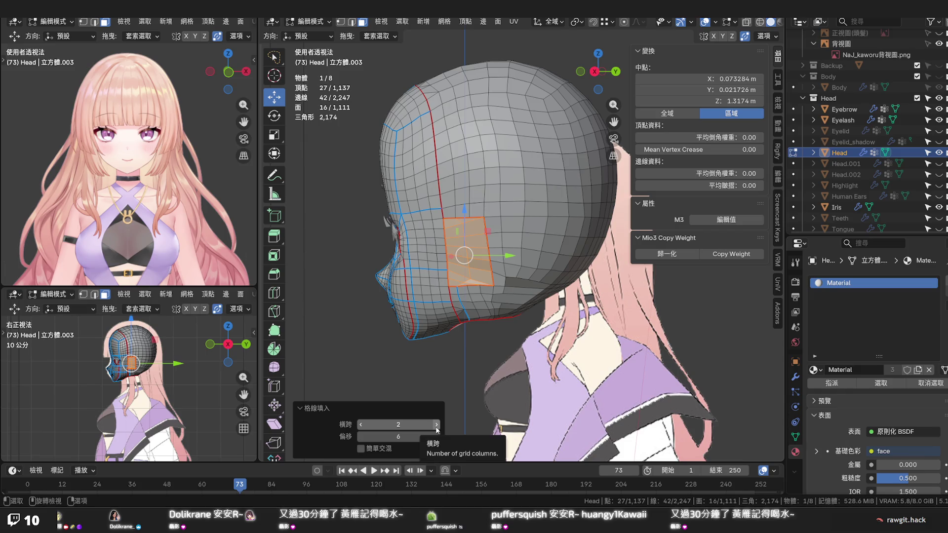
pyautogui.click(436, 424)
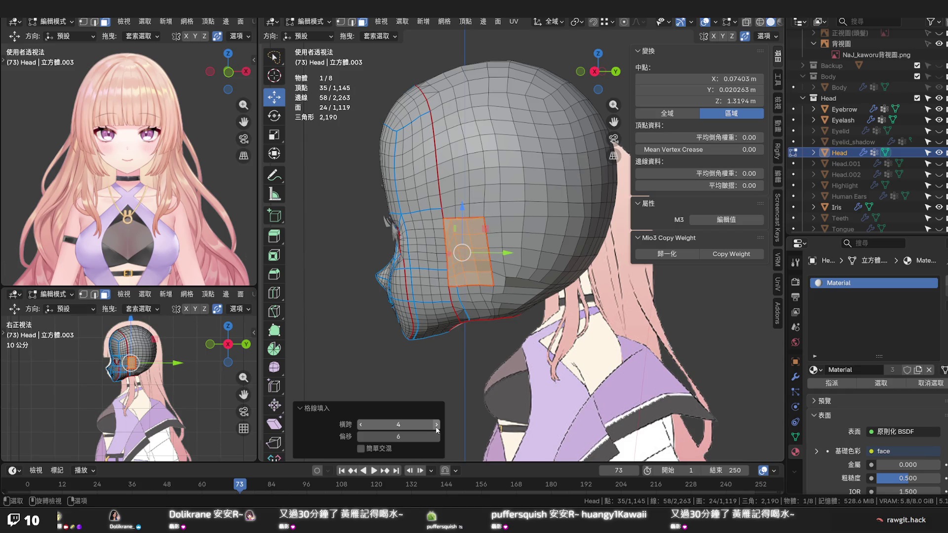
pyautogui.moveTo(398, 436); pyautogui.dragTo(390, 435)
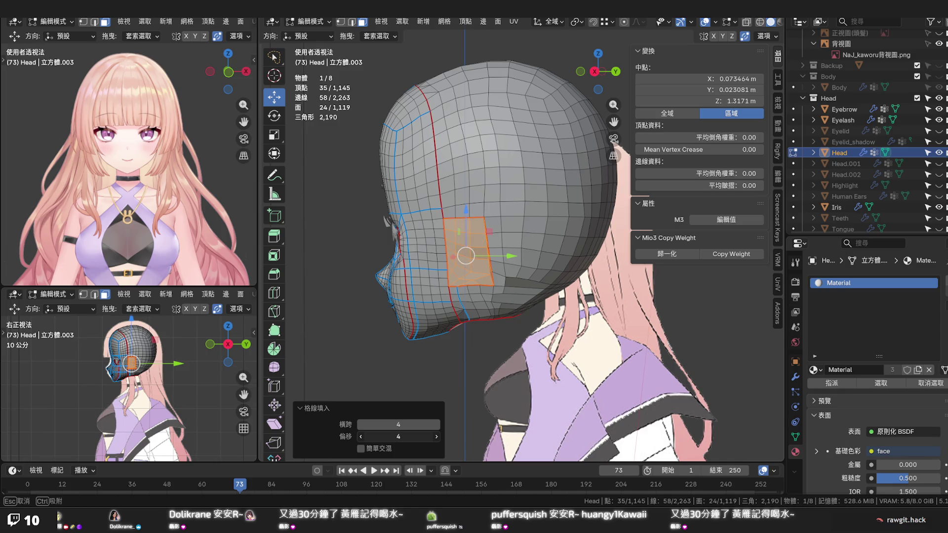
pyautogui.scroll(3, 456, 280)
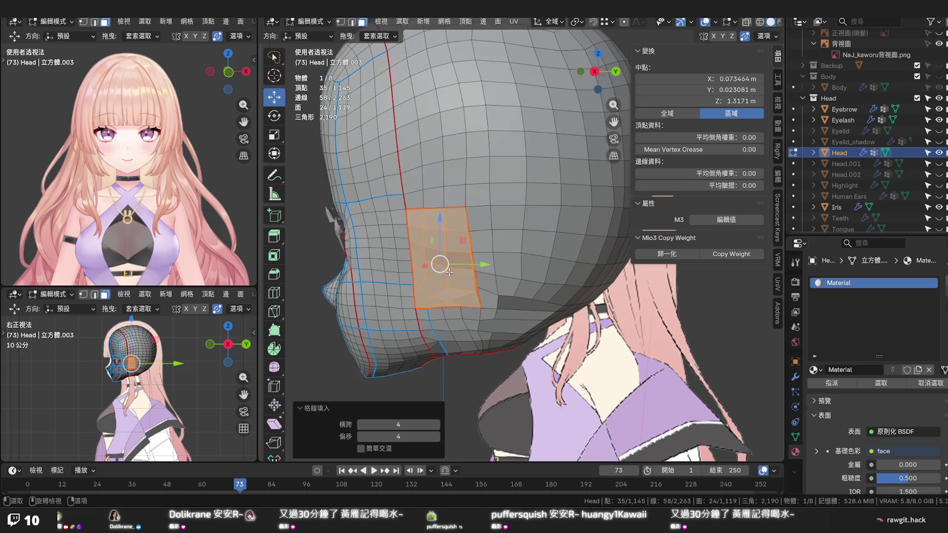
# Undo the grid fill and orbit toward a profile view to inspect the large unfilled face
pyautogui.click(449, 273)
pyautogui.moveTo(472, 253); pyautogui.dragTo(488, 252, button='middle')
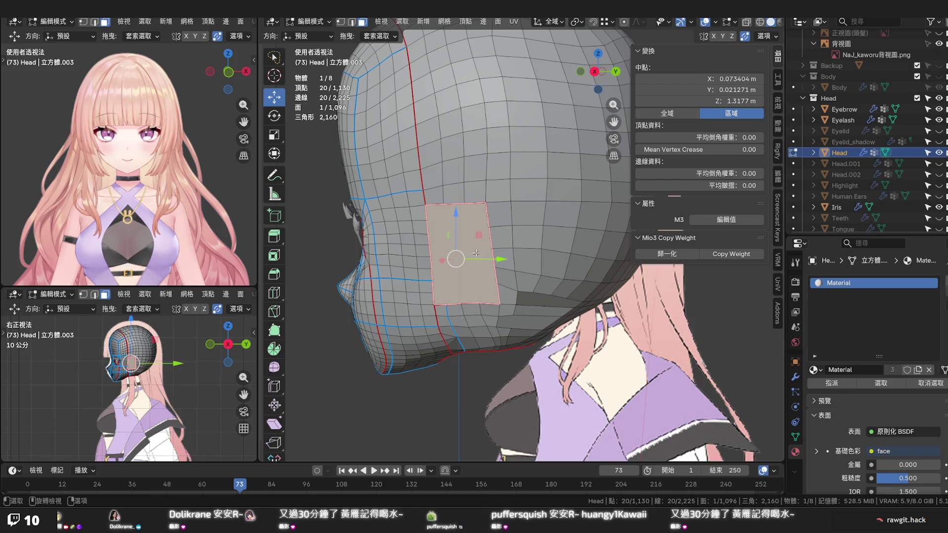
pyautogui.moveTo(481, 252); pyautogui.dragTo(488, 243, button='middle')
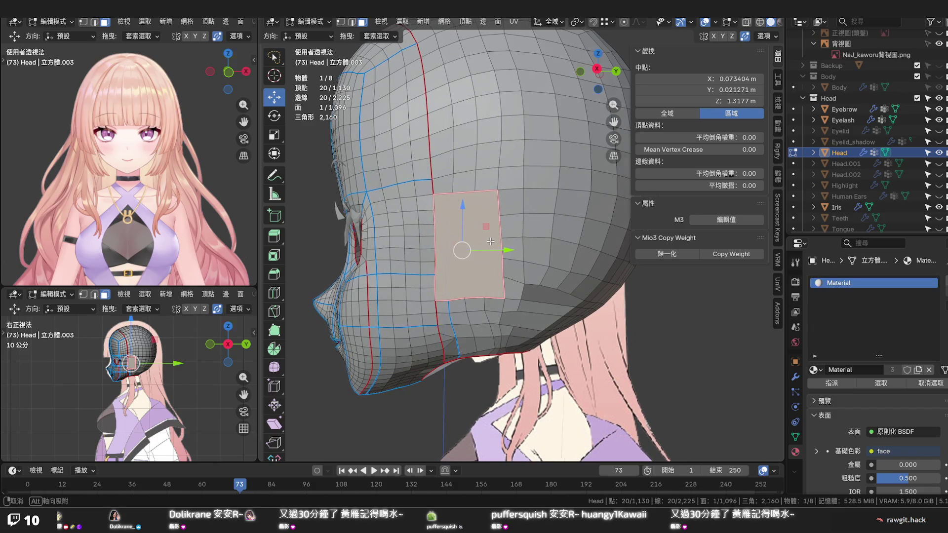
pyautogui.moveTo(490, 241); pyautogui.dragTo(494, 239, button='middle')
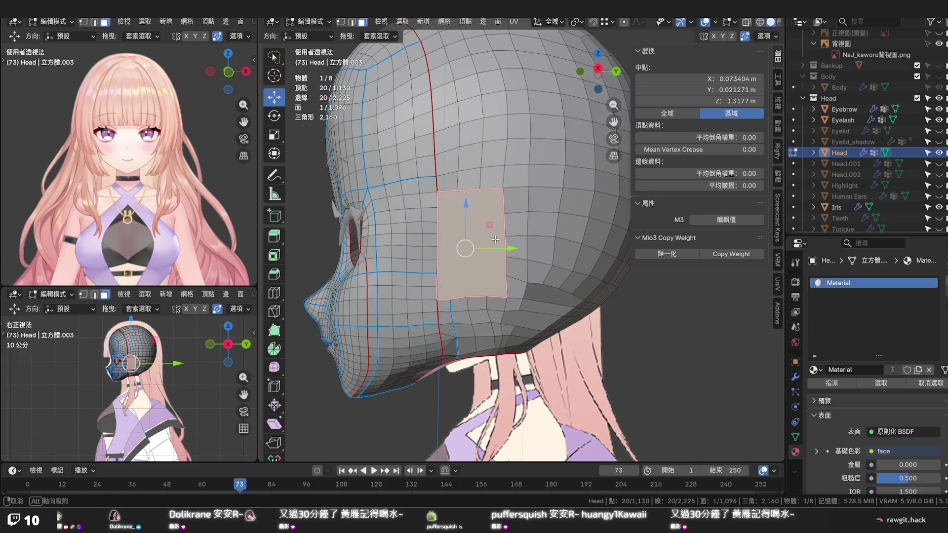
pyautogui.moveTo(495, 239); pyautogui.dragTo(497, 230, button='middle')
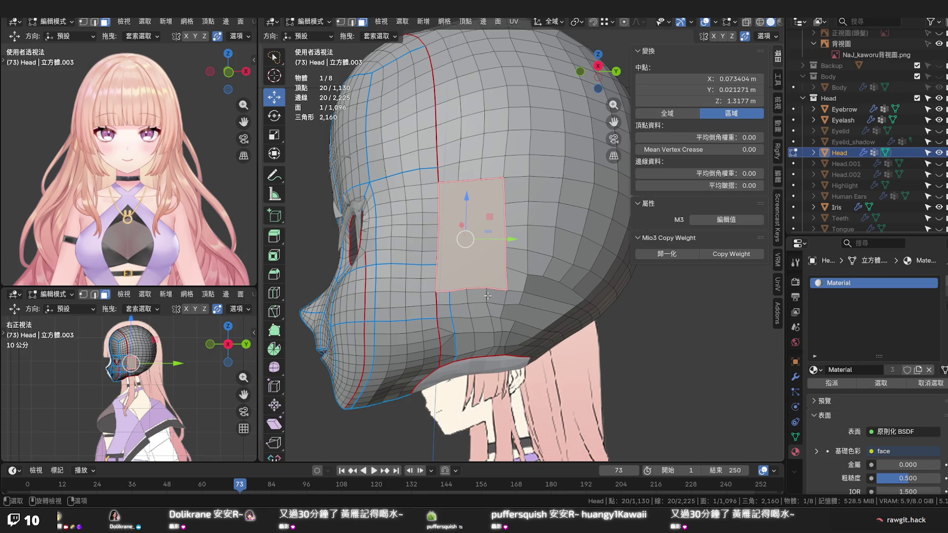
pyautogui.keyDown('alt'); pyautogui.click(488, 297); pyautogui.keyUp('alt')
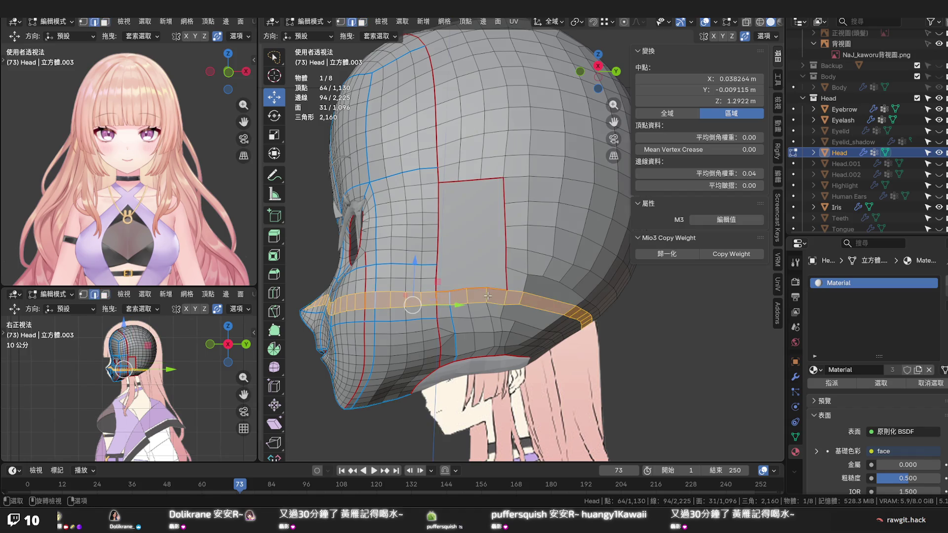
# Dissolve an edge loop along the lower head, then edge-slide the short loop beside the patch and Set Edge Flow
pyautogui.keyDown('alt'); pyautogui.click(487, 295); pyautogui.keyUp('alt')
pyautogui.press('x')
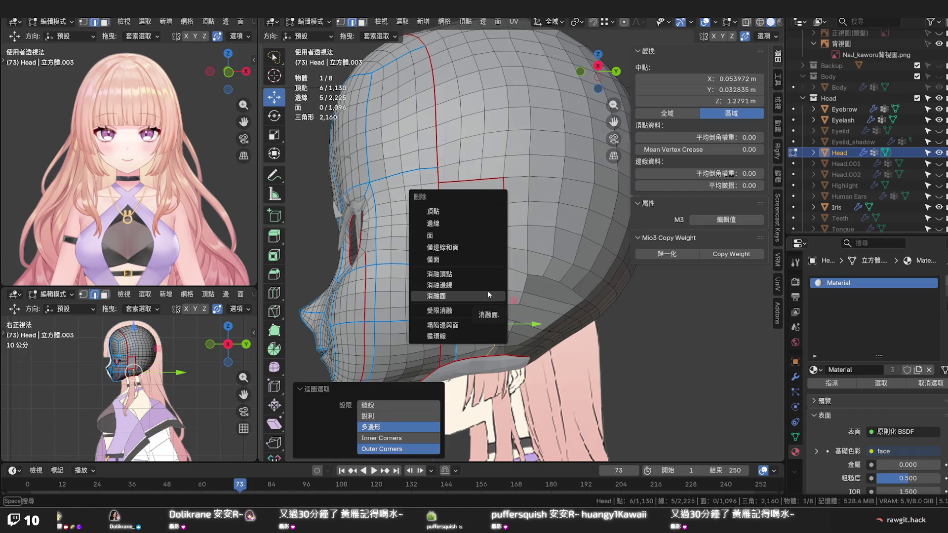
pyautogui.click(487, 295)
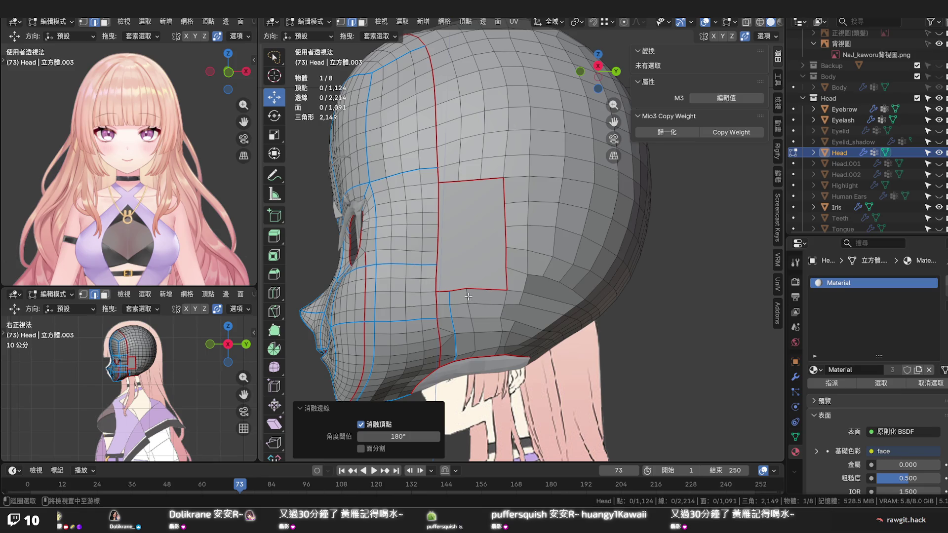
pyautogui.keyDown('alt'); pyautogui.click(450, 302); pyautogui.keyUp('alt')
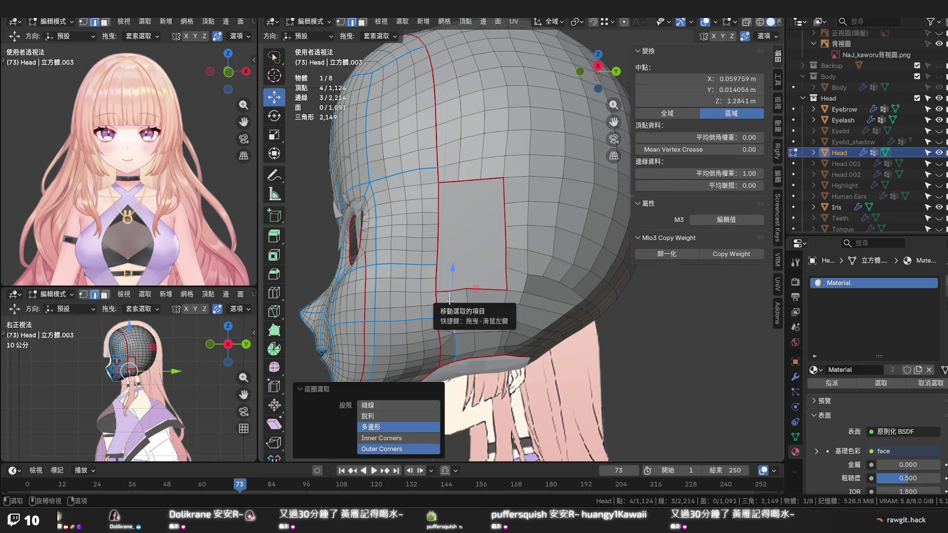
pyautogui.press('g')
pyautogui.press('g')
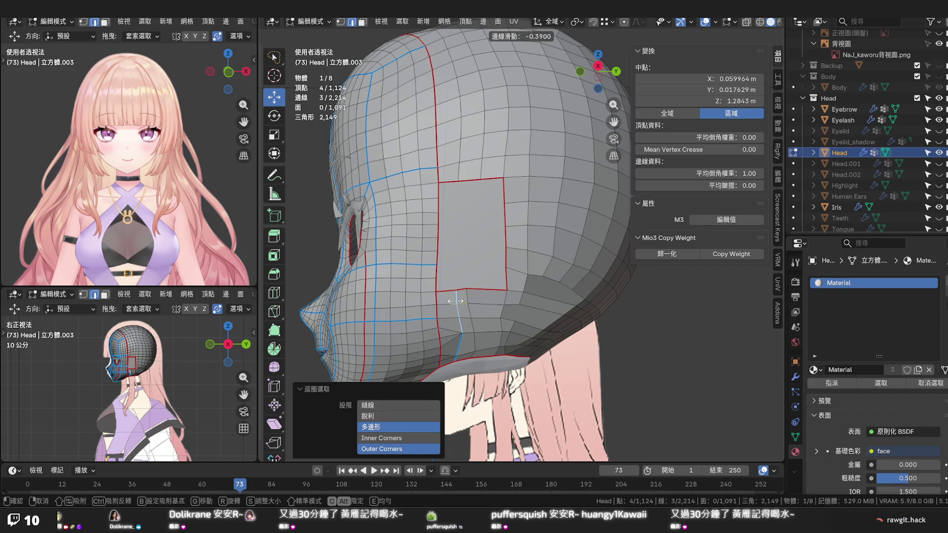
pyautogui.click(455, 301)
pyautogui.press('g')
pyautogui.press('g')
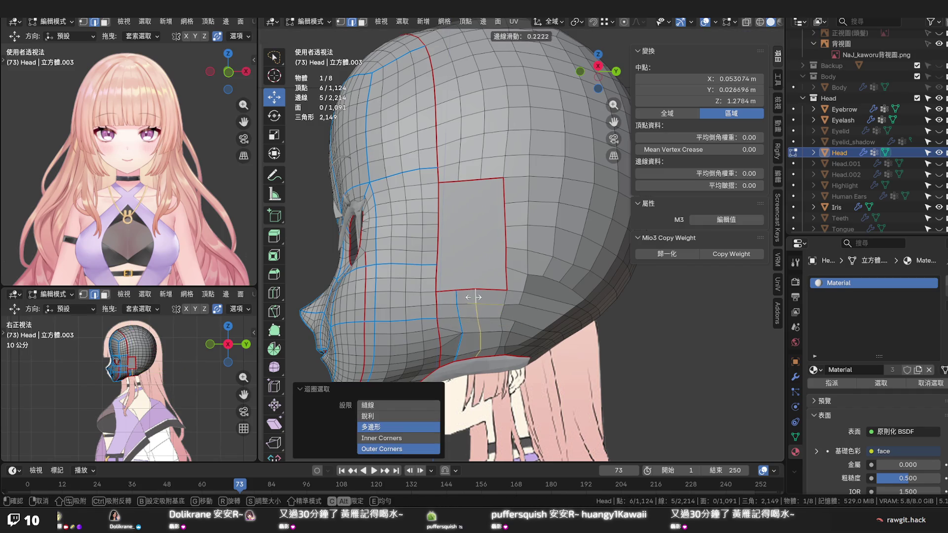
pyautogui.click(476, 297)
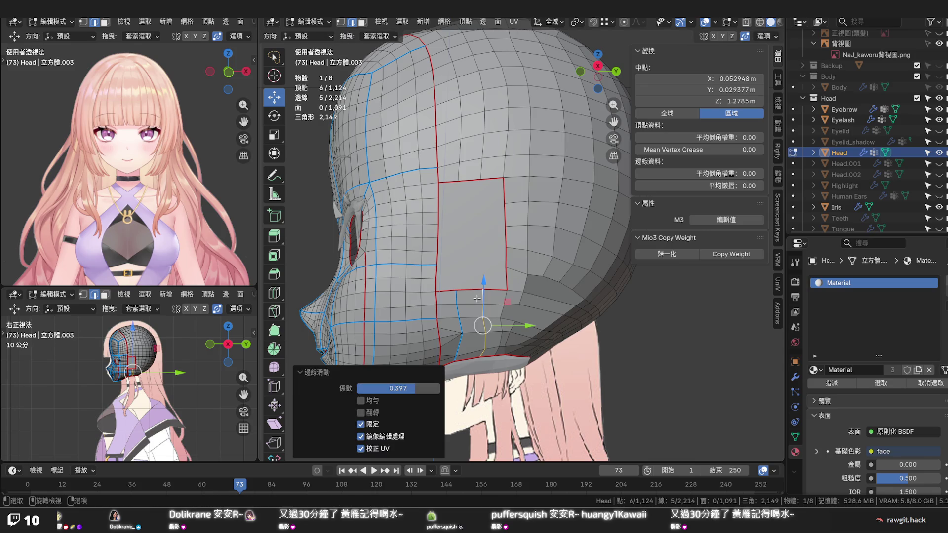
pyautogui.rightClick(477, 298)
pyautogui.click(482, 305)
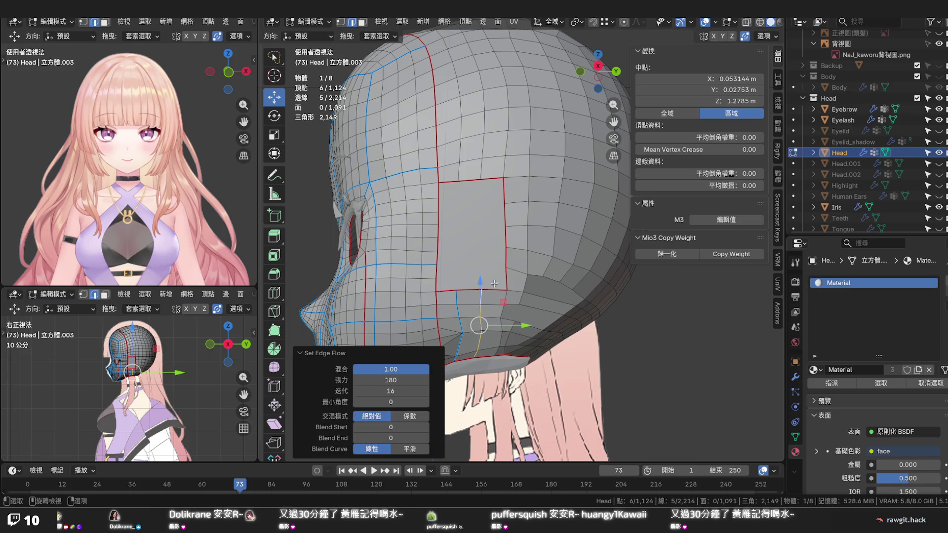
# Knife two vertical cuts from top to bottom of the patch and confirm them
pyautogui.press('k')
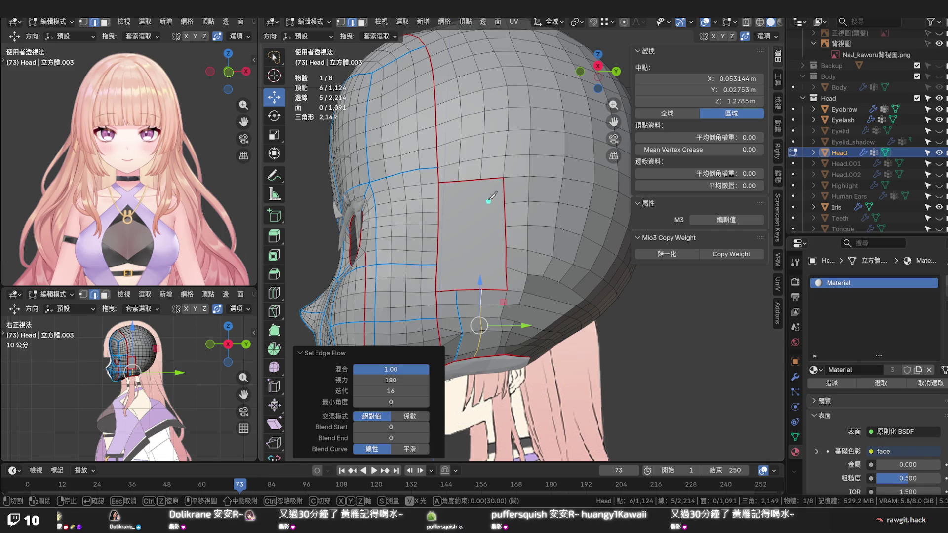
pyautogui.click(480, 180)
pyautogui.click(482, 287)
pyautogui.click(458, 181)
pyautogui.click(456, 289)
pyautogui.press('Return')
pyautogui.click(454, 219)
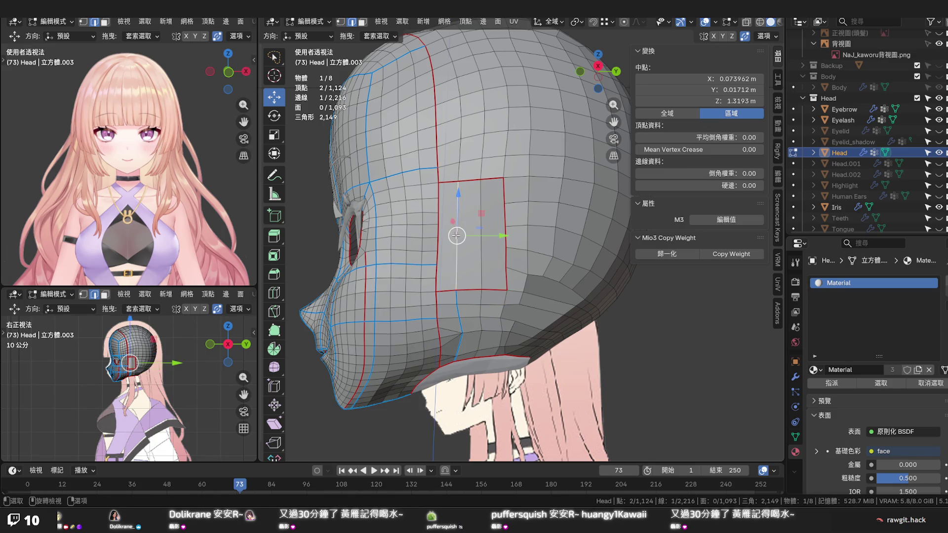
pyautogui.scroll(2, 456, 244)
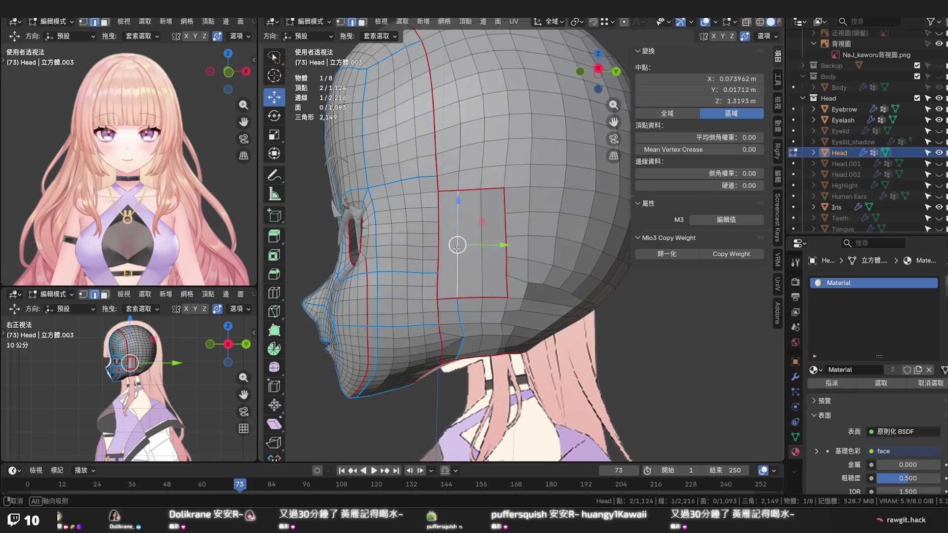
# Orbit to profile, abandon a loop cut, and knife the first horizontal cut across the patch
pyautogui.moveTo(456, 245)
pyautogui.mouseDown(button='middle')
pyautogui.moveTo(413, 253)
pyautogui.moveTo(448, 259)
pyautogui.mouseUp(button='middle')
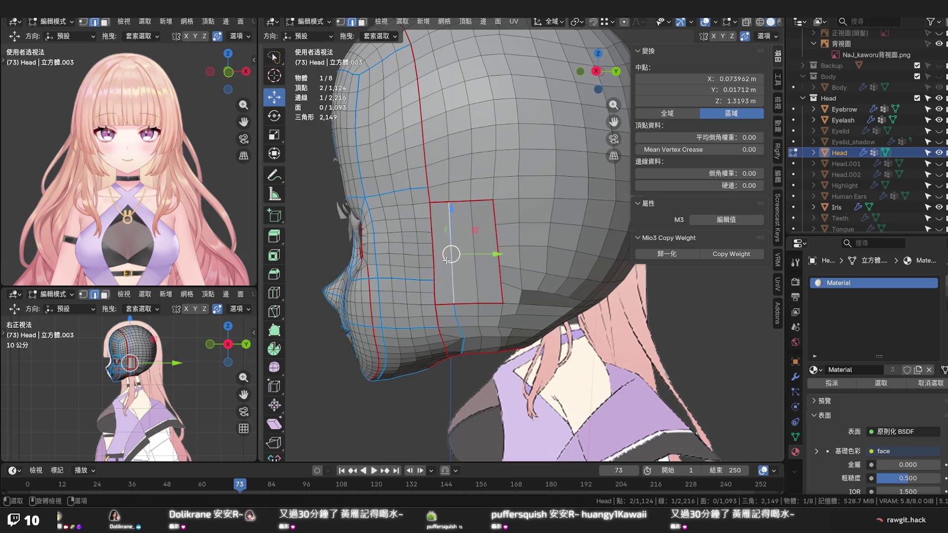
pyautogui.hotkey('ctrl', 'r')
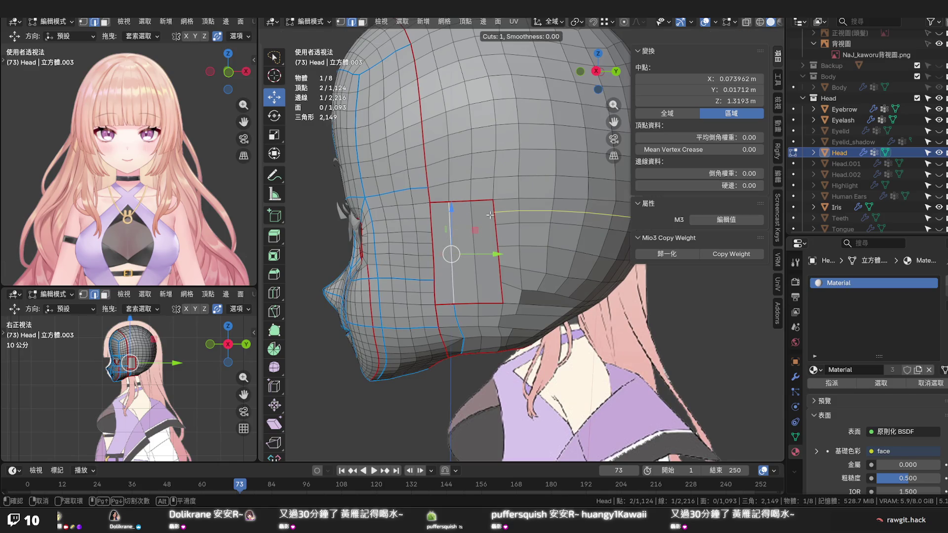
pyautogui.rightClick(489, 215)
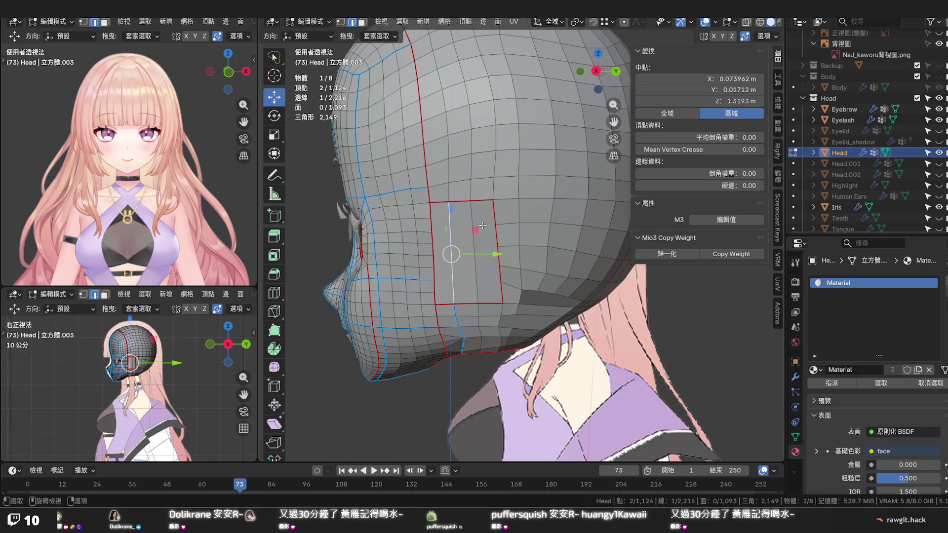
pyautogui.moveTo(484, 223); pyautogui.dragTo(493, 226, button='middle')
pyautogui.scroll(2, 494, 226)
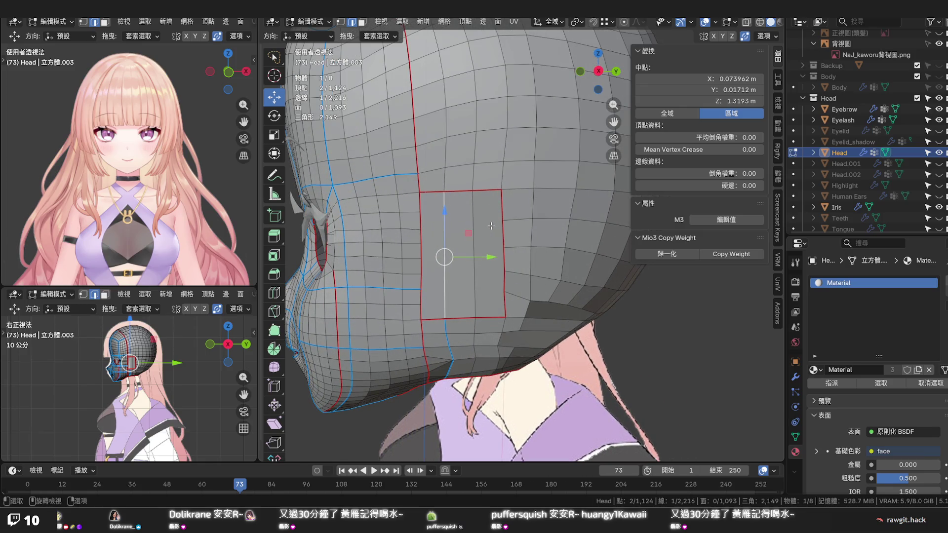
pyautogui.press('k')
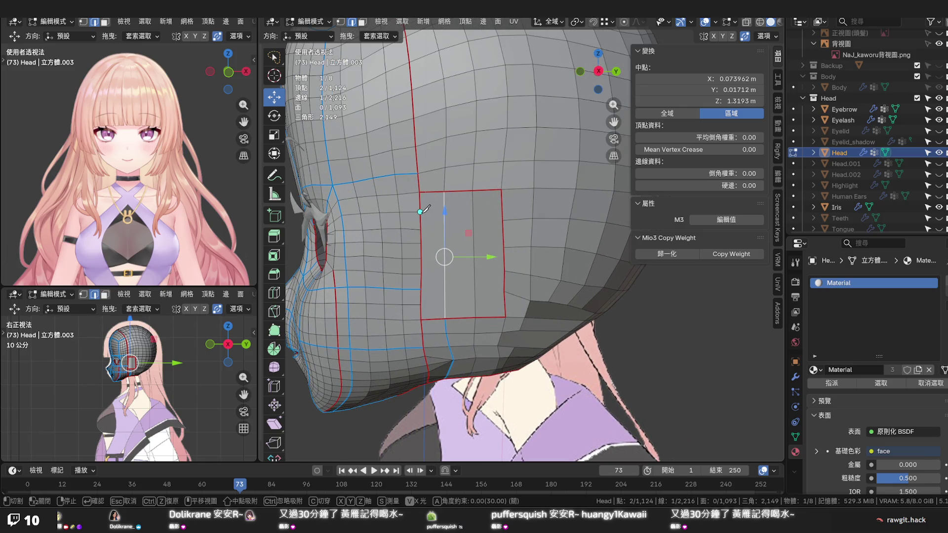
pyautogui.click(422, 211)
pyautogui.click(503, 209)
# Knife the remaining horizontal cuts left-to-right down the patch and confirm the grid of strips
pyautogui.click(422, 228)
pyautogui.click(506, 219)
pyautogui.click(421, 243)
pyautogui.click(505, 234)
pyautogui.click(420, 257)
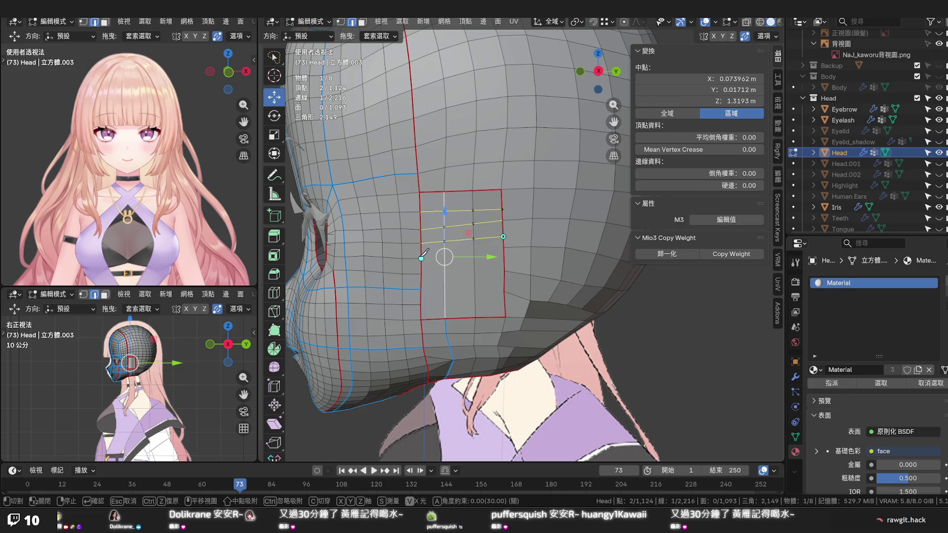
pyautogui.click(505, 247)
pyautogui.click(420, 273)
pyautogui.click(505, 270)
pyautogui.click(423, 287)
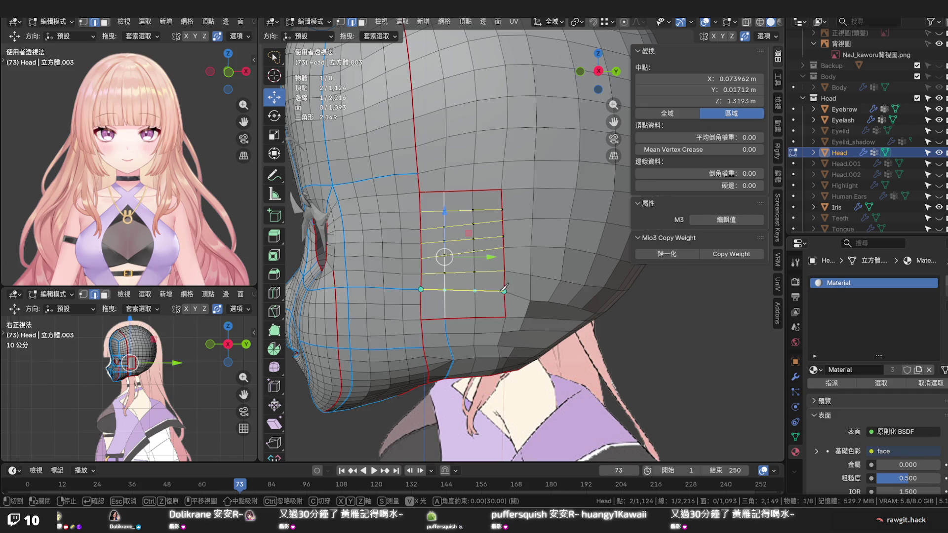
pyautogui.click(505, 288)
pyautogui.click(420, 305)
pyautogui.click(496, 304)
pyautogui.press('Return')
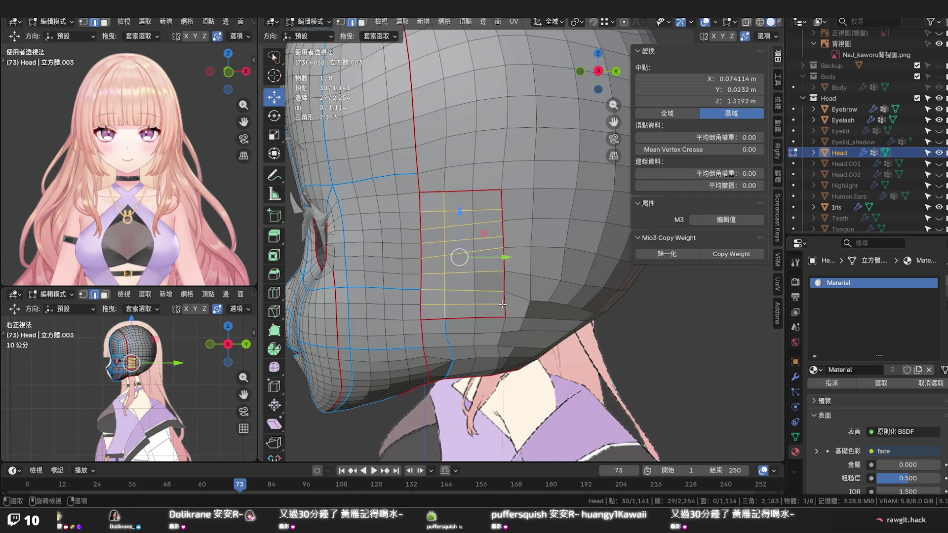
# Select an edge behind the patch and insert a new edge loop around the back of the head
pyautogui.rightClick(534, 305)
pyautogui.click(590, 283)
pyautogui.click(559, 294)
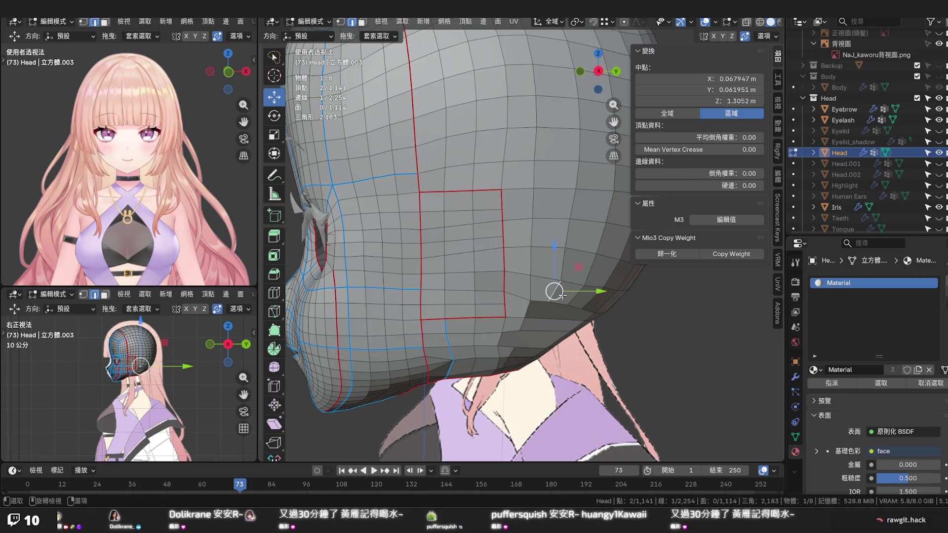
pyautogui.moveTo(559, 294); pyautogui.dragTo(544, 290, button='middle')
pyautogui.hotkey('ctrl', 'r')
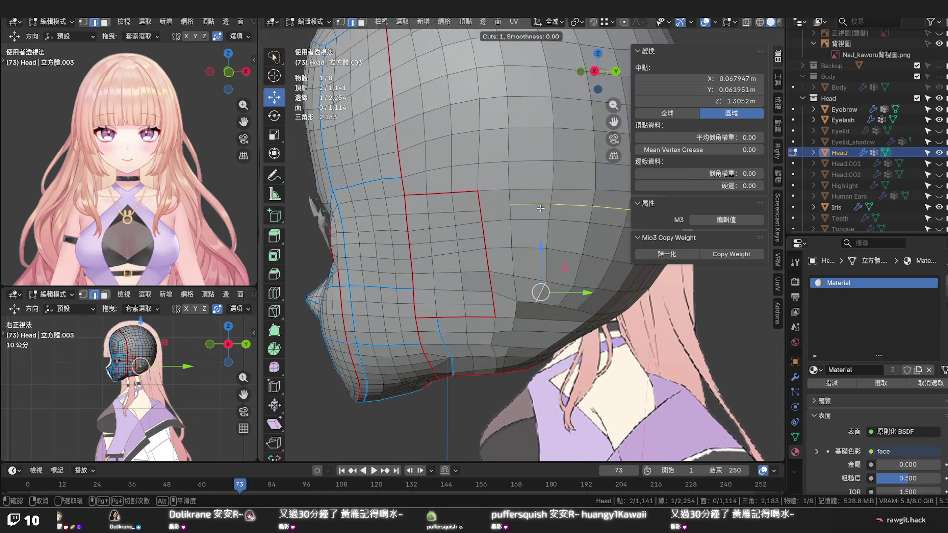
pyautogui.click(540, 293)
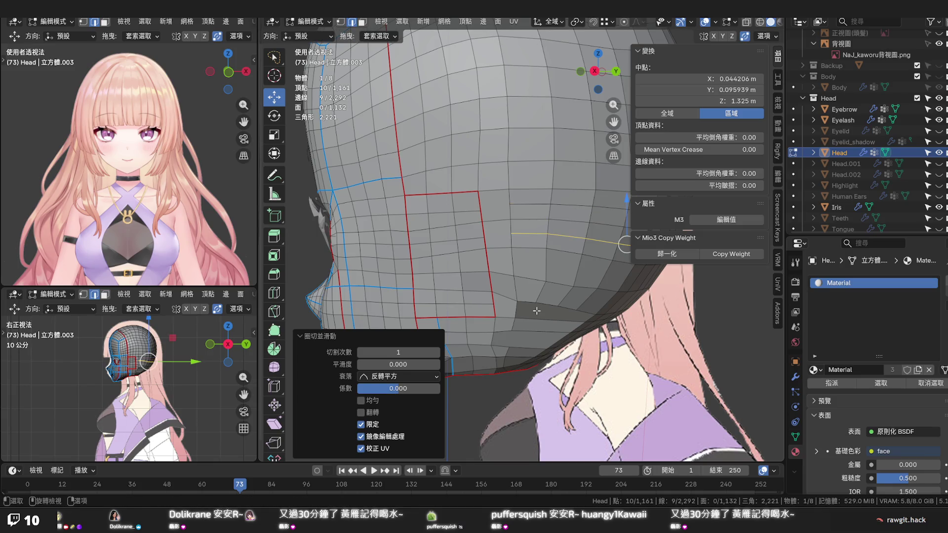
# Knife short cuts joining the new loop to the side patch's corners and confirm them
pyautogui.press('k')
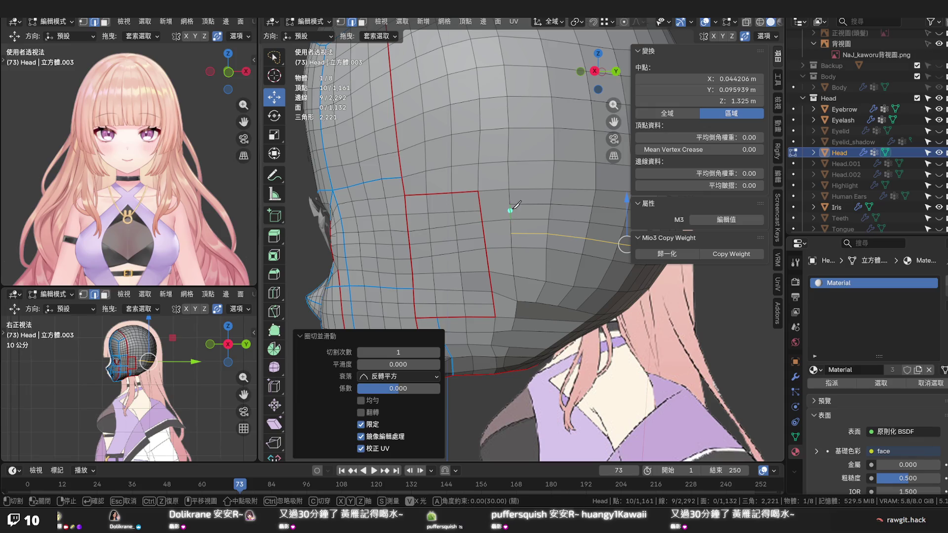
pyautogui.click(510, 204)
pyautogui.click(483, 211)
pyautogui.press('Return')
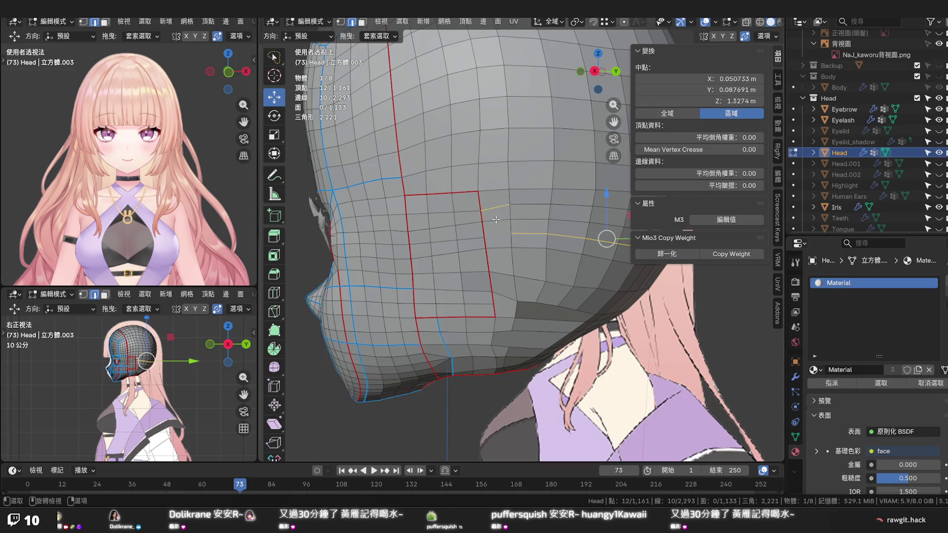
pyautogui.press('k')
pyautogui.click(510, 233)
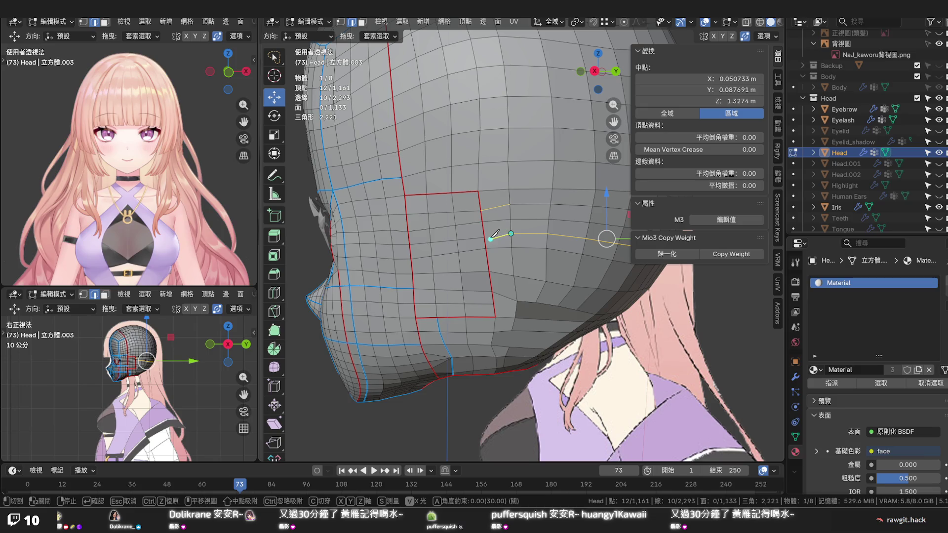
pyautogui.click(486, 239)
pyautogui.press('Return')
pyautogui.click(522, 268)
pyautogui.scroll(-3, 519, 270)
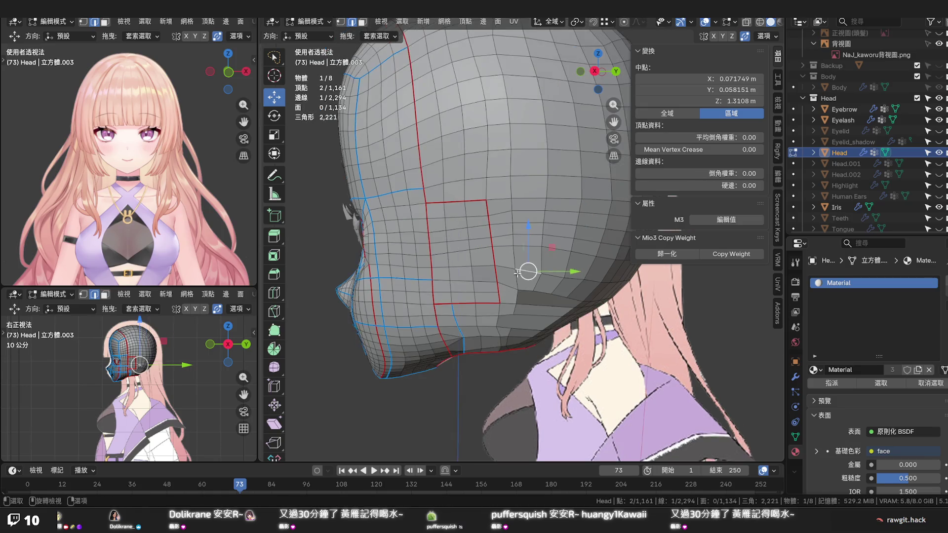
pyautogui.scroll(-2, 516, 274)
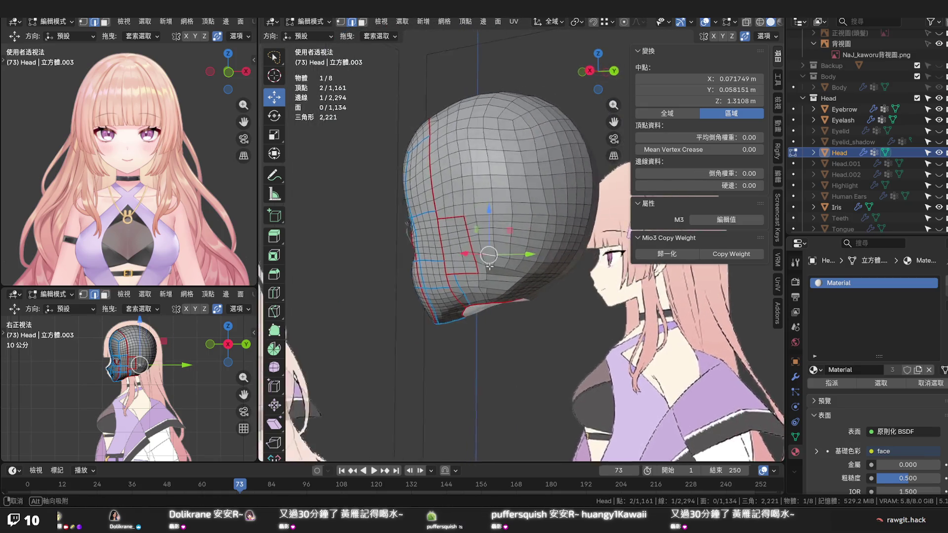
pyautogui.moveTo(515, 274); pyautogui.dragTo(489, 271, button='middle')
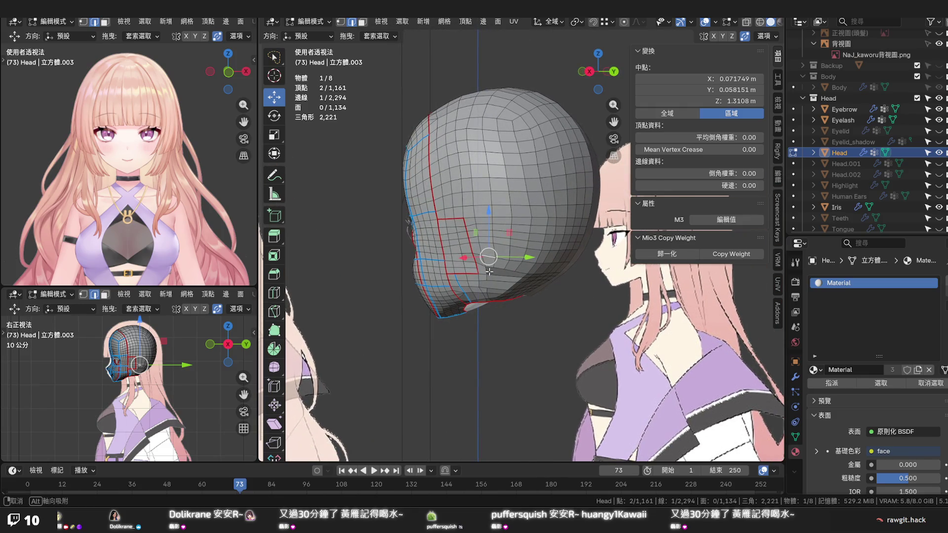
pyautogui.moveTo(489, 271); pyautogui.dragTo(530, 271, button='middle')
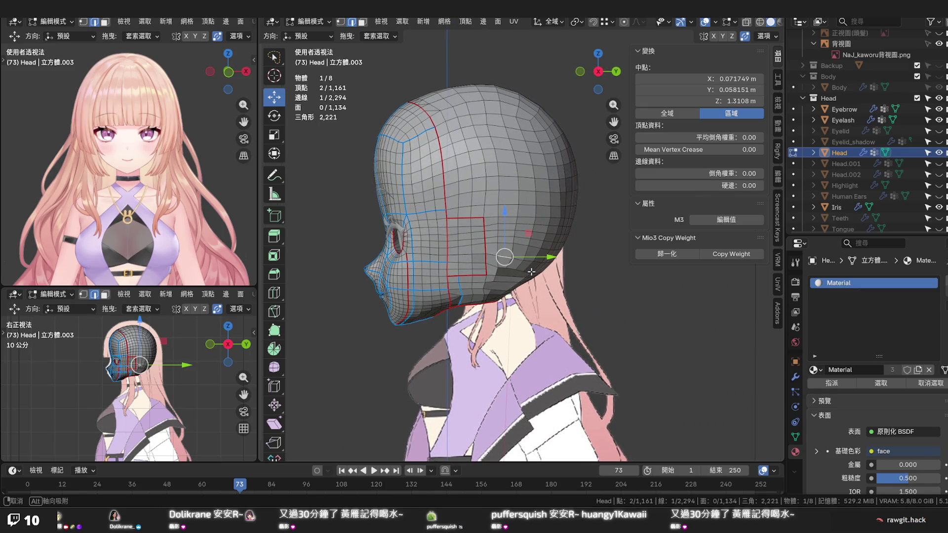
pyautogui.moveTo(531, 273)
pyautogui.mouseDown(button='middle')
pyautogui.moveTo(516, 195)
pyautogui.moveTo(514, 219)
pyautogui.mouseUp(button='middle')
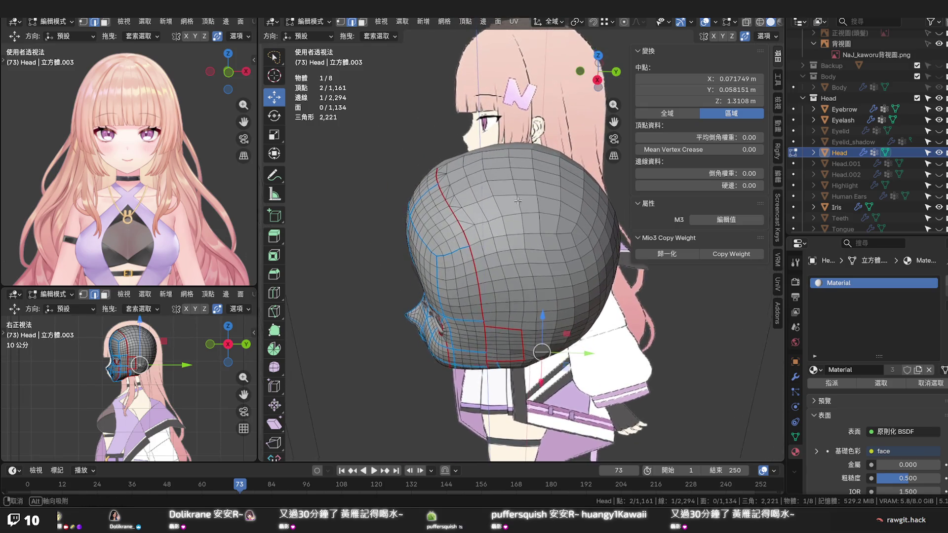
pyautogui.scroll(2, 514, 219)
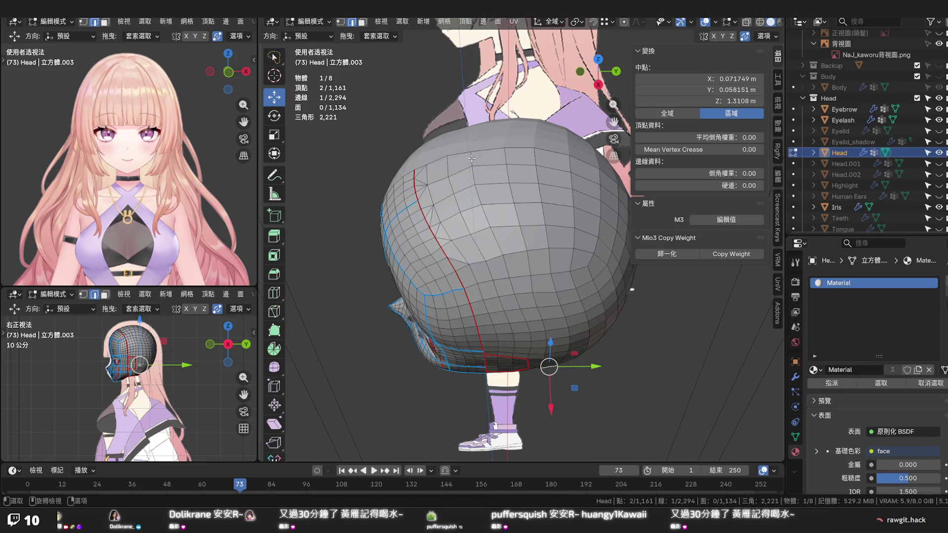
# Edge-slide a vertex row across the upper back of the head, then slide one vertex into even spacing
pyautogui.click(470, 157)
pyautogui.keyDown('ctrl'); pyautogui.click(491, 234); pyautogui.keyUp('ctrl')
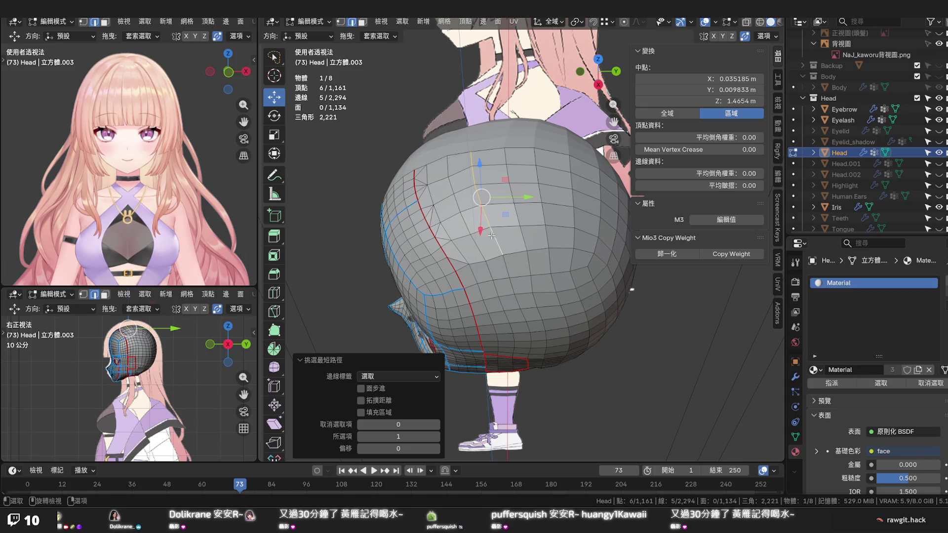
pyautogui.press('g')
pyautogui.press('g')
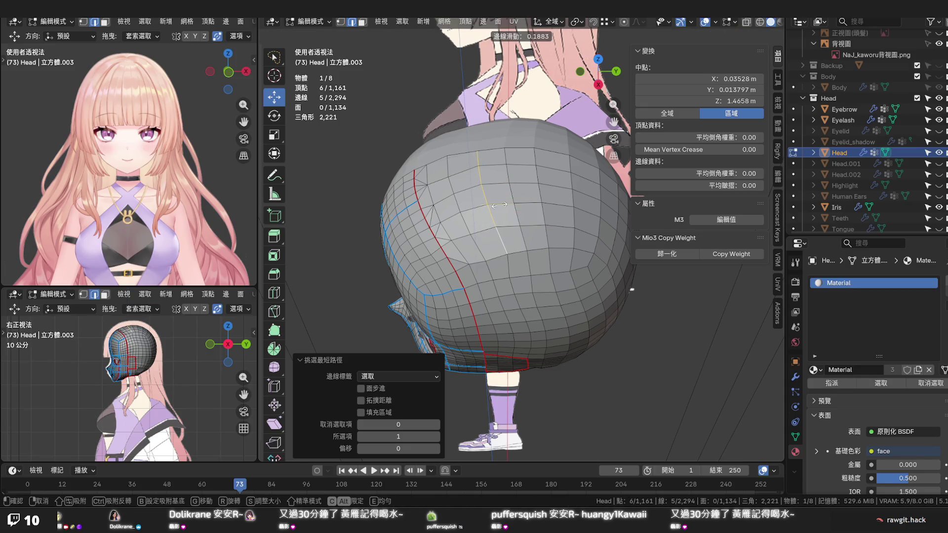
pyautogui.click(499, 205)
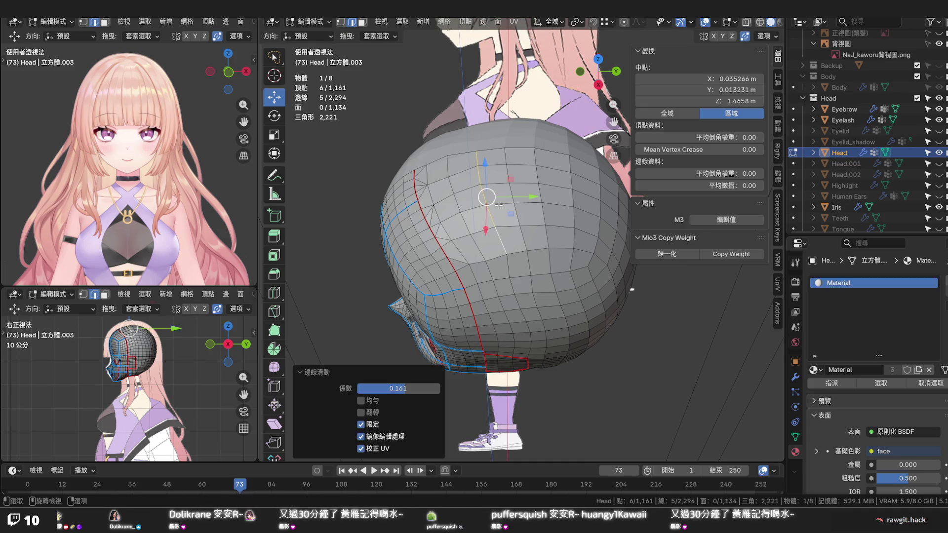
pyautogui.click(508, 253)
pyautogui.press('g')
pyautogui.press('g')
pyautogui.click(512, 184)
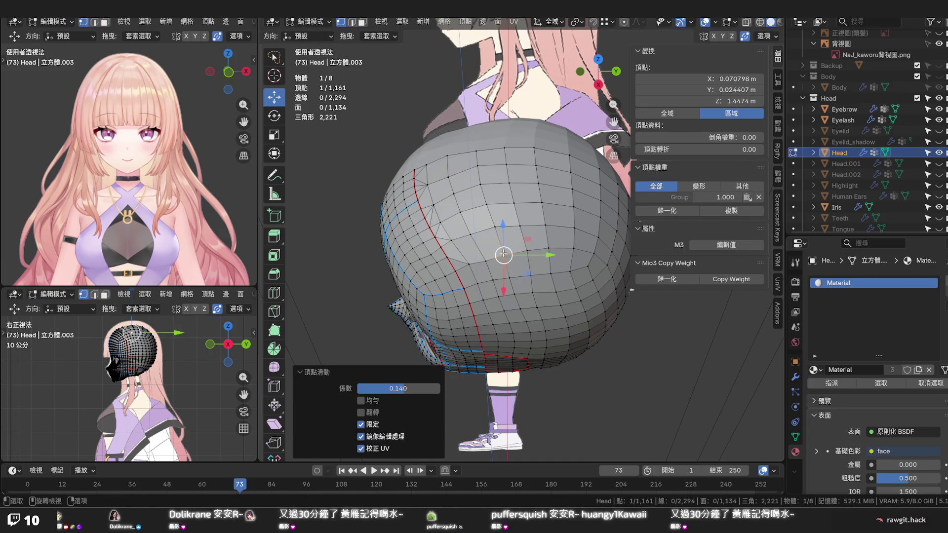
pyautogui.click(511, 184)
# Slide a short vertex row seen from below the head, check a top vertex, then clear the selection
pyautogui.moveTo(511, 185)
pyautogui.mouseDown(button='middle')
pyautogui.moveTo(474, 181)
pyautogui.moveTo(481, 192)
pyautogui.moveTo(473, 175)
pyautogui.moveTo(462, 233)
pyautogui.moveTo(501, 227)
pyautogui.moveTo(511, 235)
pyautogui.mouseUp(button='middle')
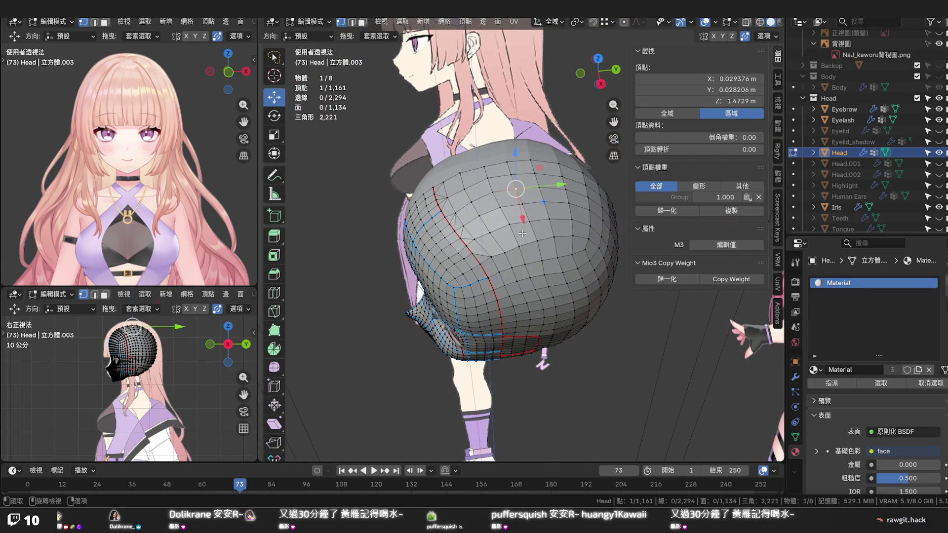
pyautogui.scroll(2, 479, 183)
pyautogui.moveTo(478, 184); pyautogui.dragTo(511, 236, button='middle')
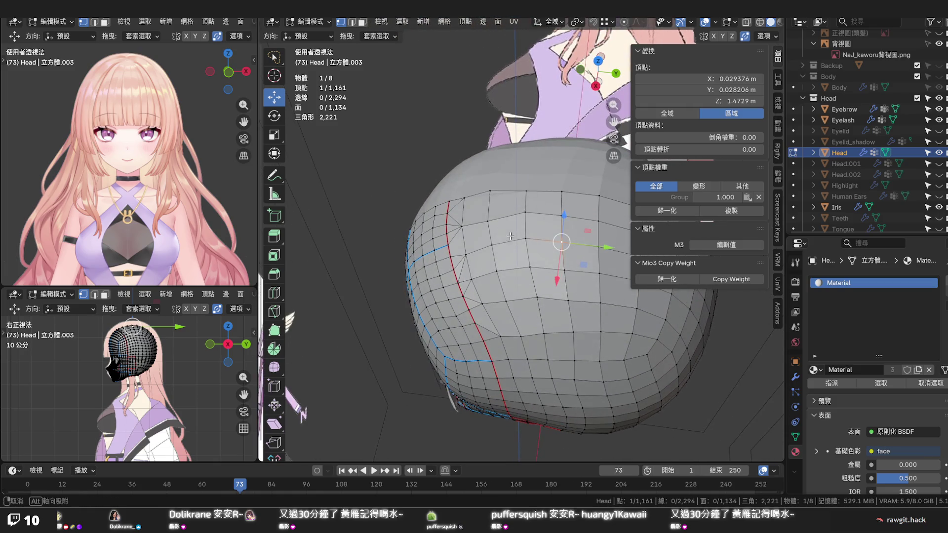
pyautogui.keyDown('ctrl'); pyautogui.click(500, 274); pyautogui.keyUp('ctrl')
pyautogui.press('g')
pyautogui.press('g')
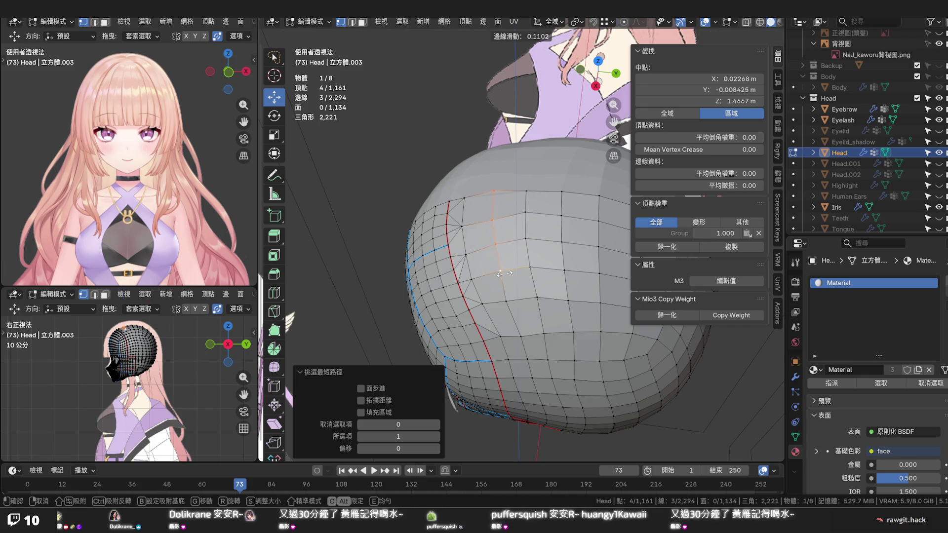
pyautogui.click(505, 275)
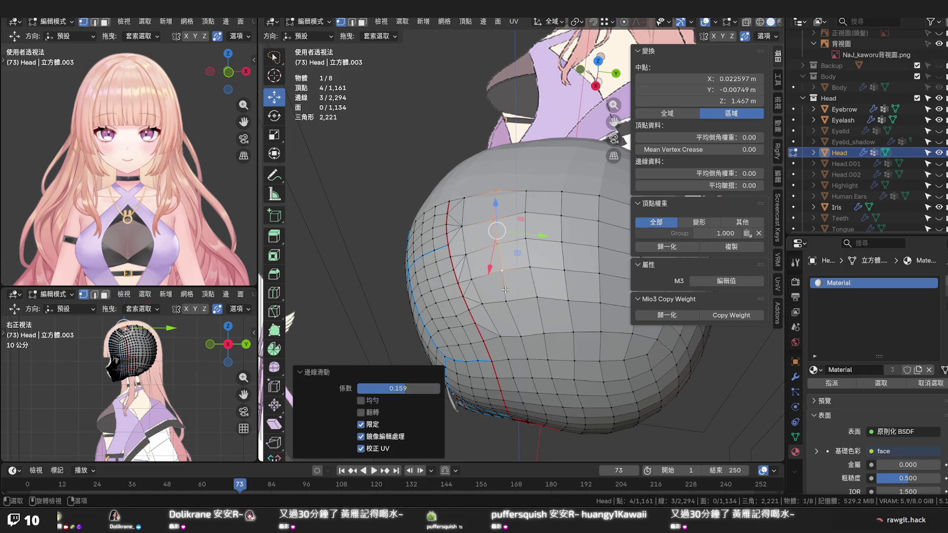
pyautogui.moveTo(532, 318)
pyautogui.mouseDown(button='middle')
pyautogui.moveTo(516, 294)
pyautogui.moveTo(509, 215)
pyautogui.mouseUp(button='middle')
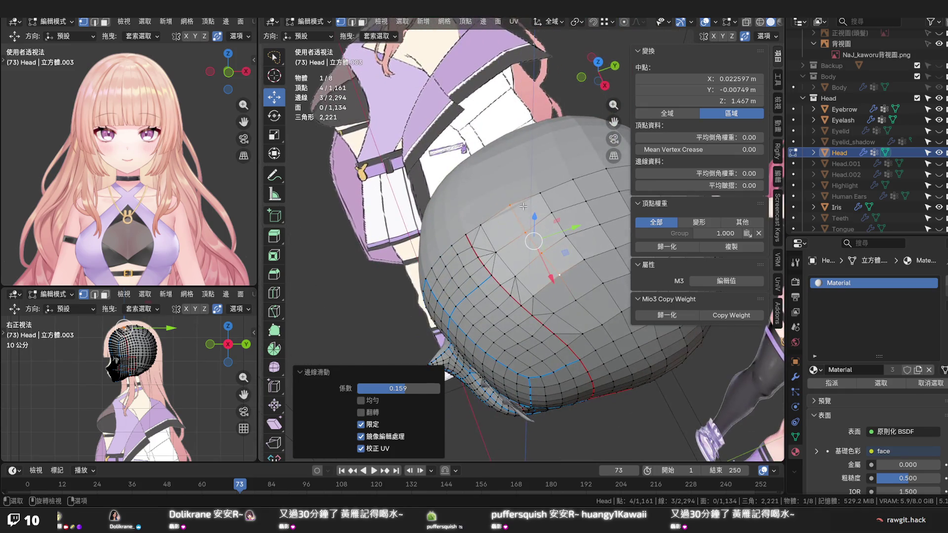
pyautogui.click(508, 204)
pyautogui.scroll(-1, 700, 222)
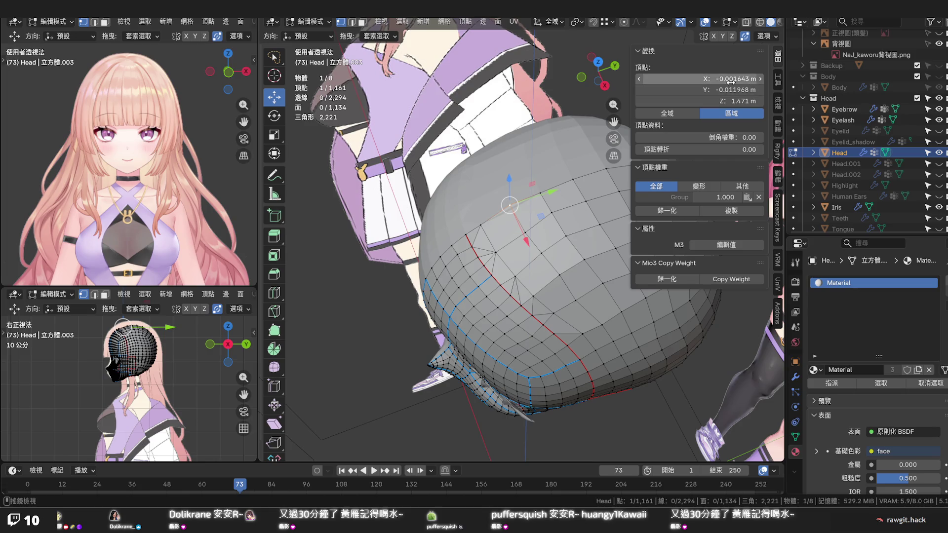
pyautogui.click(571, 269)
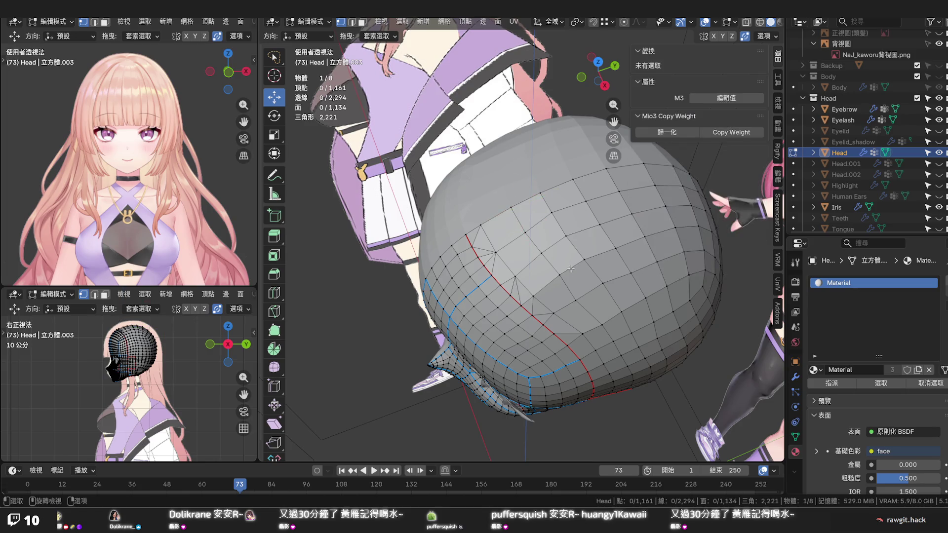
# Vertex-slide several points on the back of the head one by one to even the grid spacing
pyautogui.moveTo(570, 269)
pyautogui.mouseDown(button='middle')
pyautogui.moveTo(530, 247)
pyautogui.moveTo(511, 207)
pyautogui.mouseUp(button='middle')
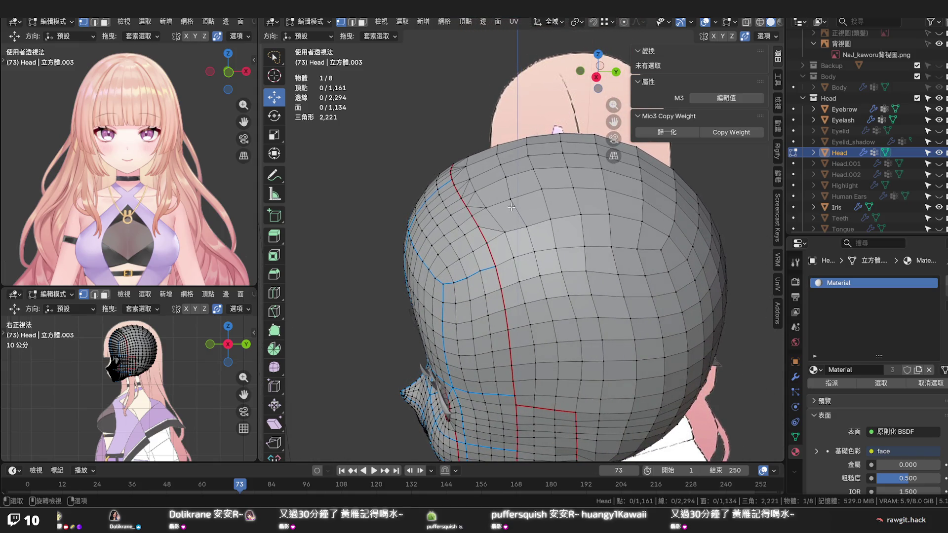
pyautogui.click(511, 207)
pyautogui.hotkey('shift', 'v')
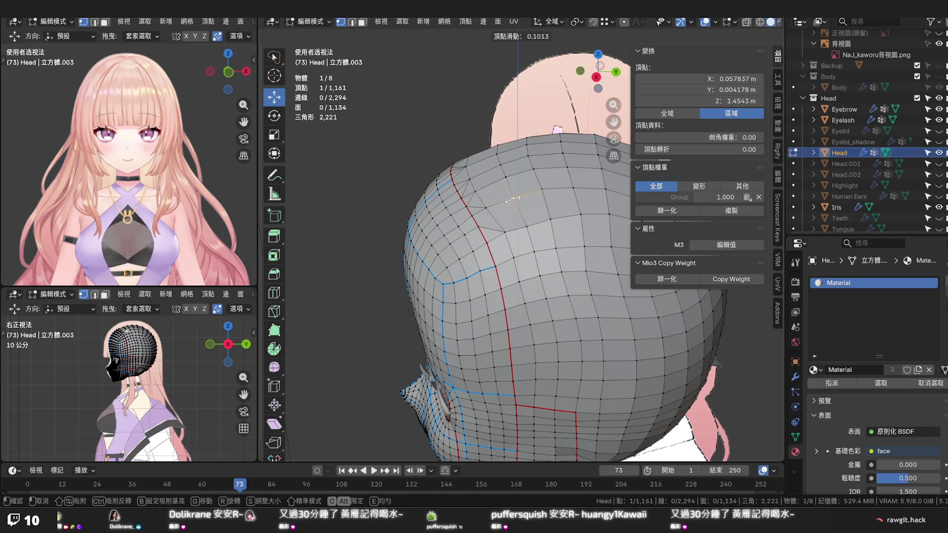
pyautogui.click(512, 199)
pyautogui.moveTo(538, 230)
pyautogui.mouseDown(button='middle')
pyautogui.moveTo(478, 197)
pyautogui.moveTo(524, 254)
pyautogui.mouseUp(button='middle')
pyautogui.press('g')
pyautogui.press('g')
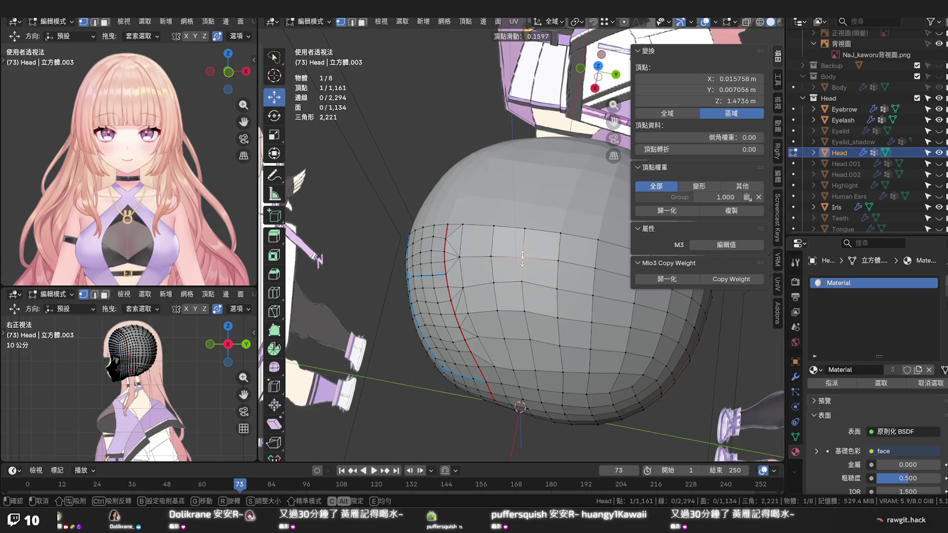
pyautogui.press('Return')
pyautogui.press('g')
pyautogui.press('g')
pyautogui.click(557, 263)
pyautogui.press('g')
pyautogui.press('g')
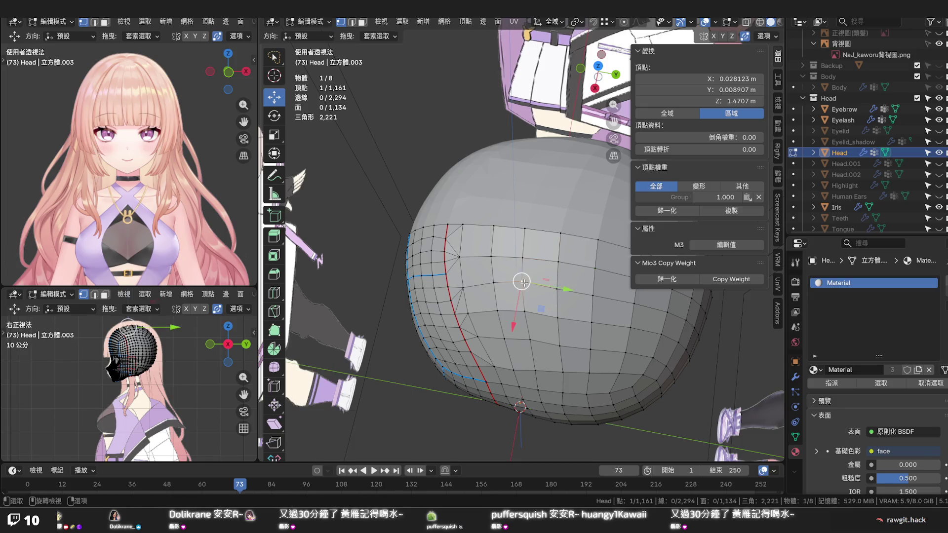
pyautogui.click(522, 287)
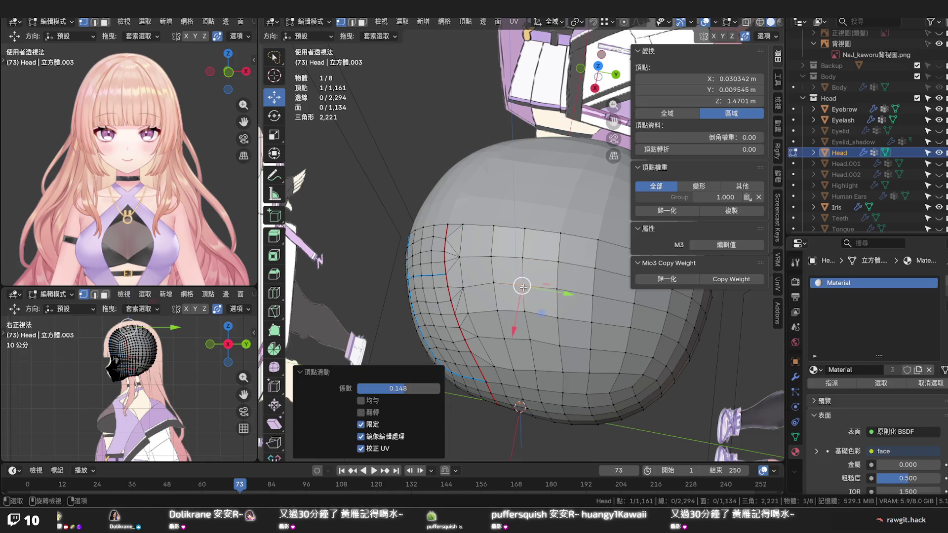
pyautogui.press('g')
pyautogui.press('g')
pyautogui.click(495, 285)
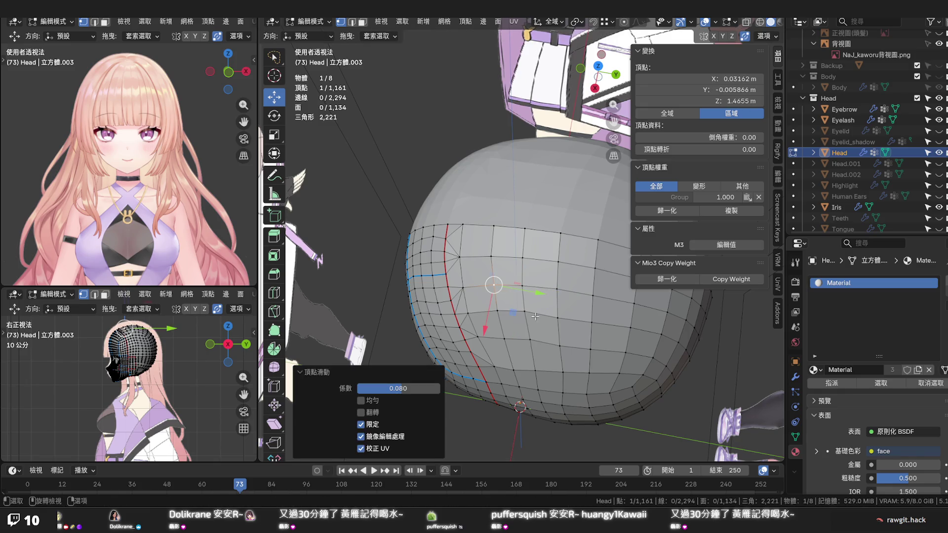
# Vertex-slide two points on the side of the head and inspect the result from other angles
pyautogui.moveTo(534, 317)
pyautogui.mouseDown(button='middle')
pyautogui.moveTo(538, 277)
pyautogui.moveTo(483, 310)
pyautogui.moveTo(552, 313)
pyautogui.mouseUp(button='middle')
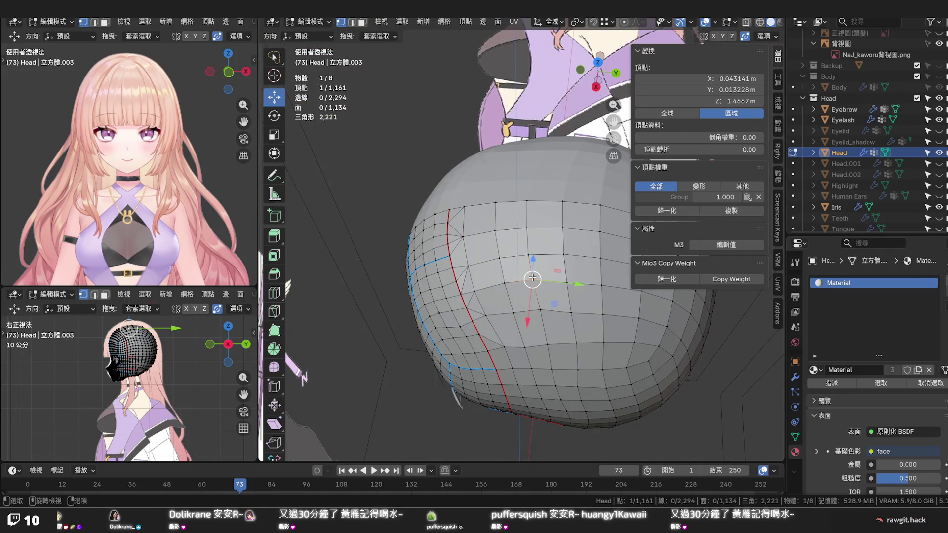
pyautogui.hotkey('shift', 'v')
pyautogui.click(533, 281)
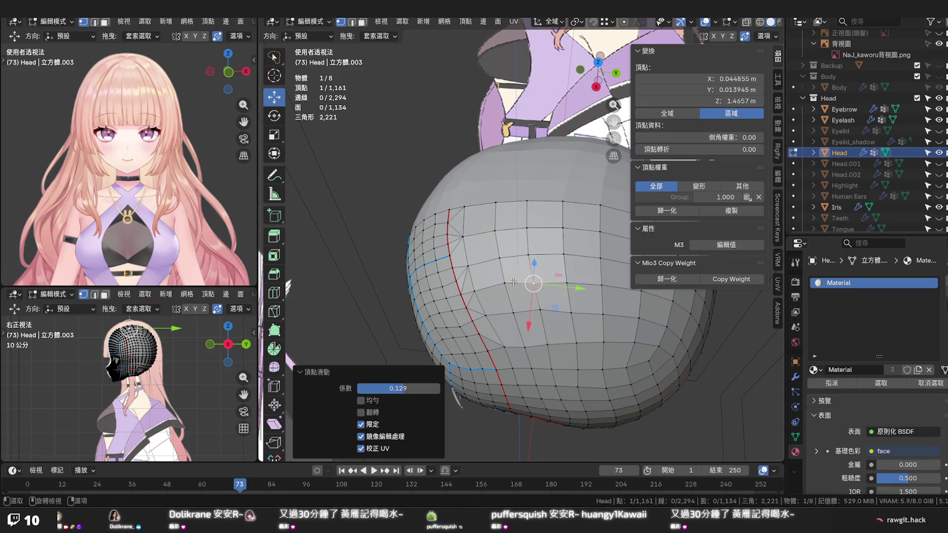
pyautogui.hotkey('shift', 'v')
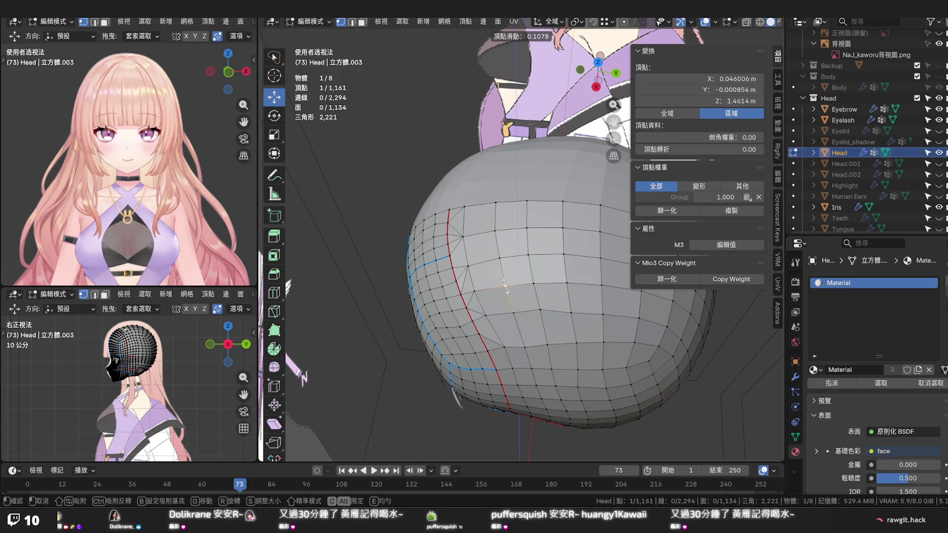
pyautogui.click(556, 294)
pyautogui.moveTo(555, 293)
pyautogui.mouseDown(button='middle')
pyautogui.moveTo(548, 257)
pyautogui.moveTo(494, 280)
pyautogui.moveTo(536, 278)
pyautogui.mouseUp(button='middle')
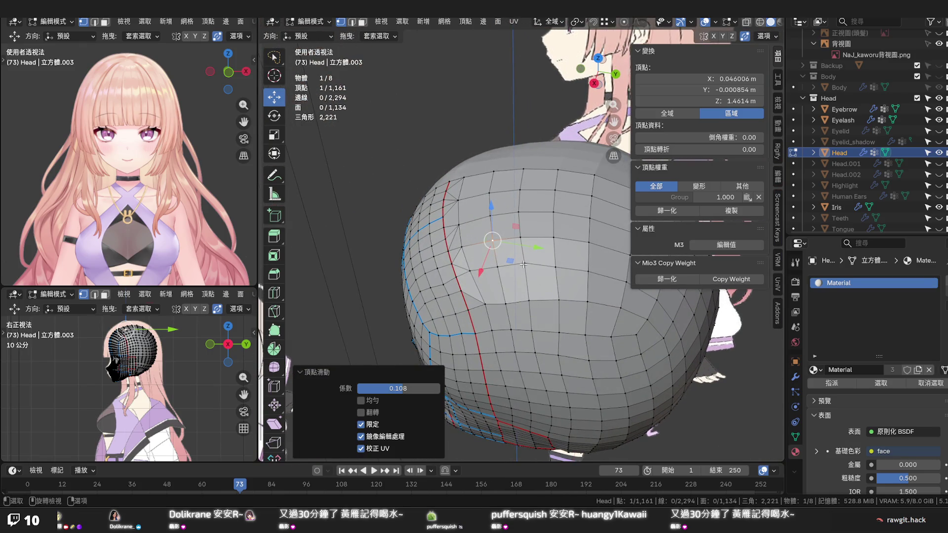
pyautogui.click(524, 264)
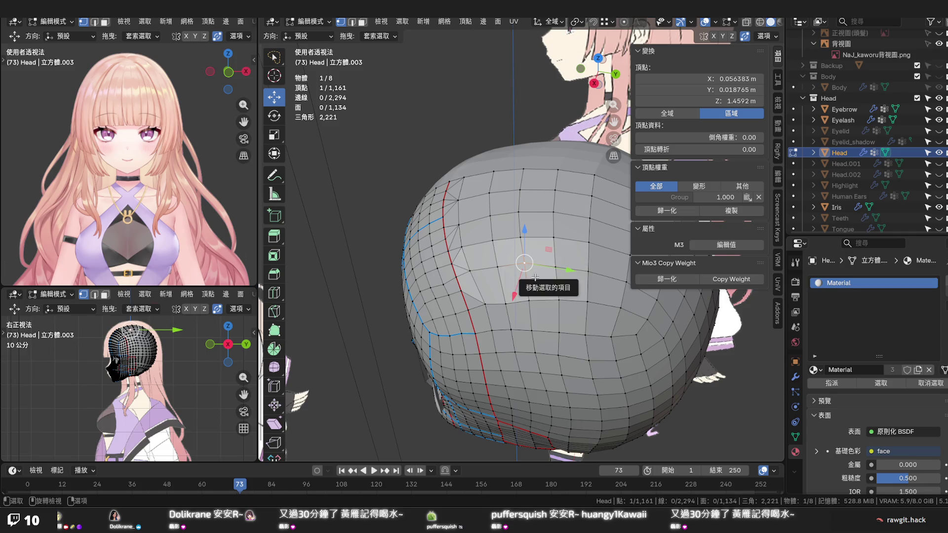
pyautogui.moveTo(526, 279)
pyautogui.mouseDown(button='middle')
pyautogui.moveTo(535, 283)
pyautogui.moveTo(505, 285)
pyautogui.moveTo(518, 284)
pyautogui.moveTo(489, 247)
pyautogui.mouseUp(button='middle')
pyautogui.scroll(-4, 518, 283)
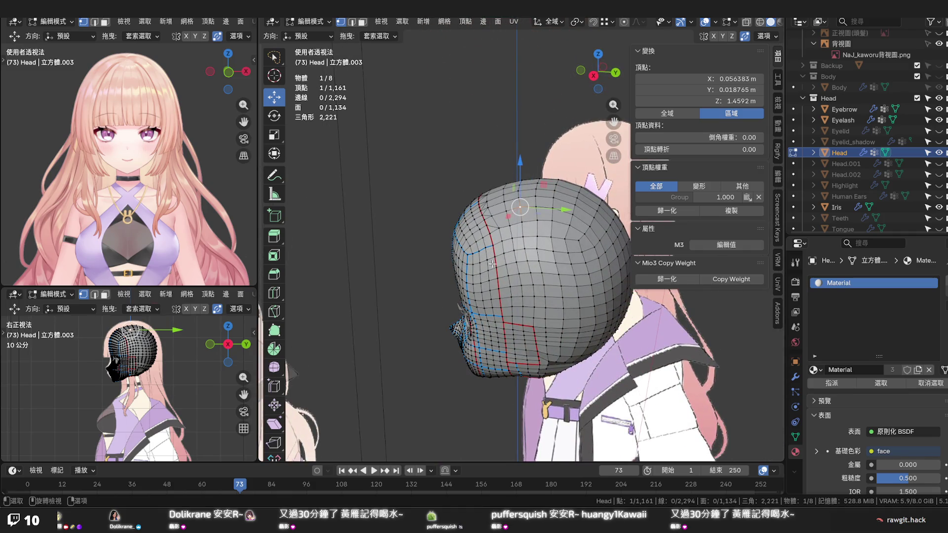
pyautogui.moveTo(514, 306); pyautogui.dragTo(521, 296, button='middle')
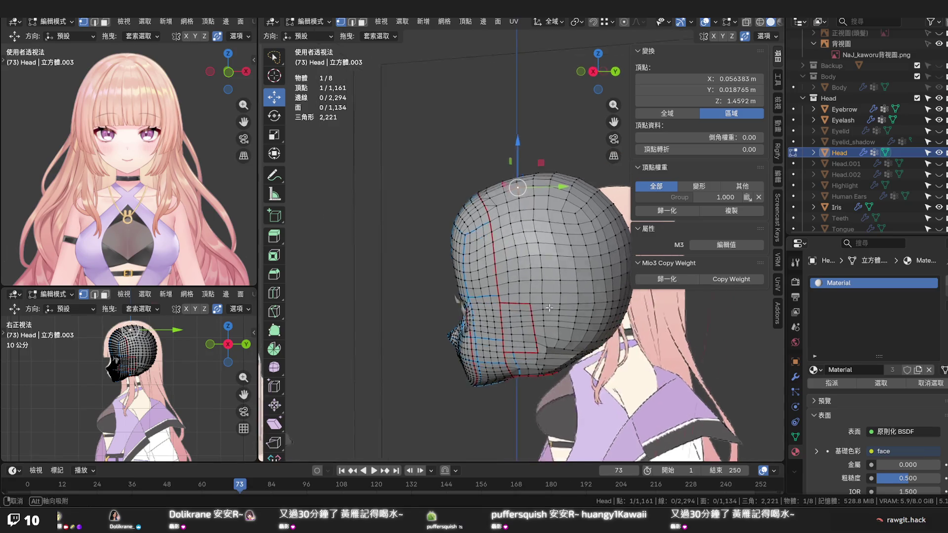
pyautogui.moveTo(533, 296)
pyautogui.mouseDown(button='middle')
pyautogui.moveTo(551, 312)
pyautogui.moveTo(553, 340)
pyautogui.moveTo(505, 323)
pyautogui.moveTo(582, 336)
pyautogui.moveTo(524, 299)
pyautogui.moveTo(514, 274)
pyautogui.moveTo(524, 275)
pyautogui.moveTo(474, 316)
pyautogui.moveTo(474, 334)
pyautogui.moveTo(496, 296)
pyautogui.mouseUp(button='middle')
pyautogui.scroll(4, 551, 319)
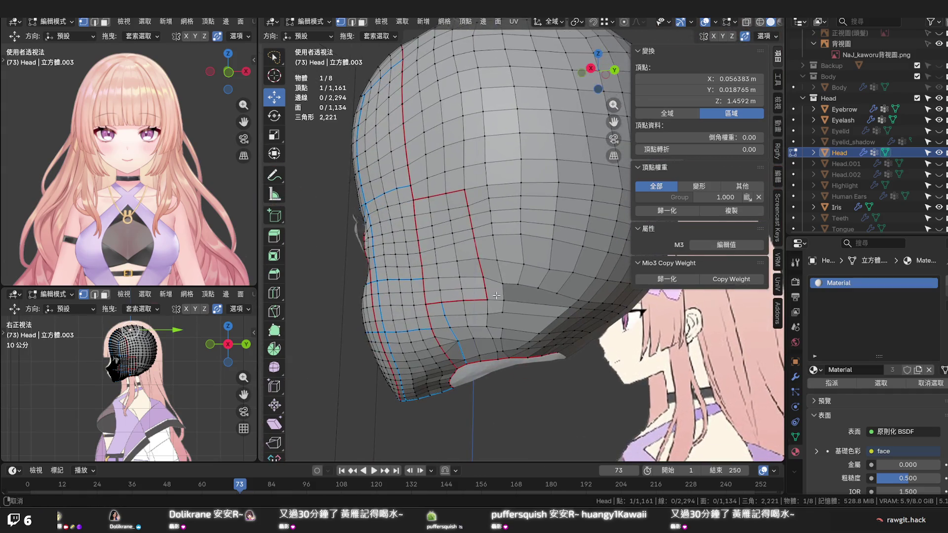
pyautogui.moveTo(490, 250); pyautogui.dragTo(466, 225, button='middle')
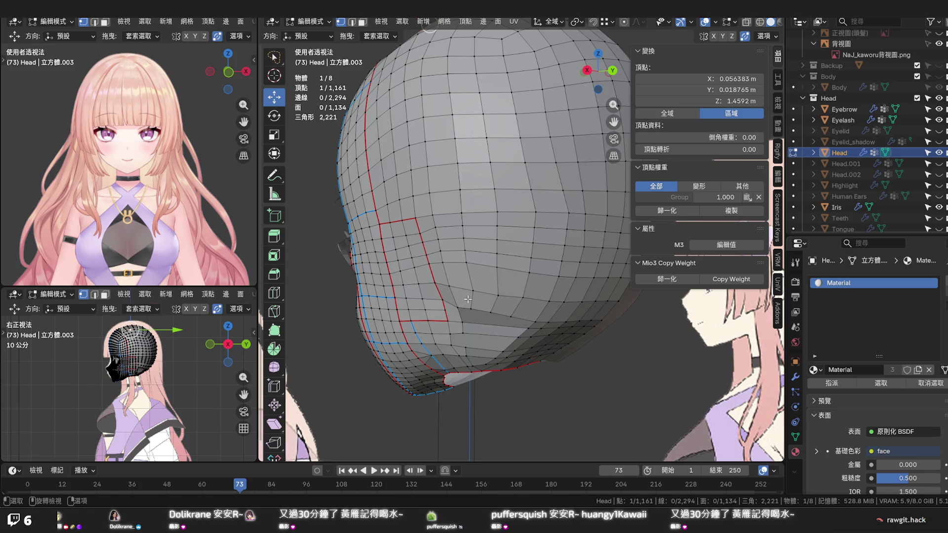
pyautogui.moveTo(468, 299); pyautogui.dragTo(462, 269, button='middle')
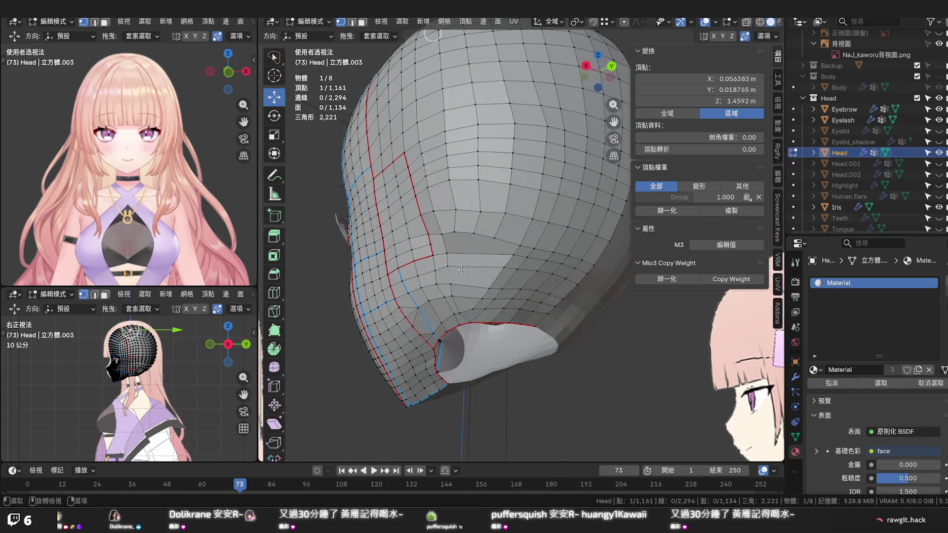
# Dissolve a short edge row near the ear hole, cancelling an accidental loop cut
pyautogui.keyDown('ctrl'); pyautogui.click(465, 319); pyautogui.keyUp('ctrl')
pyautogui.press('x')
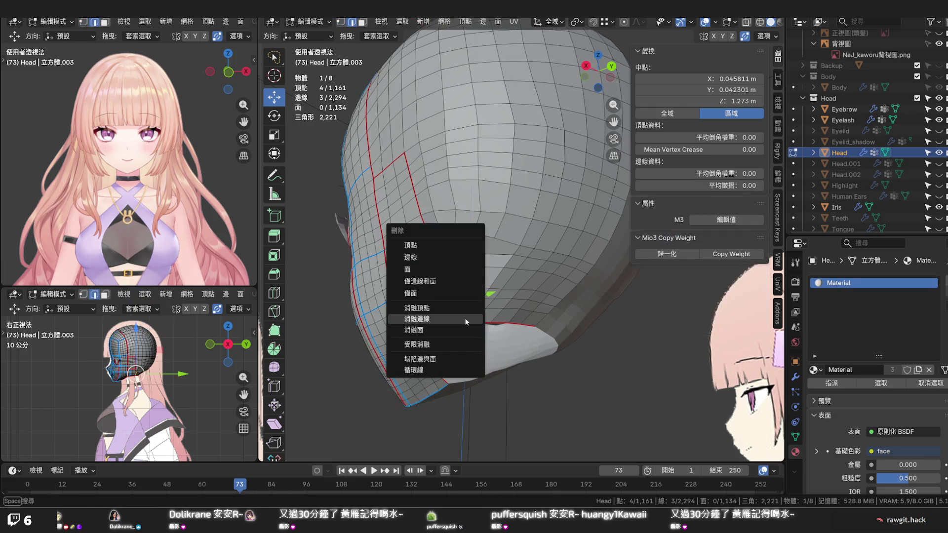
pyautogui.click(466, 321)
pyautogui.hotkey('ctrl', 'r')
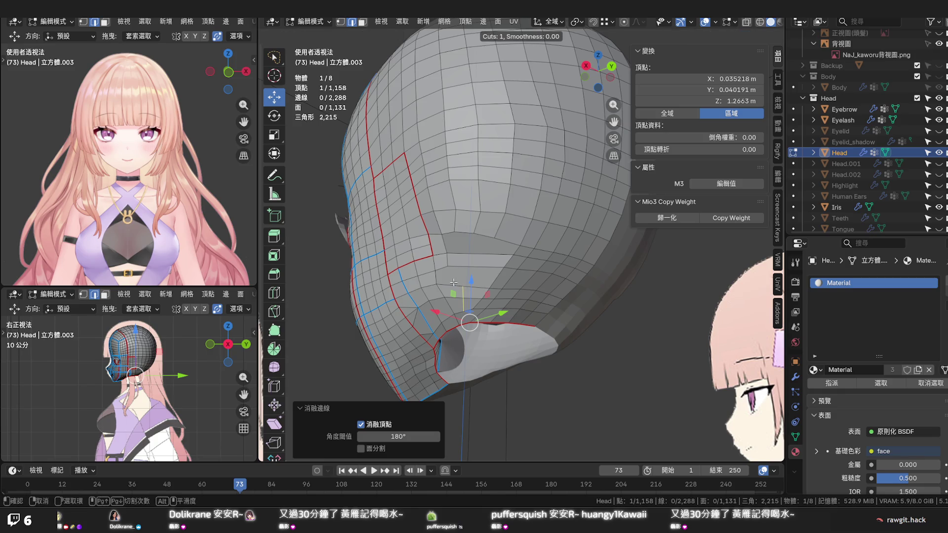
pyautogui.press('Escape')
pyautogui.scroll(1, 489, 317)
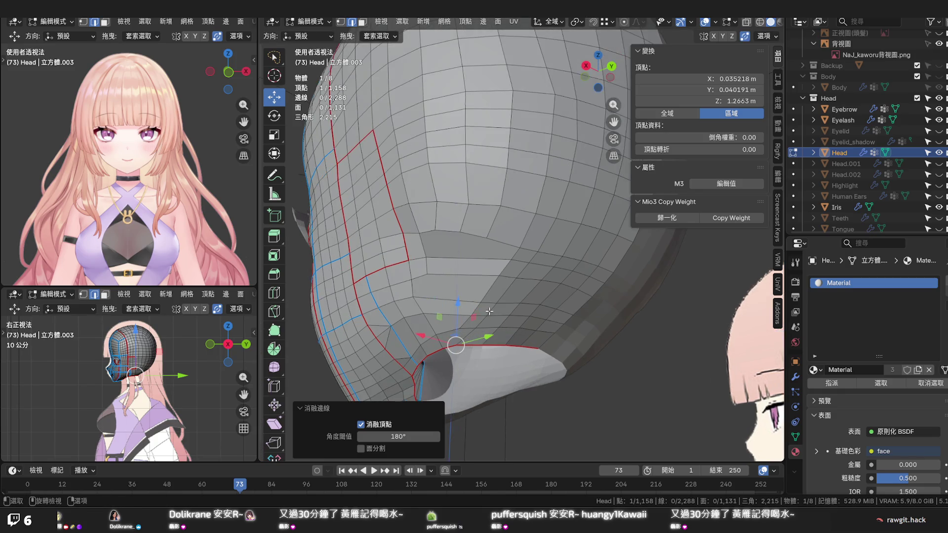
pyautogui.scroll(2, 489, 317)
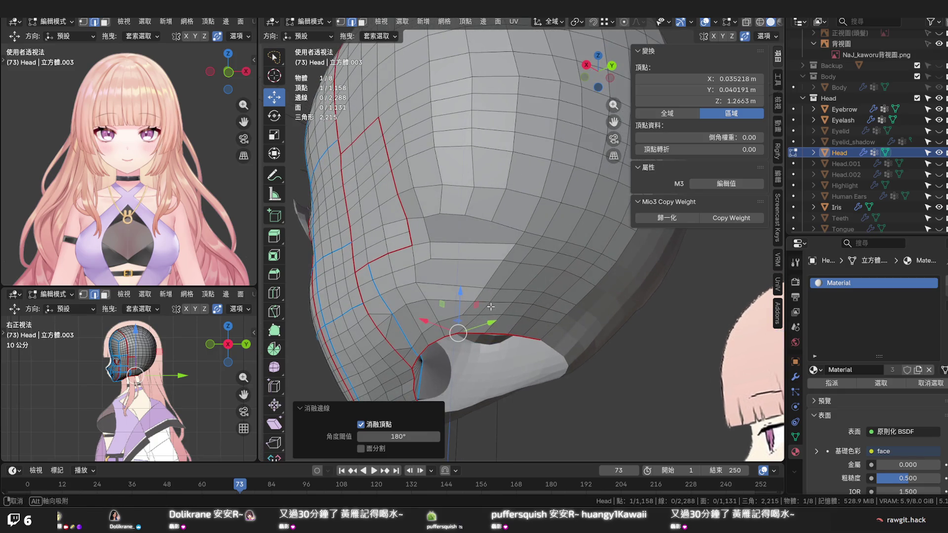
# Vertex-slide the points directly above the ear hole into more even spacing
pyautogui.click(458, 332)
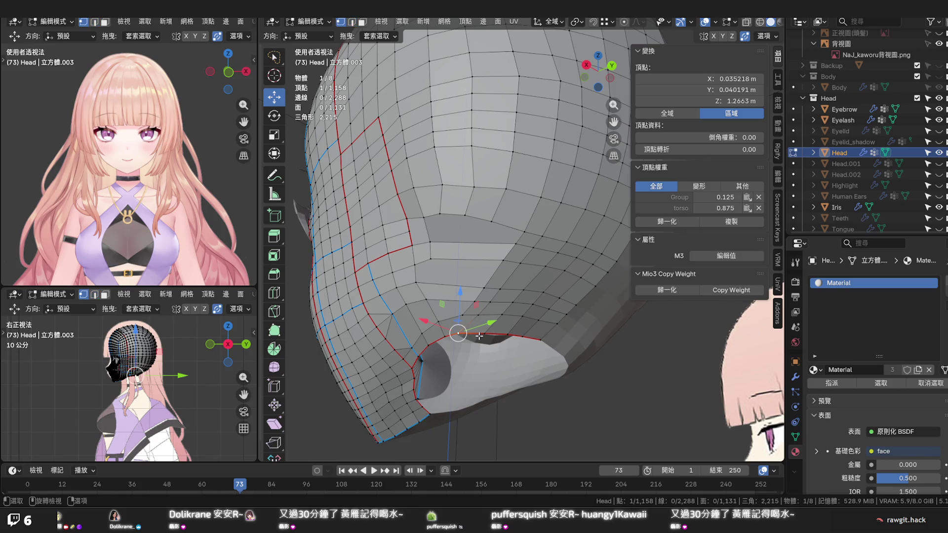
pyautogui.hotkey('shift', 'v')
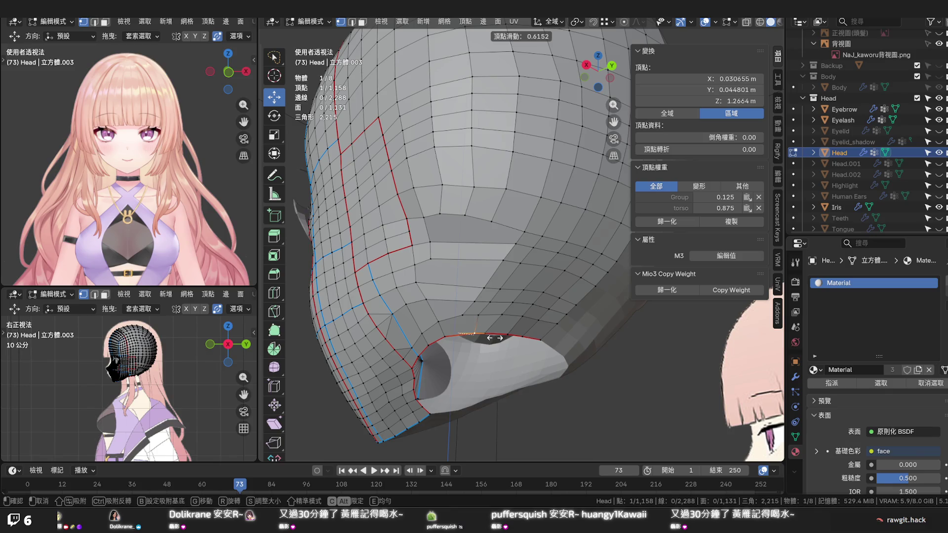
pyautogui.click(495, 337)
pyautogui.hotkey('shift', 'v')
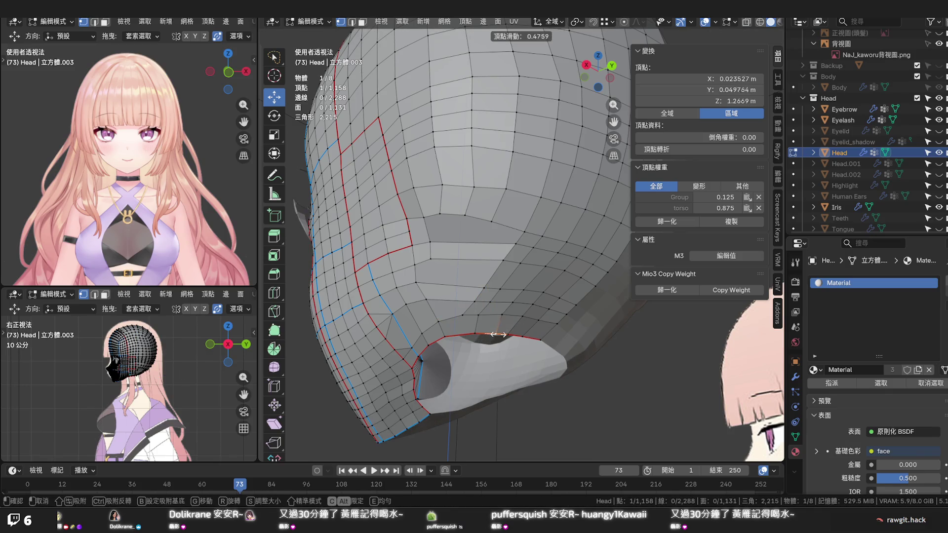
pyautogui.click(499, 335)
pyautogui.moveTo(498, 336); pyautogui.dragTo(466, 323, button='middle')
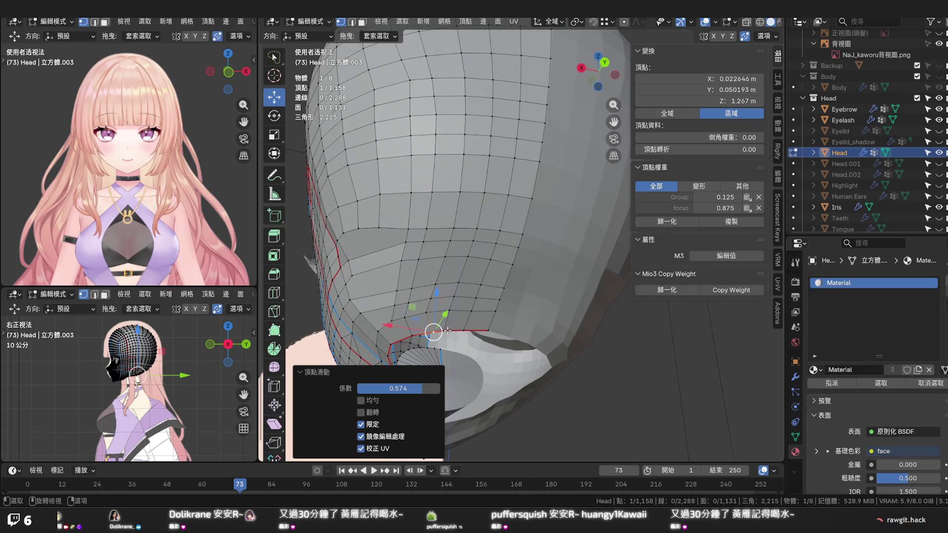
pyautogui.hotkey('shift', 'v')
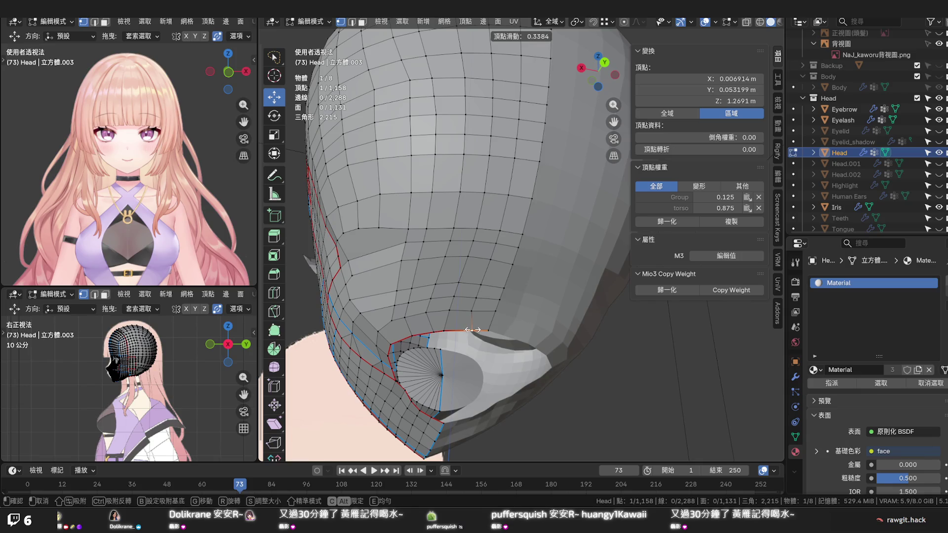
pyautogui.click(472, 329)
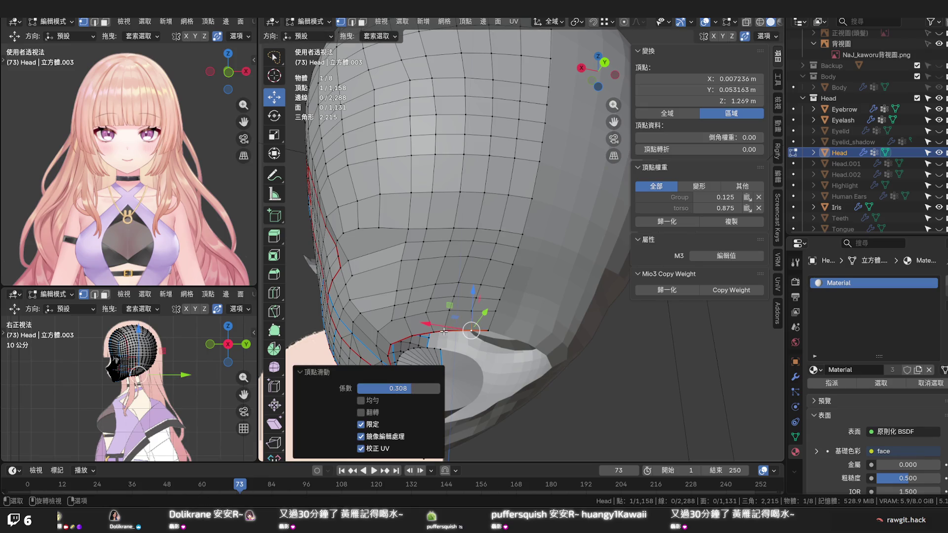
pyautogui.hotkey('shift', 'v')
pyautogui.click(452, 329)
# Continue sliding the neighbouring vertices up the side until the column is evenly spaced
pyautogui.press('g')
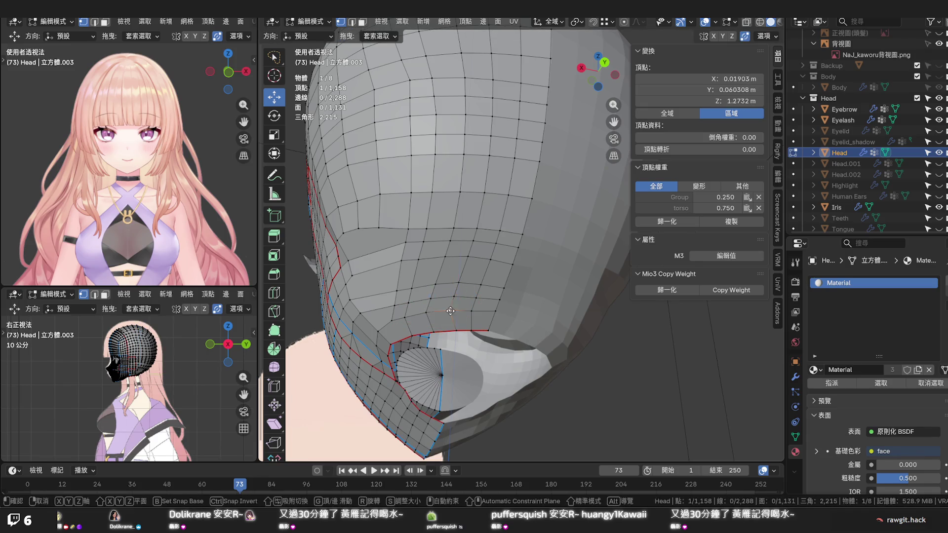
pyautogui.click(450, 312)
pyautogui.hotkey('shift', 'v')
pyautogui.click(458, 297)
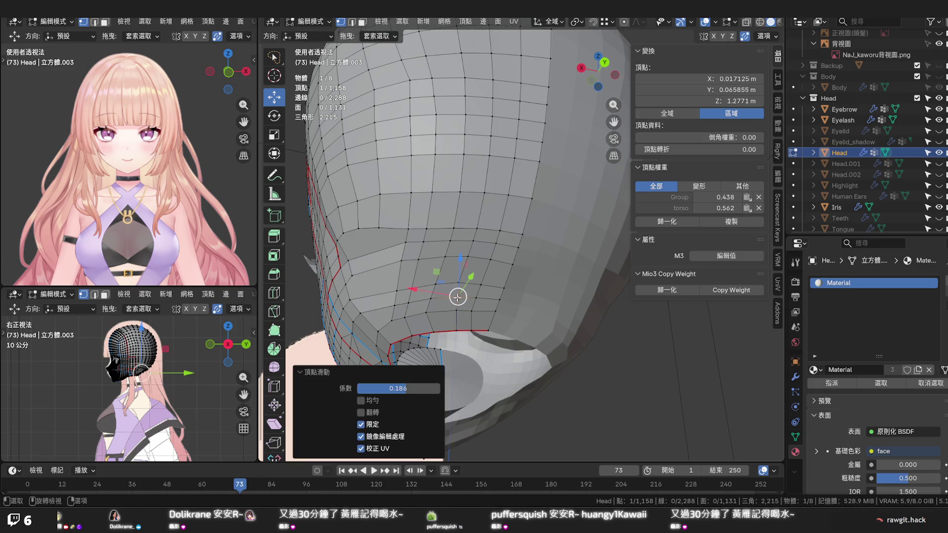
pyautogui.hotkey('shift', 'v')
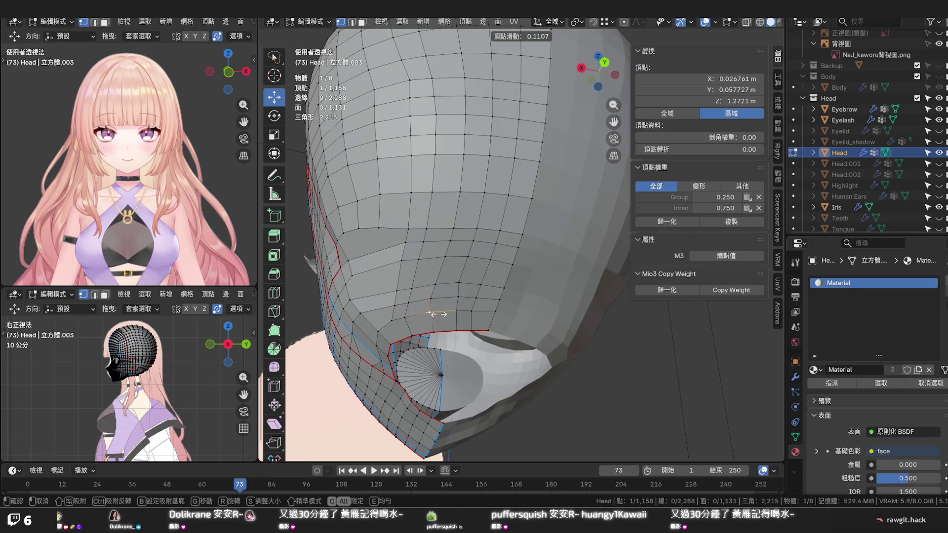
pyautogui.click(438, 311)
pyautogui.hotkey('shift', 'v')
pyautogui.click(438, 293)
pyautogui.press('g')
pyautogui.click(438, 284)
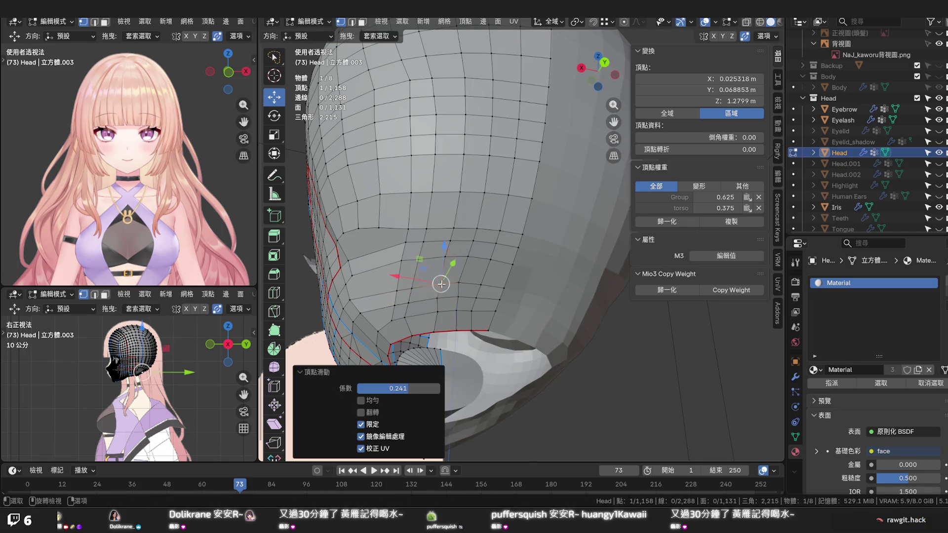
pyautogui.hotkey('shift', 'v')
pyautogui.click(437, 330)
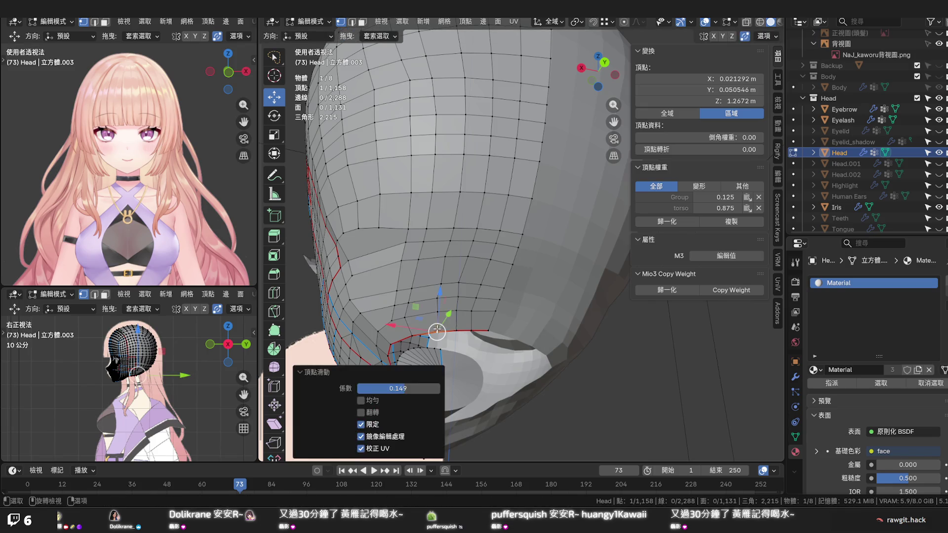
# Knife-cut new edges from the upper skull down to the ear-hole rim and confirm them
pyautogui.moveTo(438, 330); pyautogui.dragTo(453, 301, button='middle')
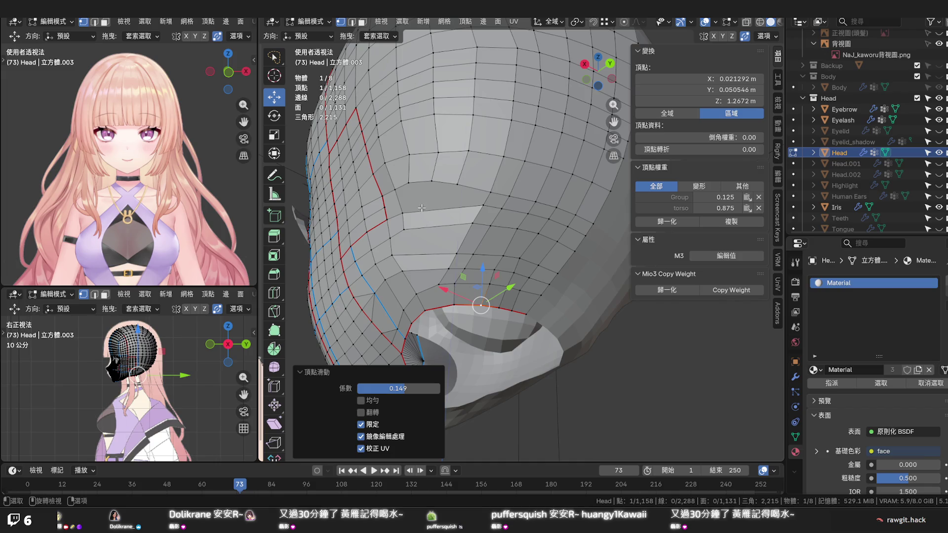
pyautogui.moveTo(421, 208); pyautogui.dragTo(446, 214, button='middle')
pyautogui.press('k')
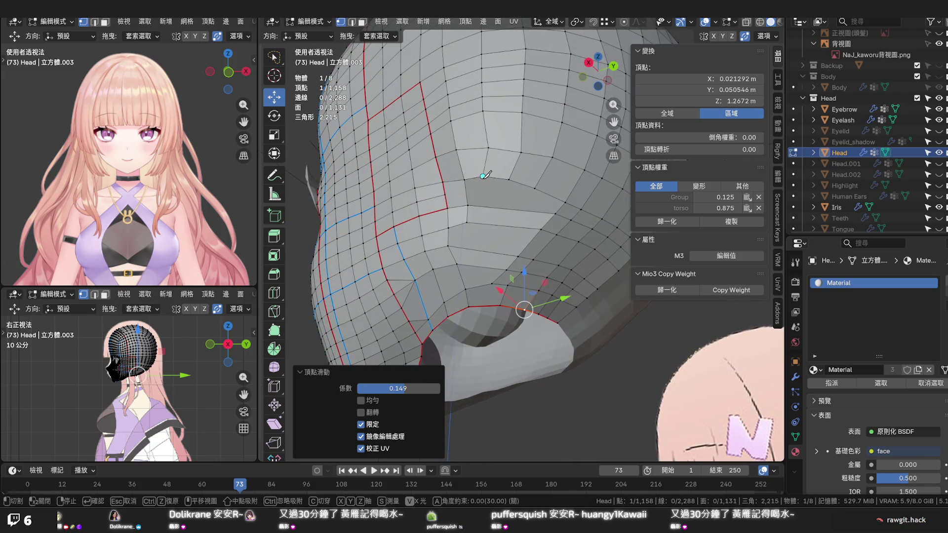
pyautogui.click(482, 176)
pyautogui.click(480, 302)
pyautogui.click(472, 220)
pyautogui.click(479, 304)
pyautogui.press('Return')
pyautogui.moveTo(502, 252); pyautogui.dragTo(501, 280, button='middle')
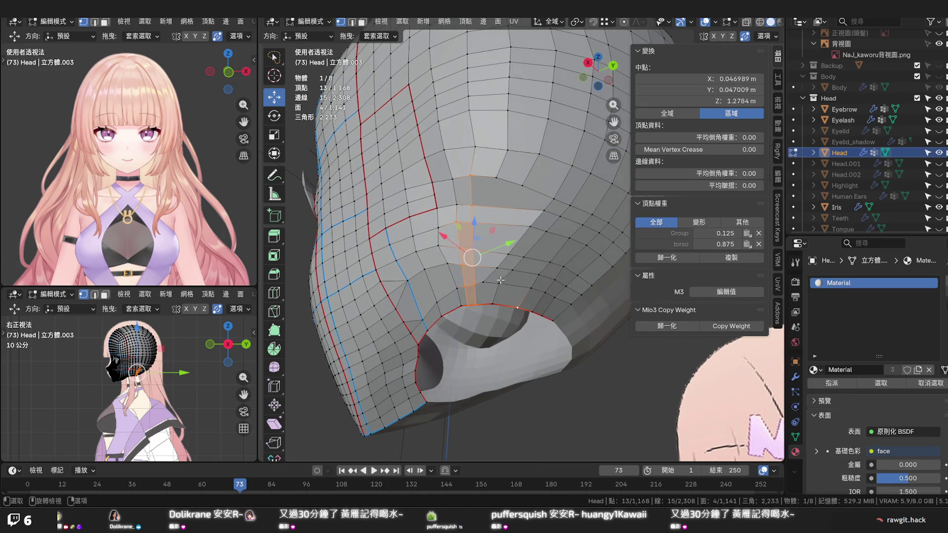
pyautogui.press('k')
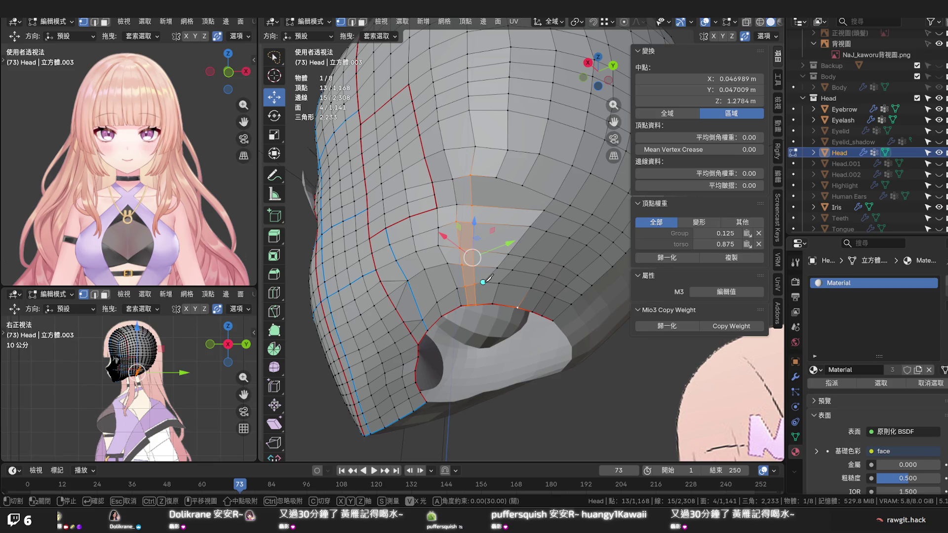
pyautogui.press('Escape')
# Select an edge on the new cut and edge-slide it repeatedly until it sits in place
pyautogui.click(500, 284)
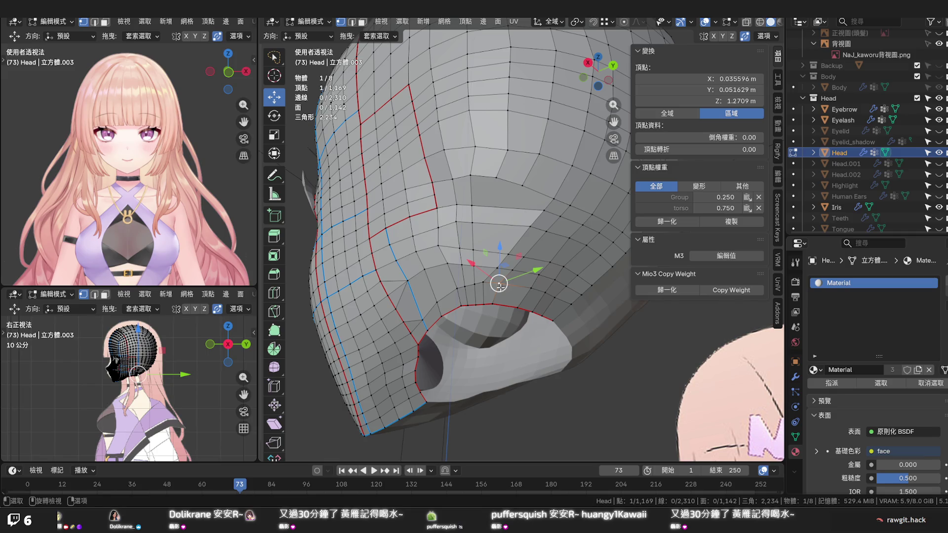
pyautogui.keyDown('ctrl'); pyautogui.click(493, 299); pyautogui.keyUp('ctrl')
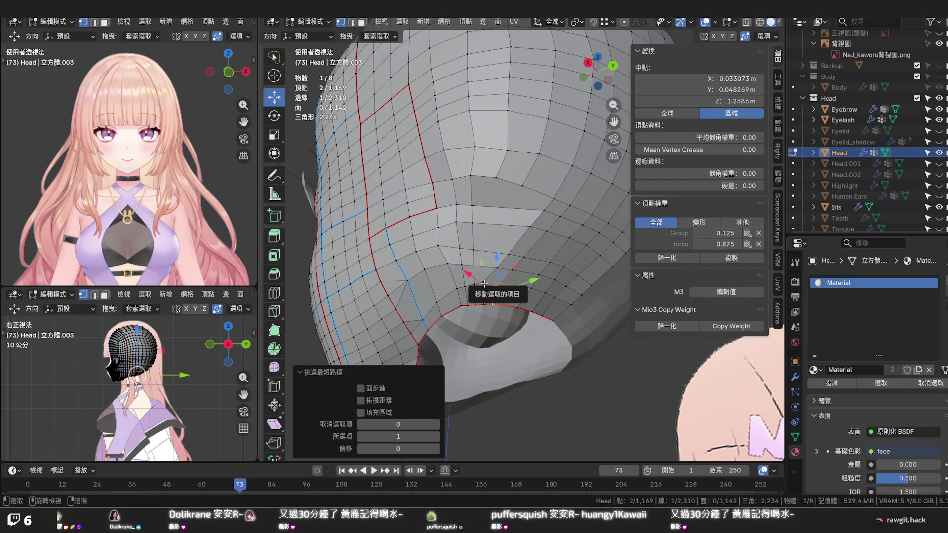
pyautogui.click(484, 283)
pyautogui.press('ctrl')
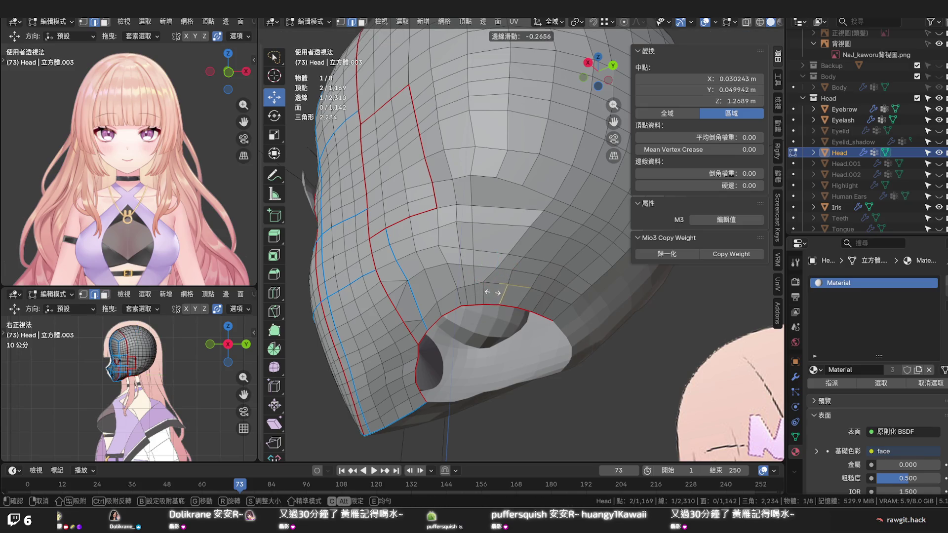
pyautogui.moveTo(486, 293); pyautogui.dragTo(483, 292)
pyautogui.press('g')
pyautogui.press('g')
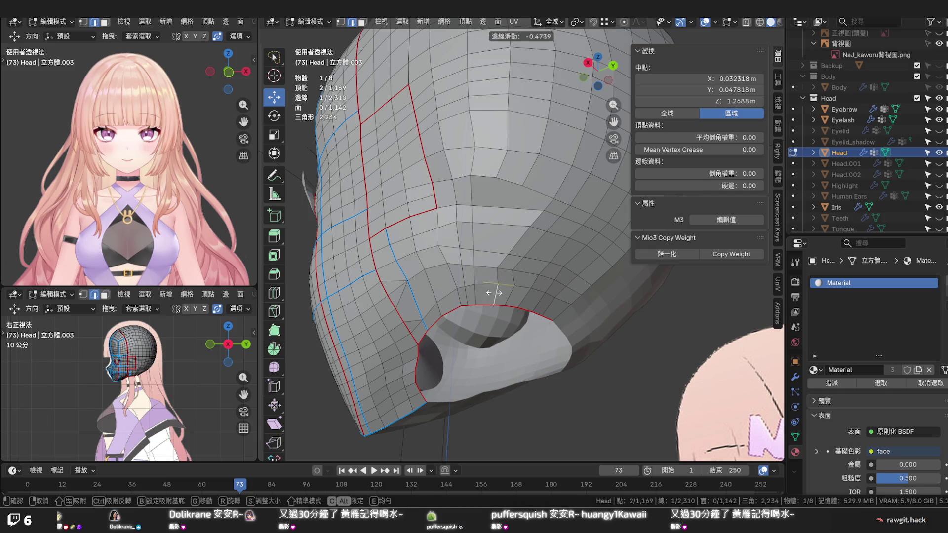
pyautogui.click(500, 271)
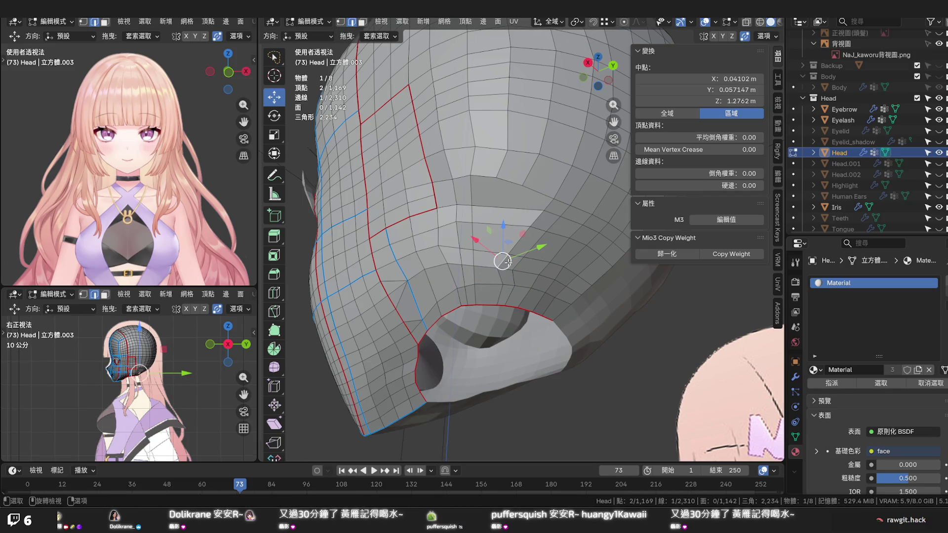
pyautogui.press('g')
pyautogui.press('g')
pyautogui.click(518, 263)
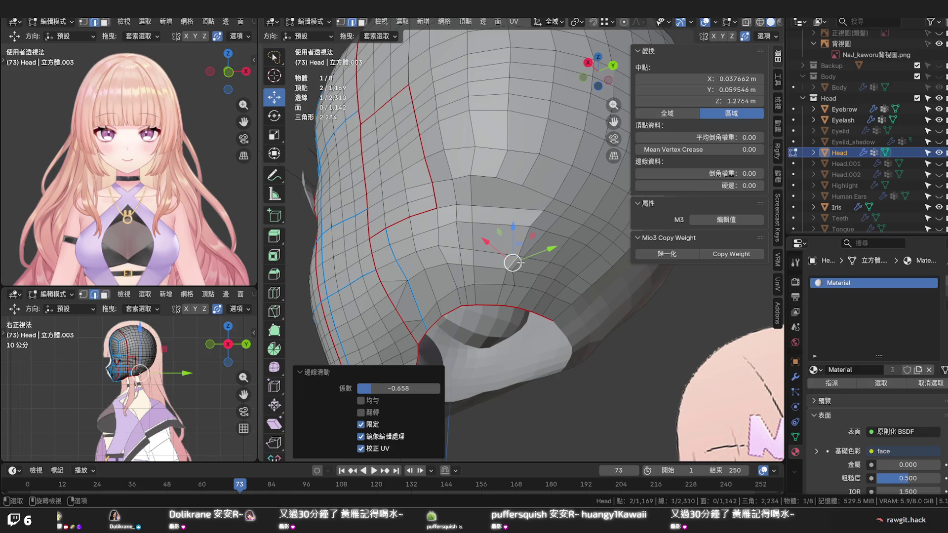
pyautogui.press('g')
pyautogui.press('g')
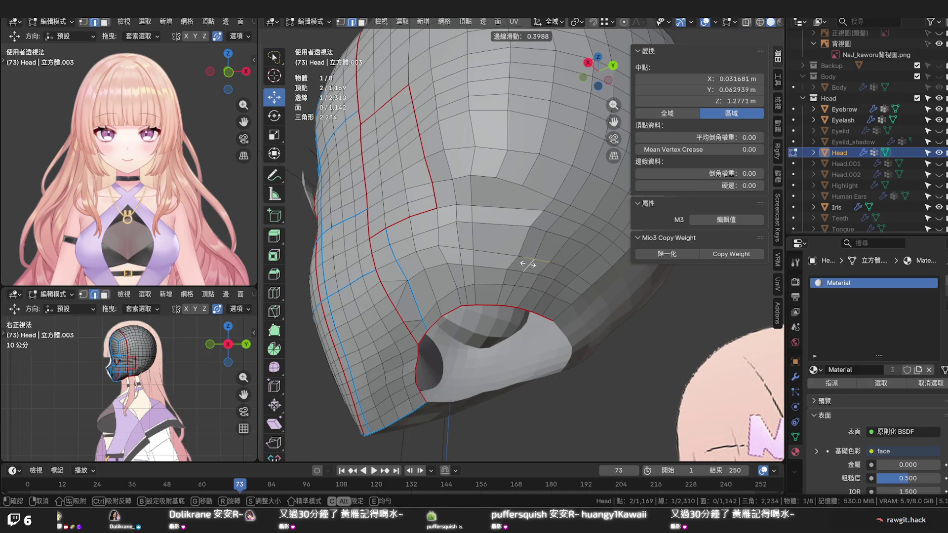
pyautogui.click(529, 264)
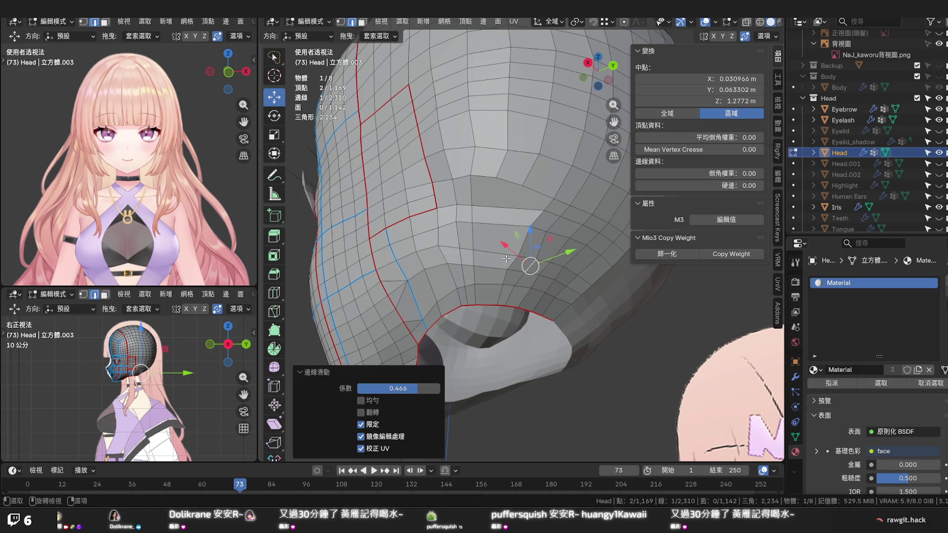
# Knife-cut a second set of edges from the top down to the ear-hole rim, then pick a nearby face
pyautogui.press('k')
pyautogui.click(494, 175)
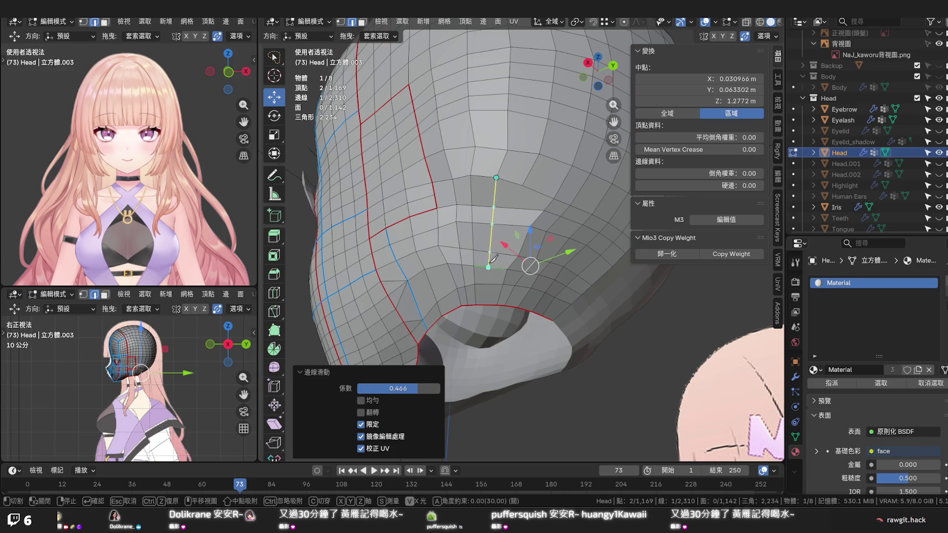
pyautogui.click(483, 302)
pyautogui.click(522, 183)
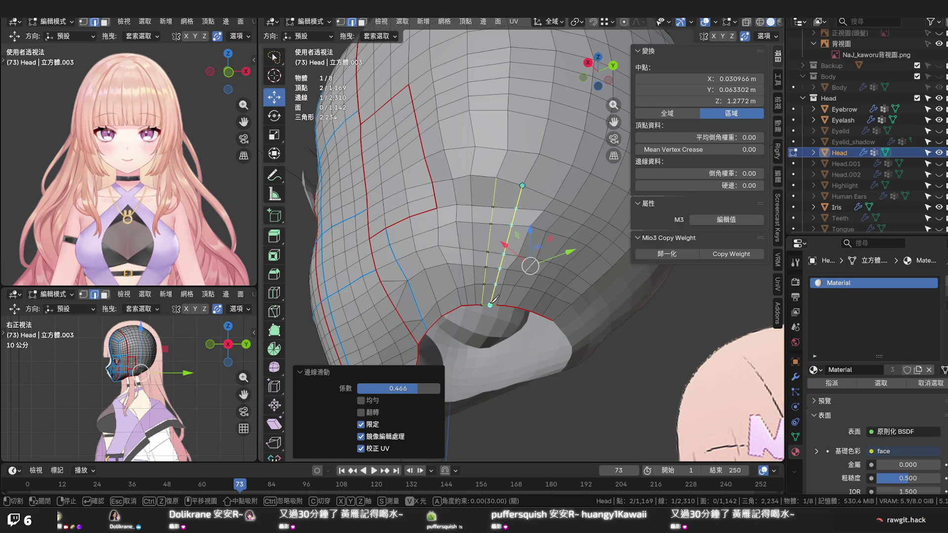
pyautogui.press('Return')
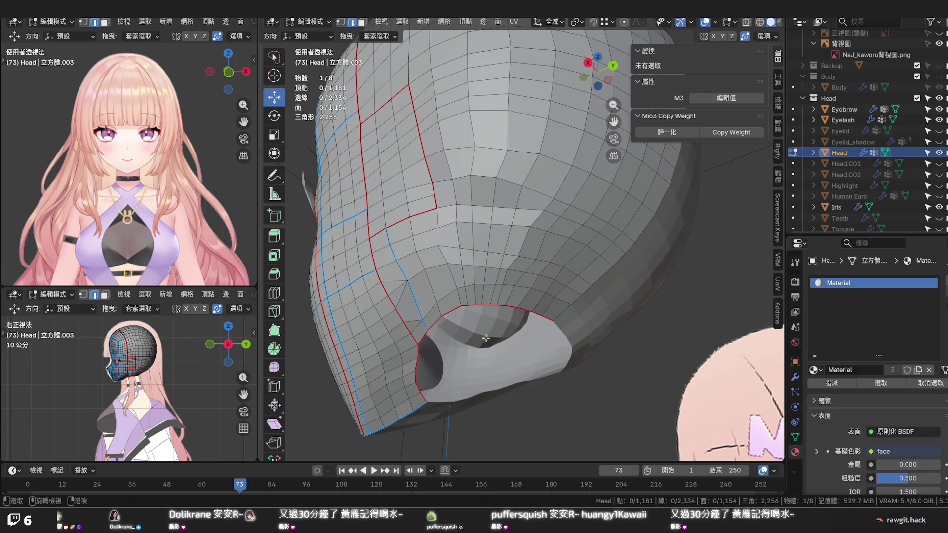
pyautogui.click(513, 242)
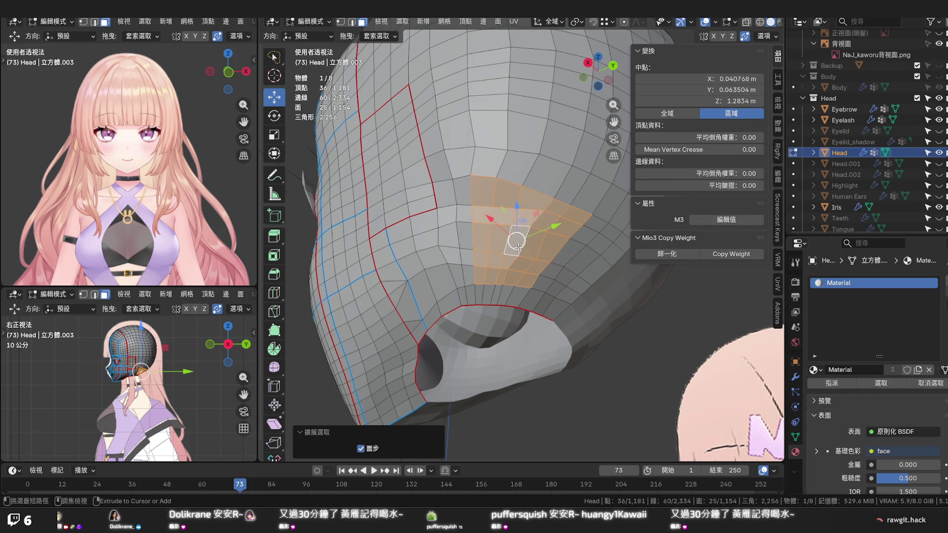
# Grow the face patch above the ear hole, run Set Flow on it, then shrink the selection to a back loop
pyautogui.press('ctrl+KP_Add')
pyautogui.press('ctrl+KP_Add')
pyautogui.press('ctrl+KP_Add')
pyautogui.press('ctrl+KP_Add')
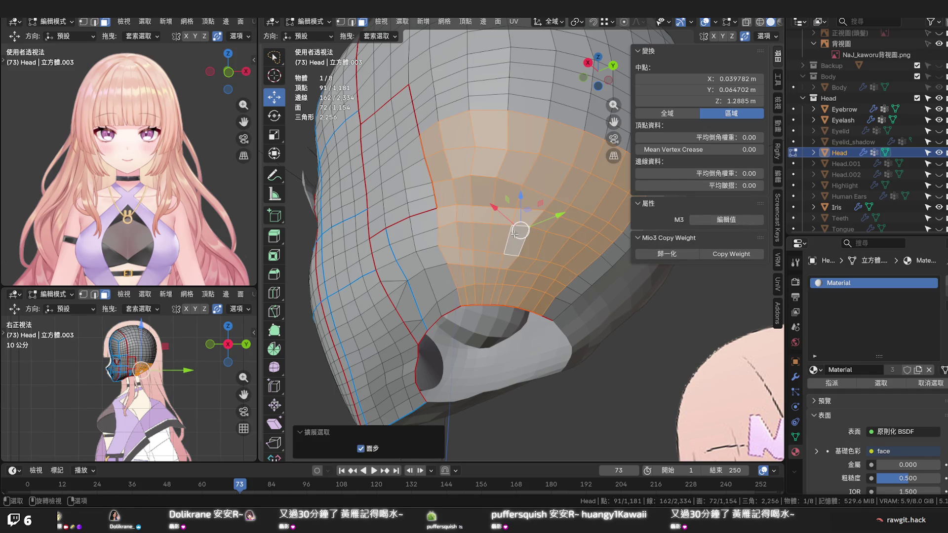
pyautogui.rightClick(513, 237)
pyautogui.click(474, 235)
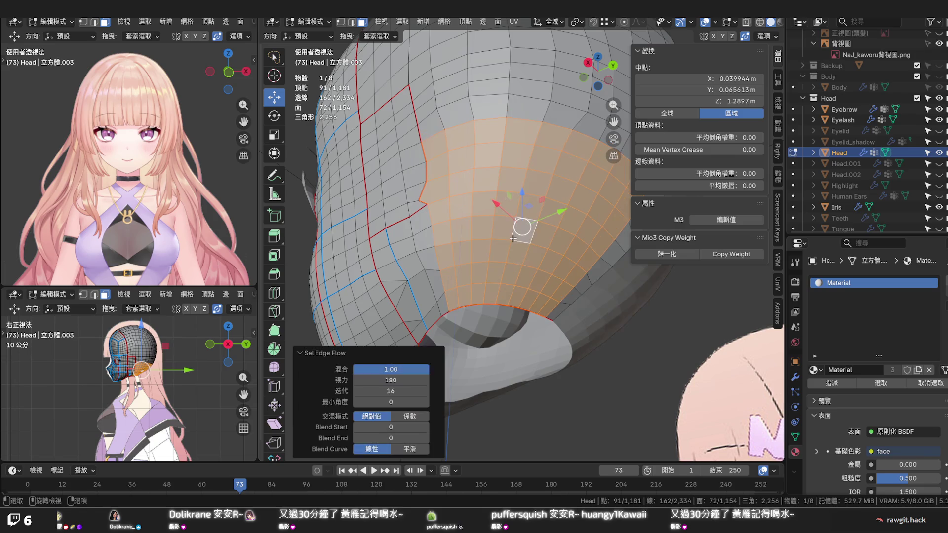
pyautogui.moveTo(497, 247)
pyautogui.mouseDown(button='middle')
pyautogui.moveTo(489, 265)
pyautogui.moveTo(508, 237)
pyautogui.mouseUp(button='middle')
pyautogui.press('ctrl+KP_Subtract')
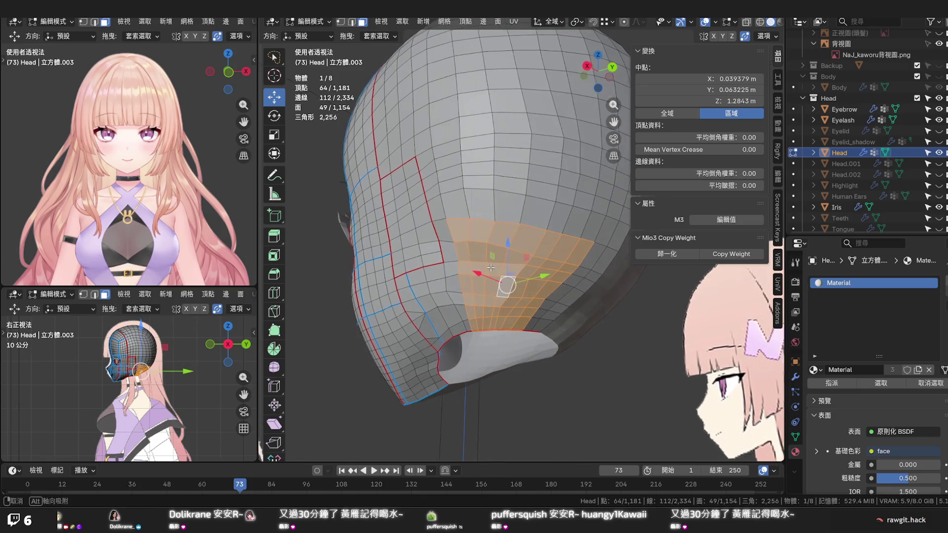
pyautogui.keyDown('alt'); pyautogui.click(495, 240); pyautogui.keyUp('alt')
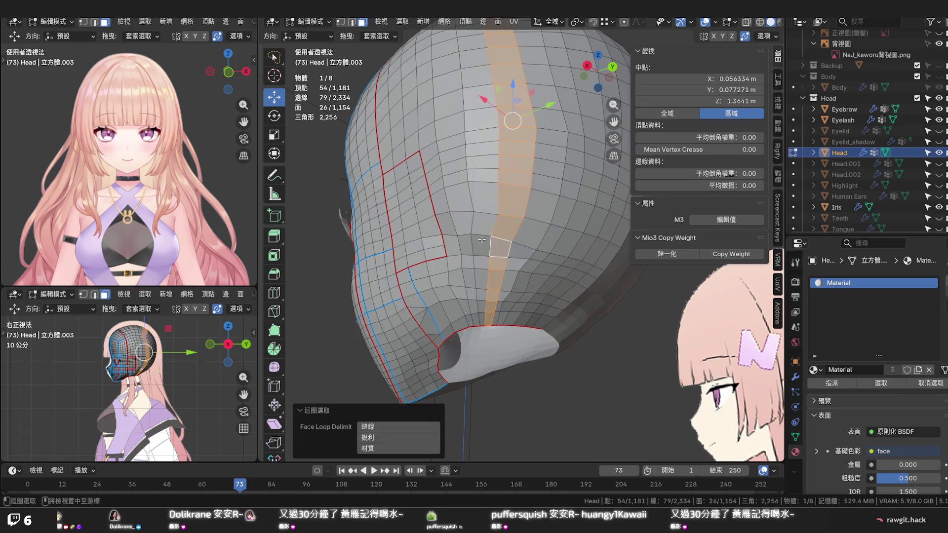
# In edge mode, select the shortest edge path across the back of the head and edge-slide it
pyautogui.press('2')
pyautogui.click(450, 237)
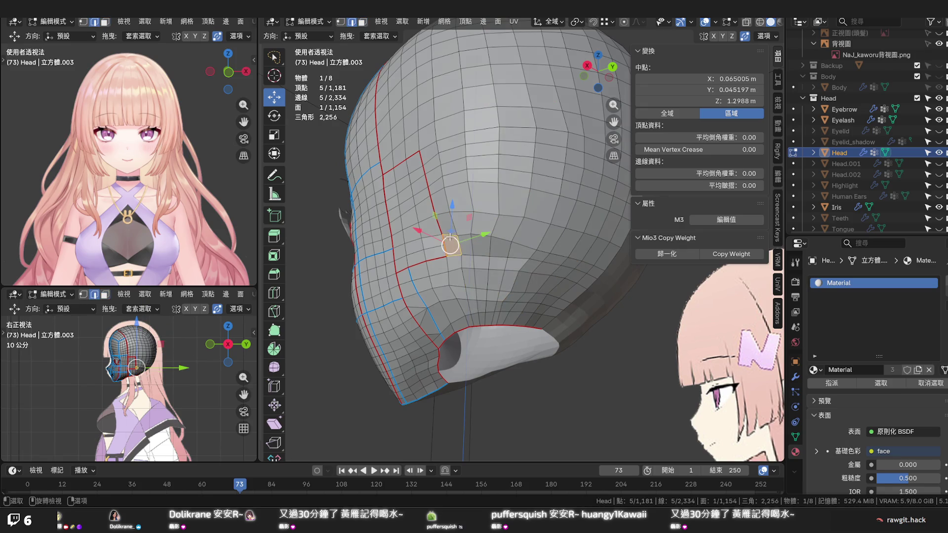
pyautogui.keyDown('ctrl'); pyautogui.click(599, 268); pyautogui.keyUp('ctrl')
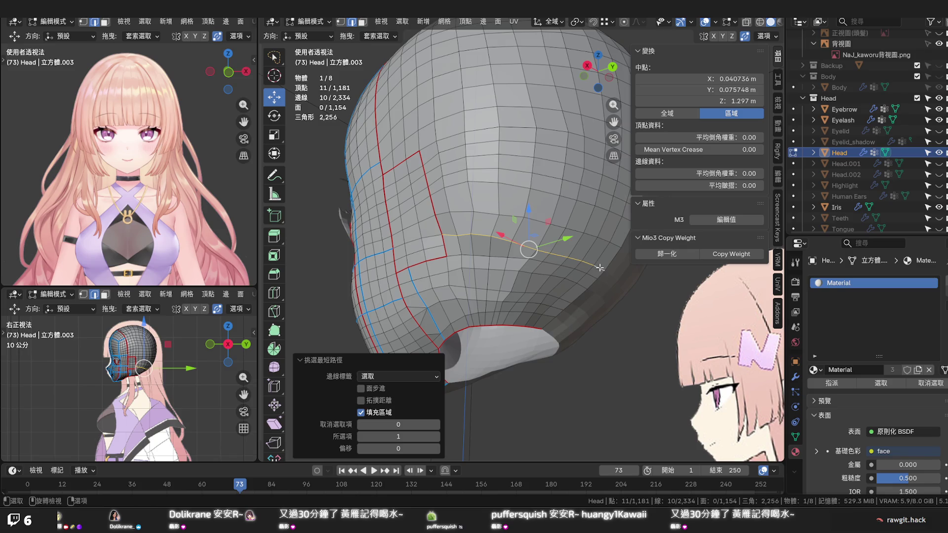
pyautogui.press('g')
pyautogui.press('g')
pyautogui.click(587, 256)
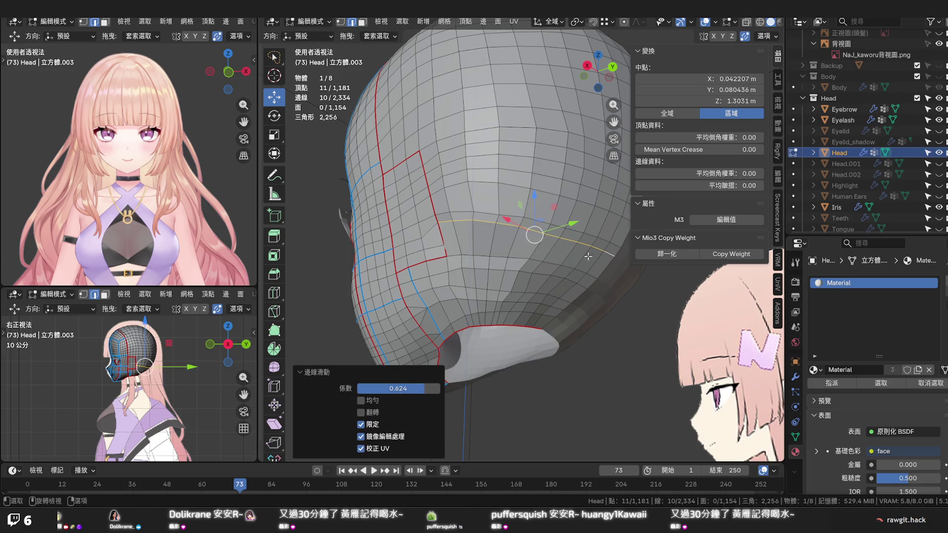
# Add a new edge loop across the back above the ear hole, slide it into place, then grow a face selection there
pyautogui.hotkey('alt', 'v')
pyautogui.press('g')
pyautogui.press('g')
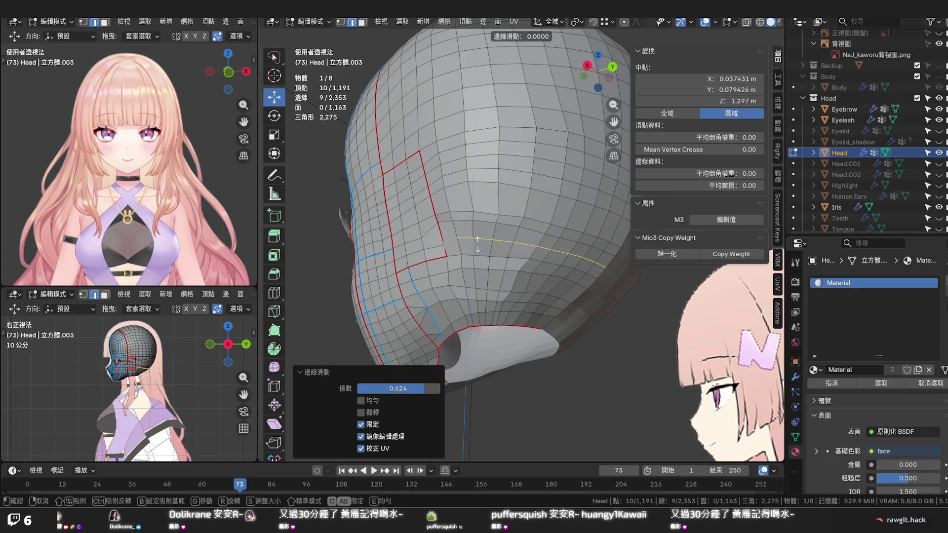
pyautogui.click(477, 247)
pyautogui.rightClick(477, 251)
pyautogui.press('Escape')
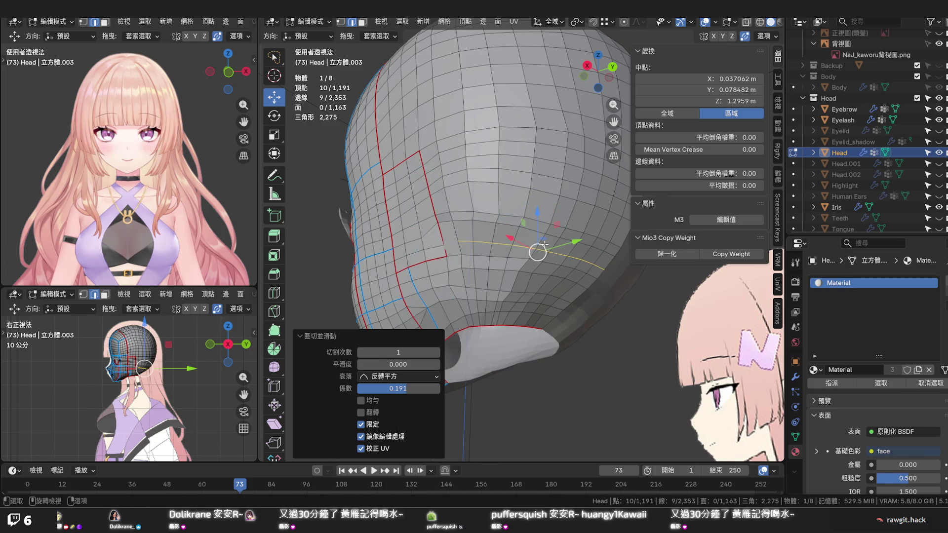
pyautogui.press('k')
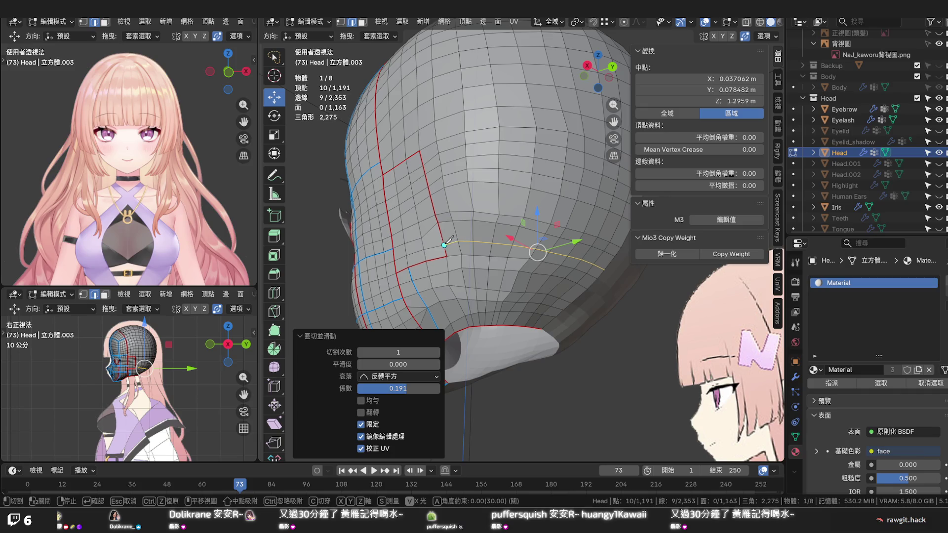
pyautogui.click(495, 233)
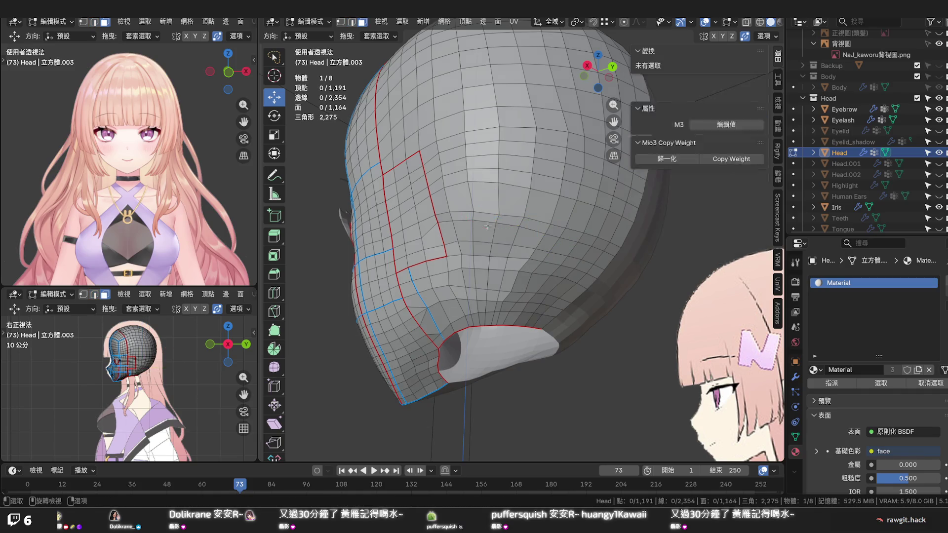
pyautogui.click(487, 226)
pyautogui.press('ctrl+KP_Add')
pyautogui.press('ctrl+KP_Add')
pyautogui.press('ctrl+KP_Add')
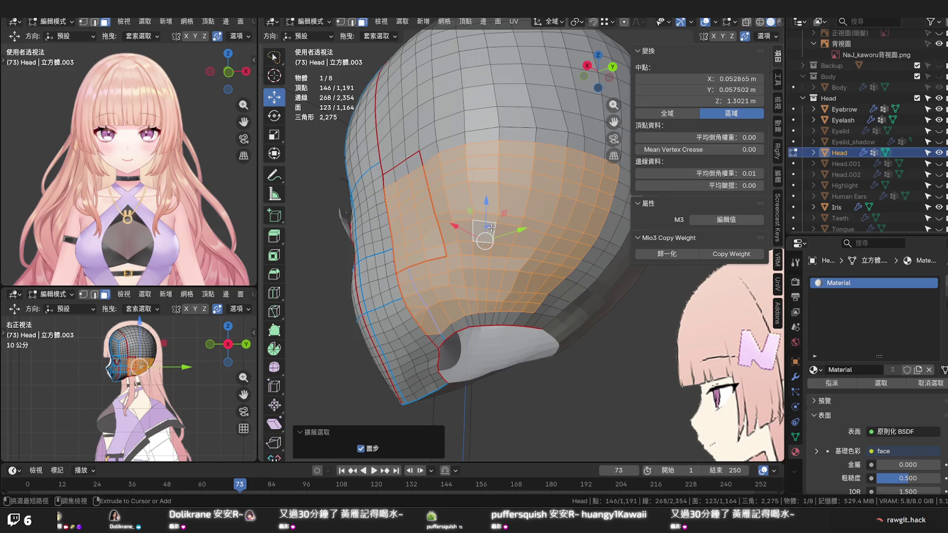
# Set Edge Flow on the lower back faces, drop a few faces from the patch and reapply it
pyautogui.press('q')
pyautogui.click(518, 247)
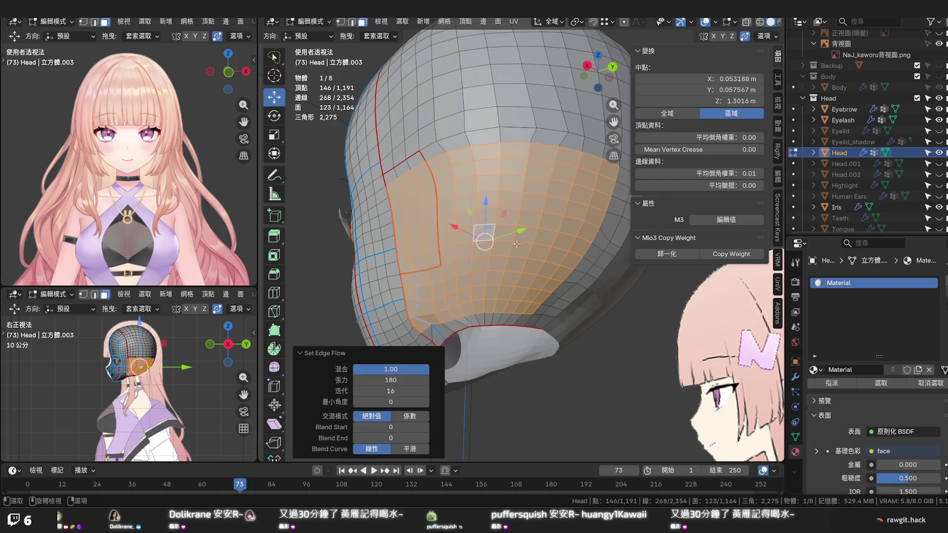
pyautogui.moveTo(517, 244); pyautogui.dragTo(544, 257, button='middle')
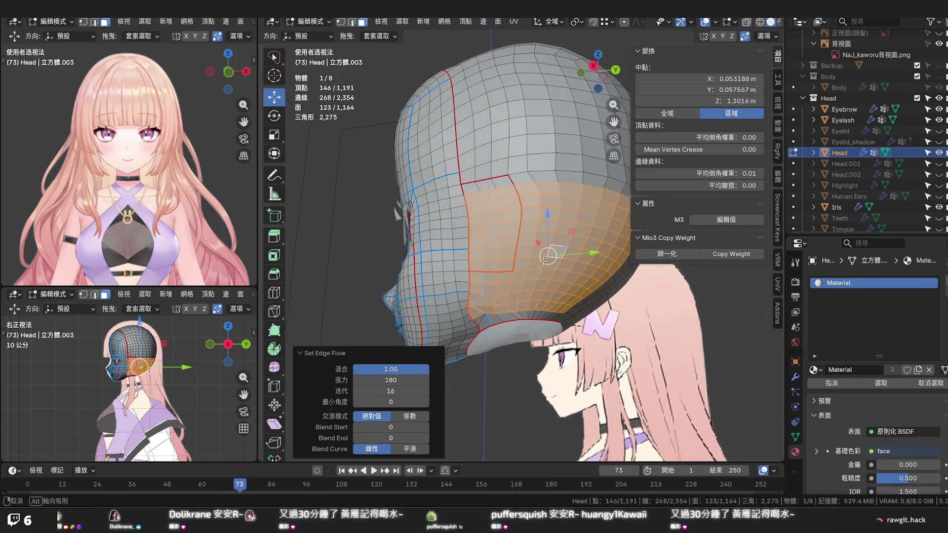
pyautogui.press('g')
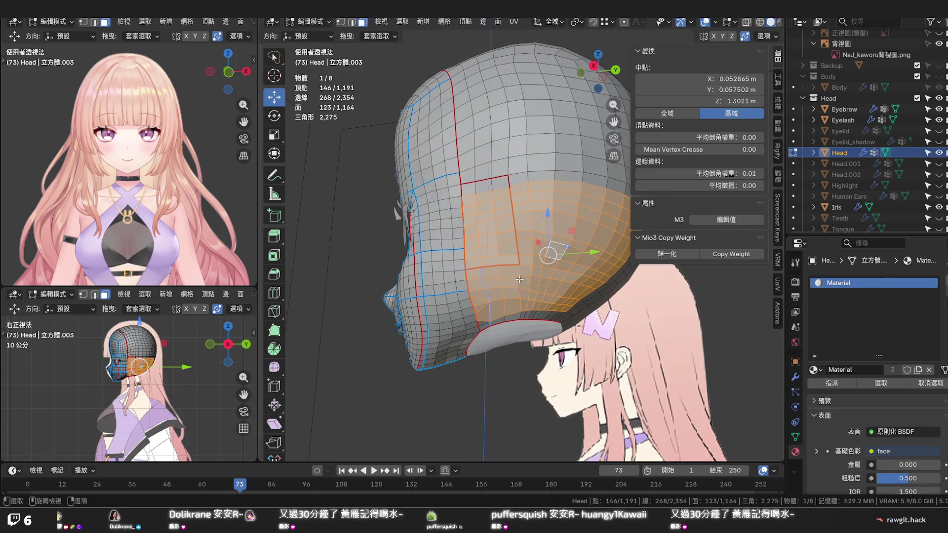
pyautogui.keyDown('ctrl'); pyautogui.click(482, 302); pyautogui.keyUp('ctrl')
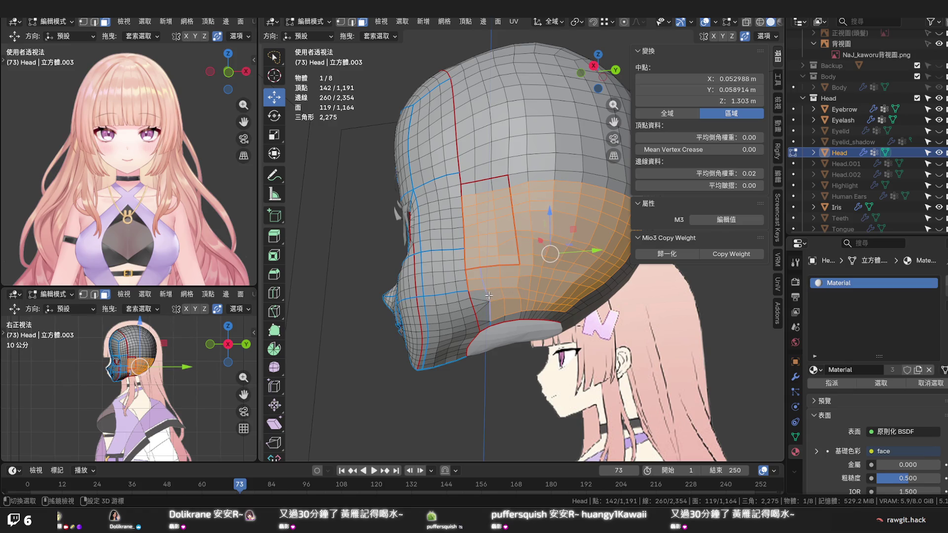
pyautogui.keyDown('ctrl'); pyautogui.click(495, 307); pyautogui.keyUp('ctrl')
pyautogui.rightClick(497, 304)
pyautogui.click(458, 310)
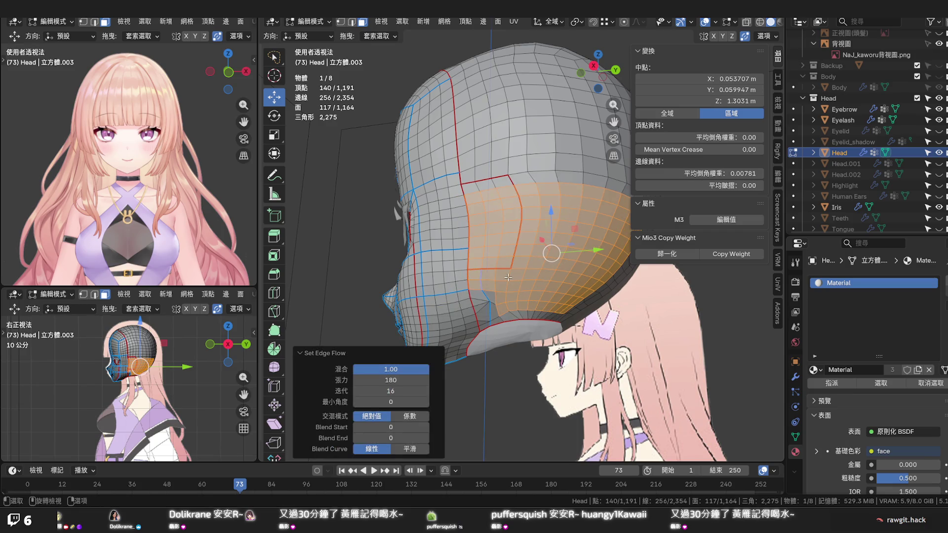
# Select a face strip down the side of the head, Set Flow it, then deselect everything
pyautogui.moveTo(501, 285); pyautogui.dragTo(508, 300, button='middle')
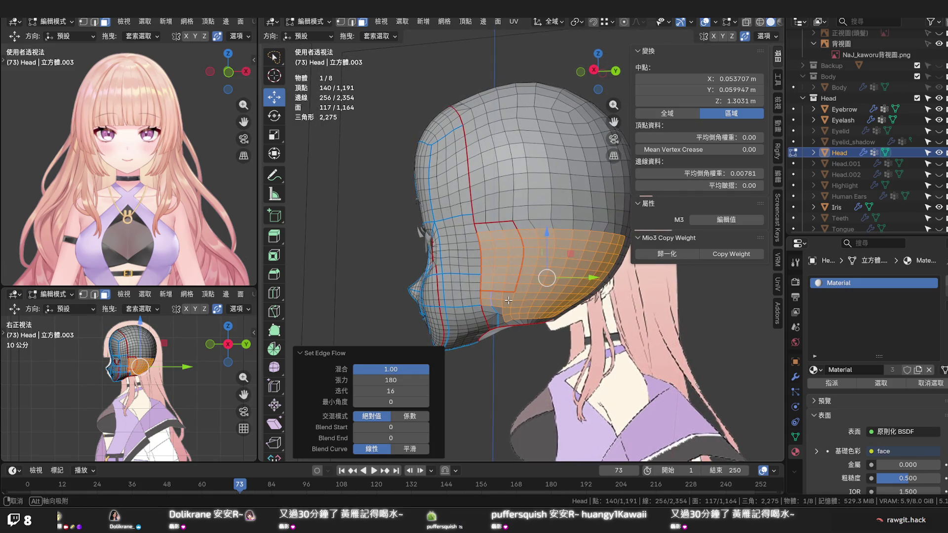
pyautogui.moveTo(507, 300); pyautogui.dragTo(443, 280, button='middle')
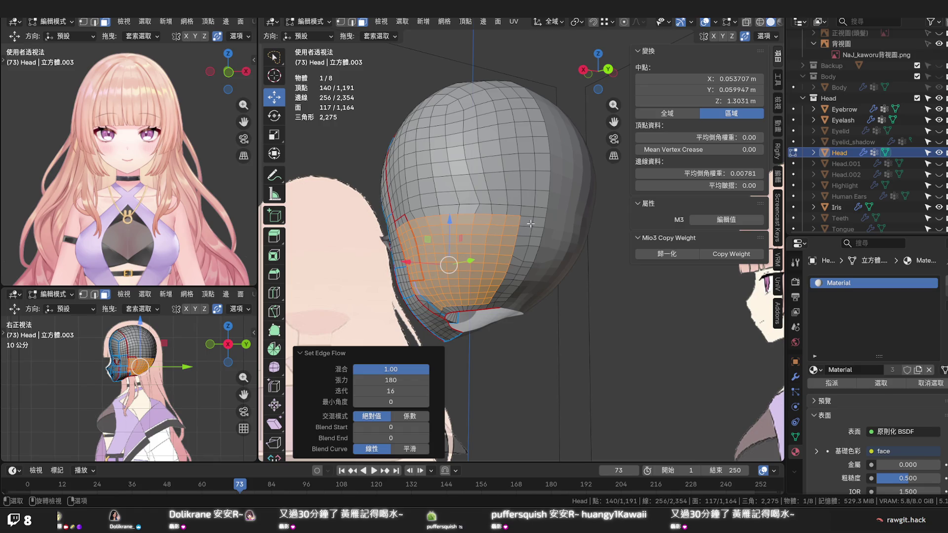
pyautogui.click(531, 224)
pyautogui.keyDown('ctrl'); pyautogui.click(508, 301); pyautogui.keyUp('ctrl')
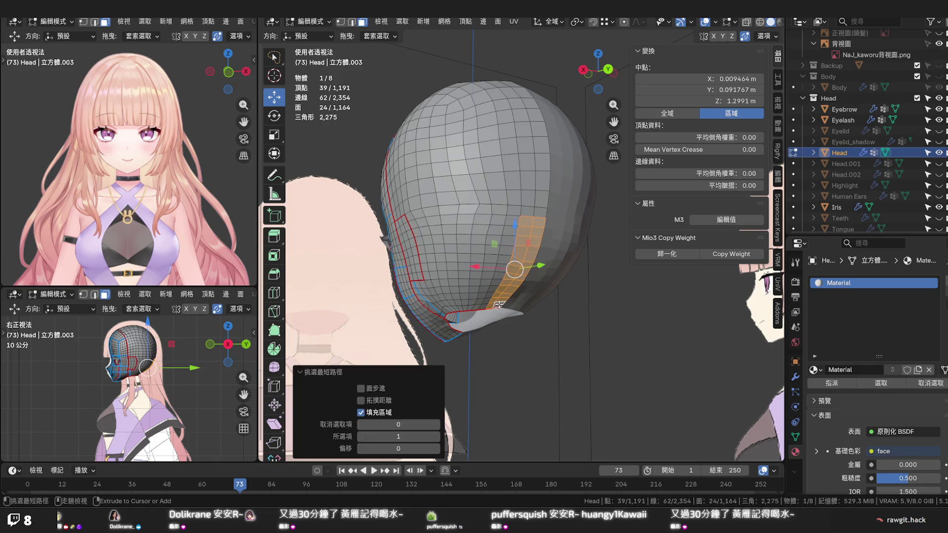
pyautogui.press('q')
pyautogui.click(500, 306)
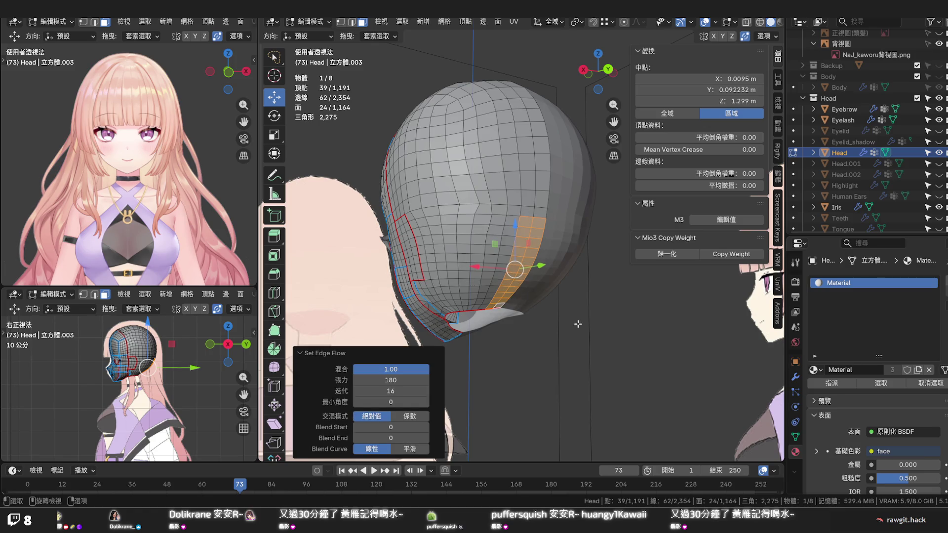
pyautogui.hotkey('alt', 'a')
pyautogui.moveTo(562, 314)
pyautogui.mouseDown(button='middle')
pyautogui.moveTo(551, 299)
pyautogui.moveTo(569, 300)
pyautogui.moveTo(557, 310)
pyautogui.moveTo(626, 329)
pyautogui.moveTo(619, 335)
pyautogui.moveTo(554, 287)
pyautogui.moveTo(570, 266)
pyautogui.mouseUp(button='middle')
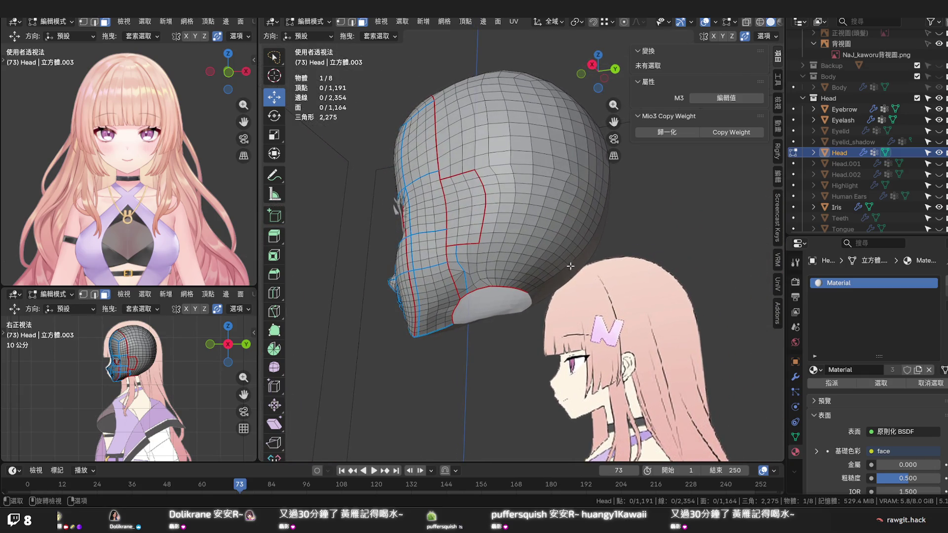
pyautogui.scroll(2, 503, 287)
pyautogui.scroll(2, 510, 289)
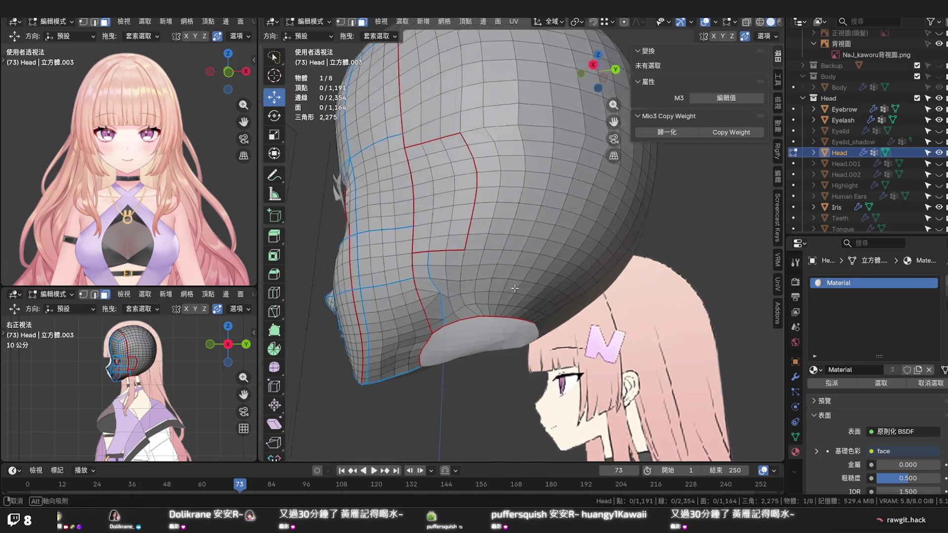
pyautogui.scroll(1, 519, 291)
# View the ear hole from below and vertex-slide a point beside its rim
pyautogui.moveTo(522, 292); pyautogui.dragTo(527, 312, button='middle')
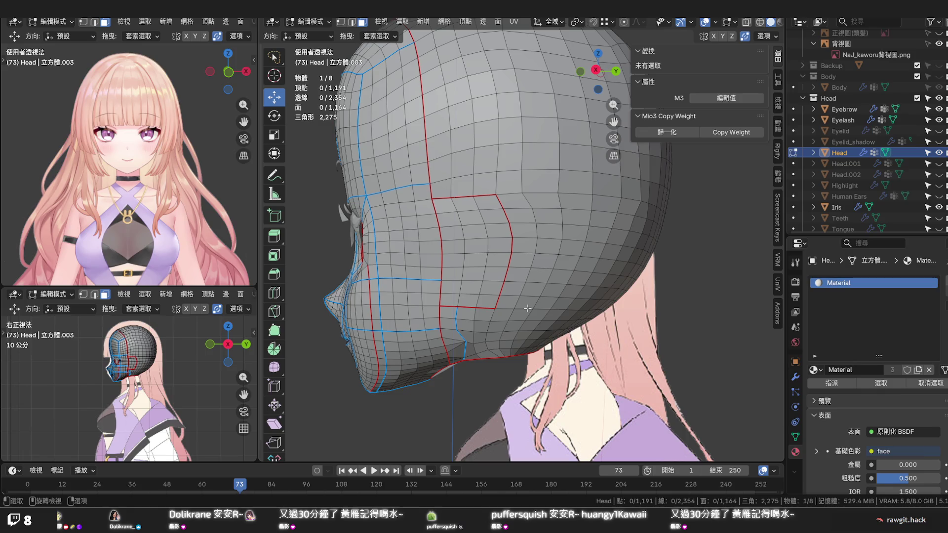
pyautogui.scroll(2, 528, 309)
pyautogui.moveTo(527, 309); pyautogui.dragTo(541, 226, button='middle')
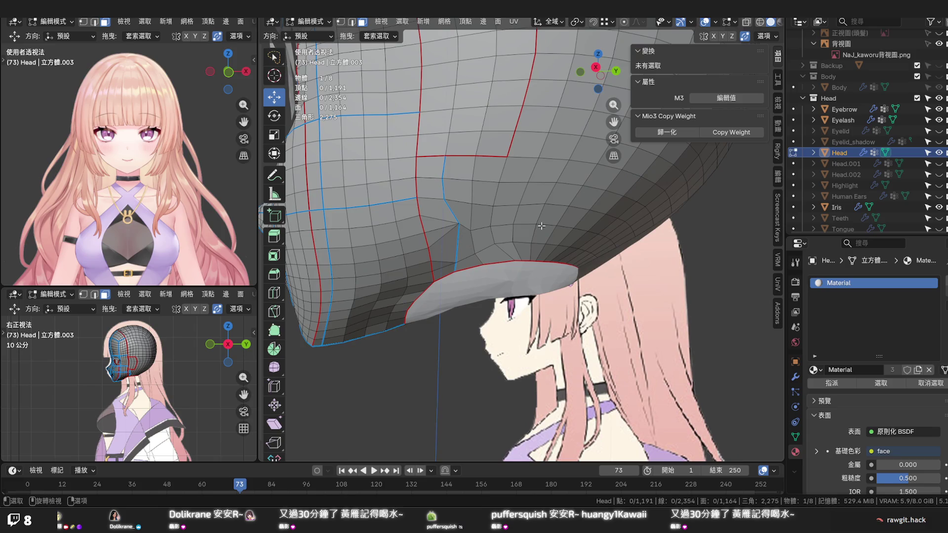
pyautogui.click(507, 257)
pyautogui.hotkey('shift', 'v')
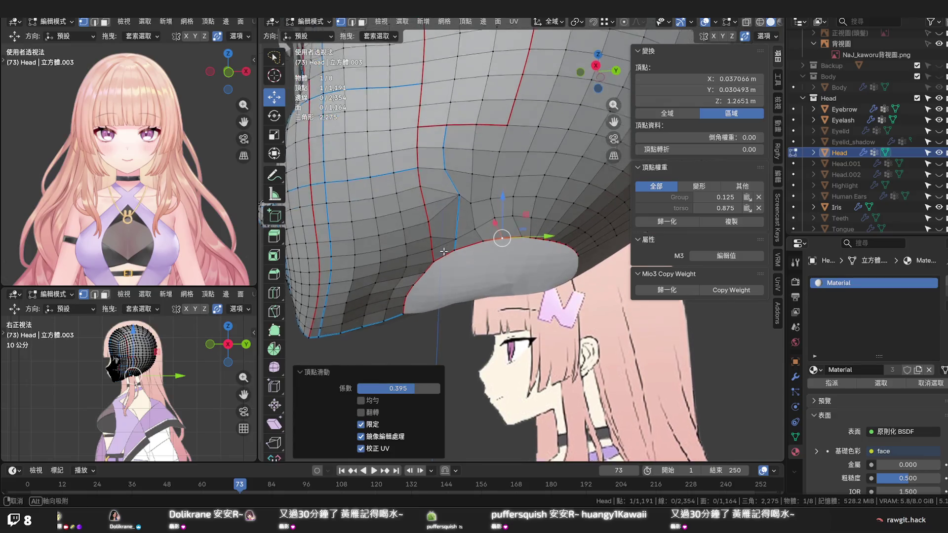
pyautogui.scroll(2, 445, 247)
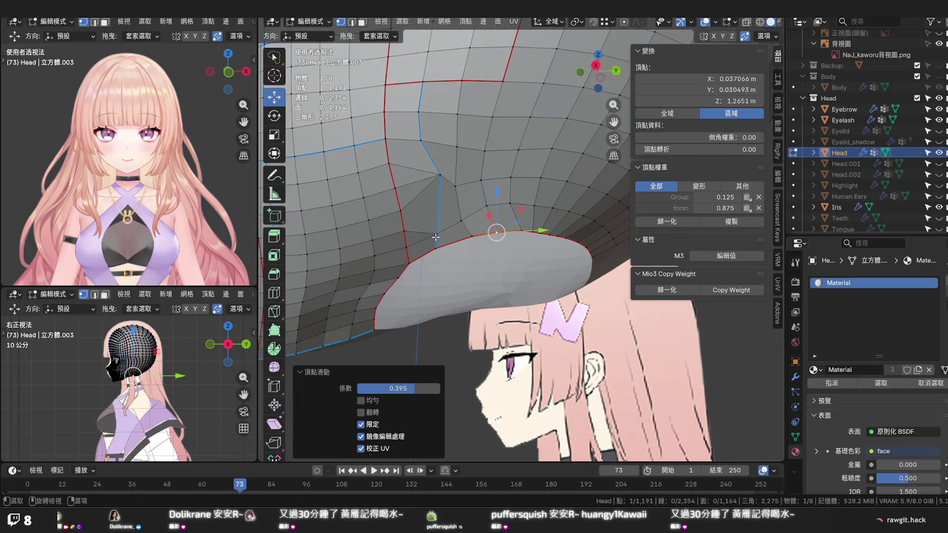
# Begin a knife cut across the faces above the ear-hole rim with its first two points
pyautogui.press('k')
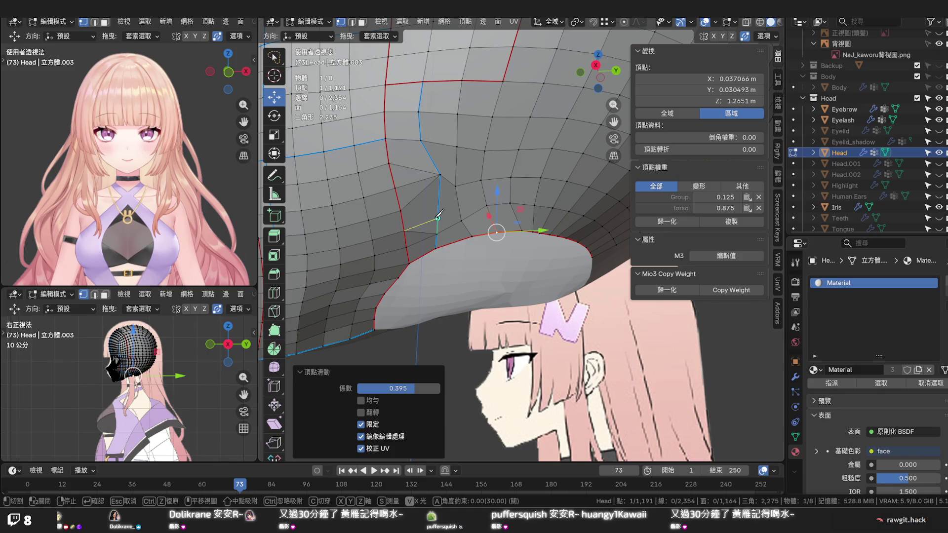
pyautogui.click(400, 212)
pyautogui.click(439, 193)
# Finish the knife cut up to the seam vertex above the ear hole and confirm it
pyautogui.click(455, 187)
pyautogui.click(442, 173)
pyautogui.click(457, 172)
pyautogui.click(390, 163)
pyautogui.press('Return')
pyautogui.click(423, 183)
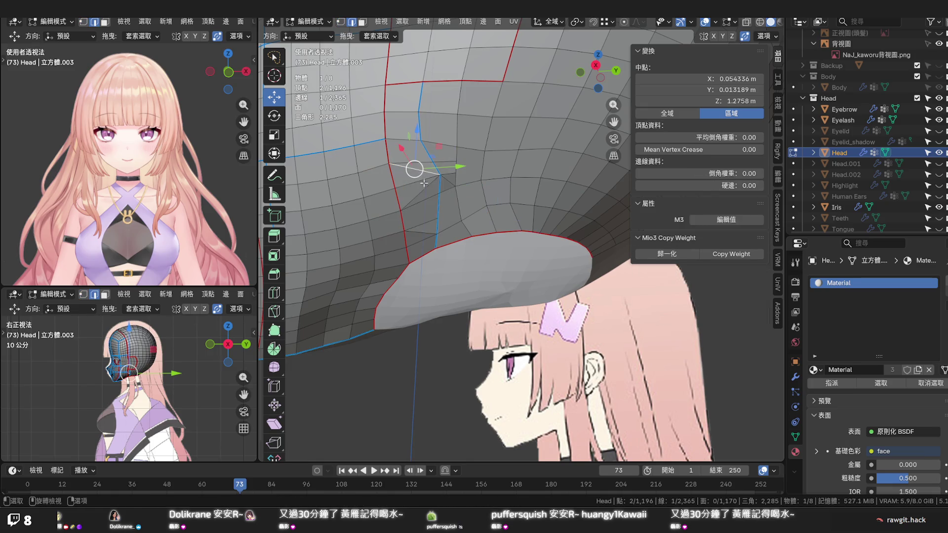
# Dissolve the stray edges selected near the ear hole
pyautogui.keyDown('shift'); pyautogui.click(426, 204); pyautogui.keyUp('shift')
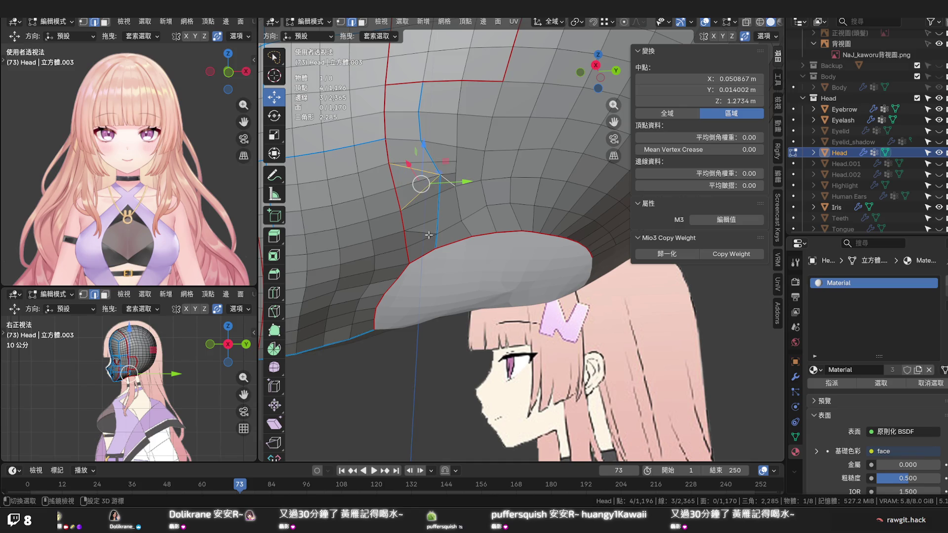
pyautogui.rightClick(428, 234)
pyautogui.click(428, 234)
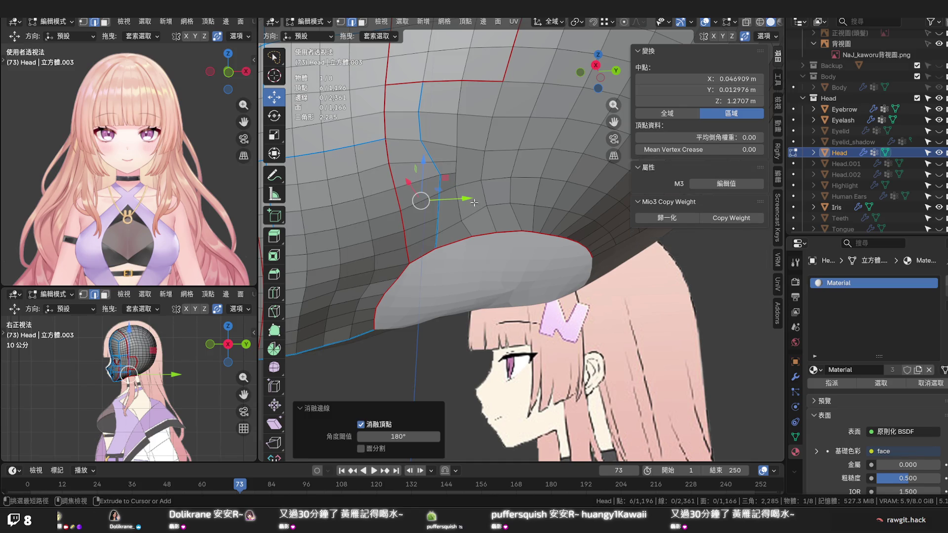
# Add an edge loop across the lower back of the skull, undoing a second vertical loop cut
pyautogui.hotkey('ctrl', 'r')
pyautogui.click(485, 194)
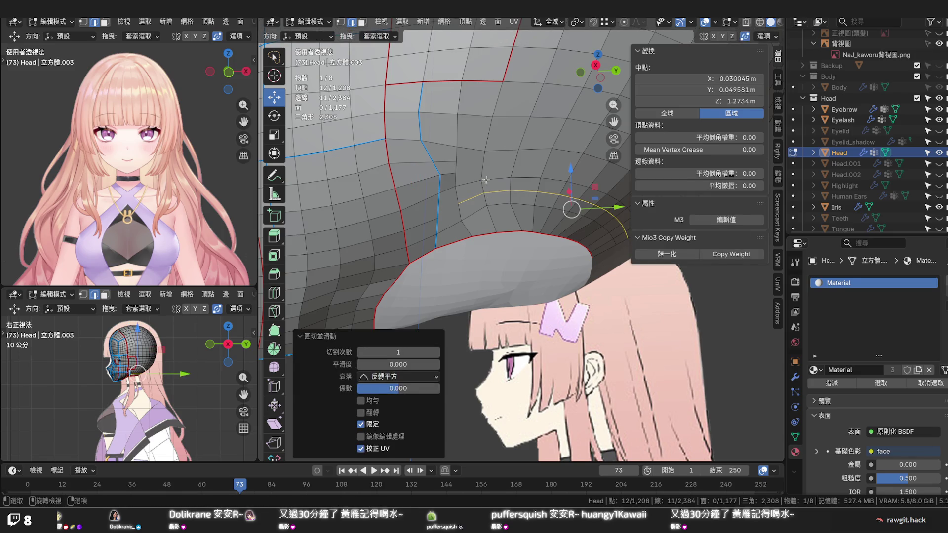
pyautogui.hotkey('ctrl', 'r')
pyautogui.click(487, 167)
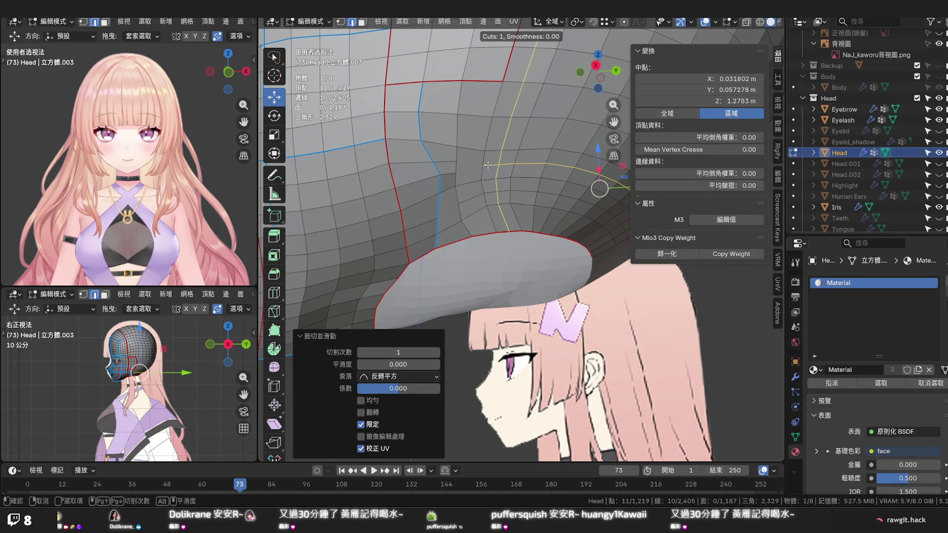
pyautogui.hotkey('ctrl', 'z')
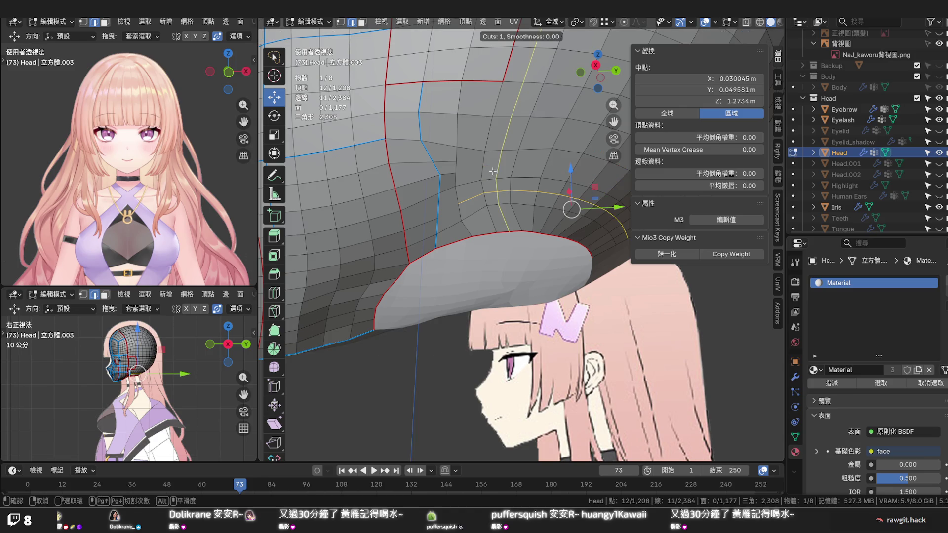
pyautogui.rightClick(523, 173)
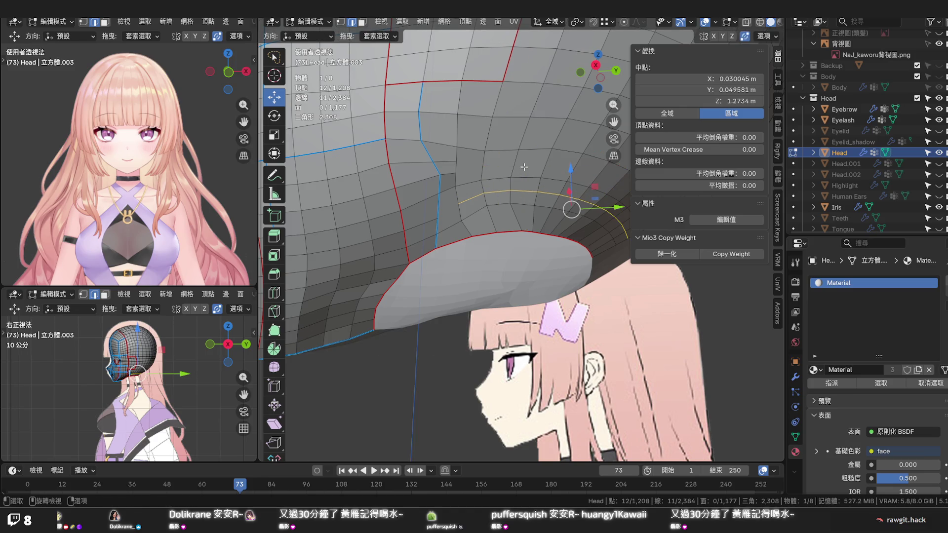
pyautogui.press('Escape')
# Add two horizontal edge loops through the skull above the ear hole
pyautogui.press('k')
pyautogui.click(461, 200)
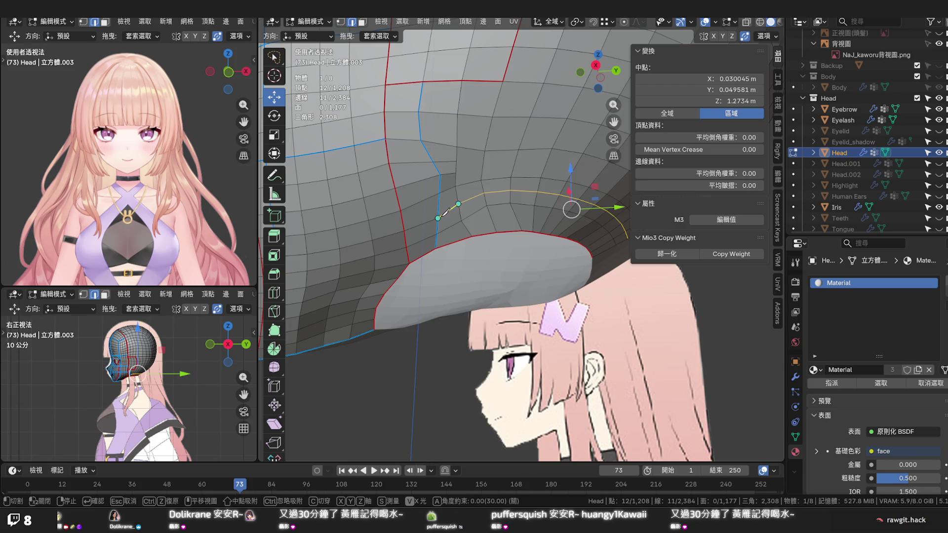
pyautogui.press('Return')
pyautogui.click(469, 183)
pyautogui.hotkey('ctrl', 'r')
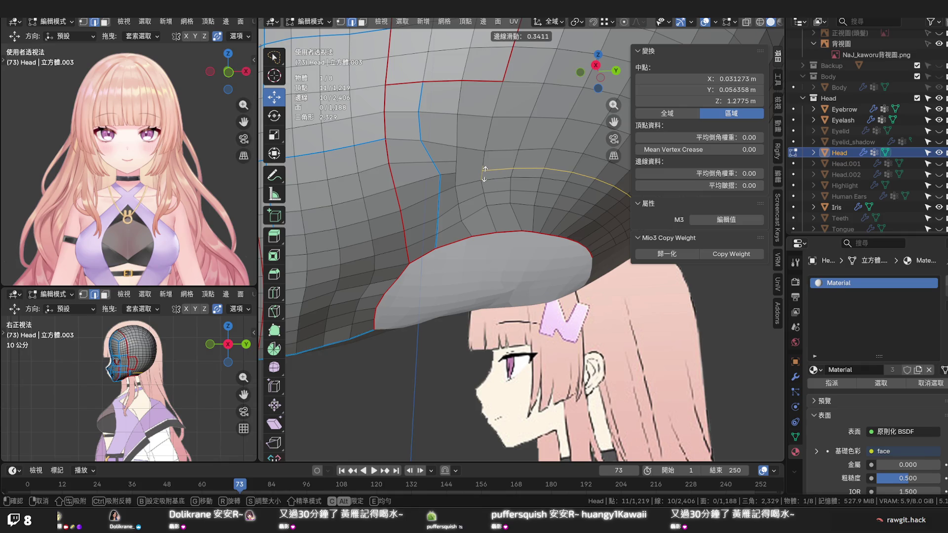
pyautogui.click(485, 169)
pyautogui.hotkey('ctrl', 'r')
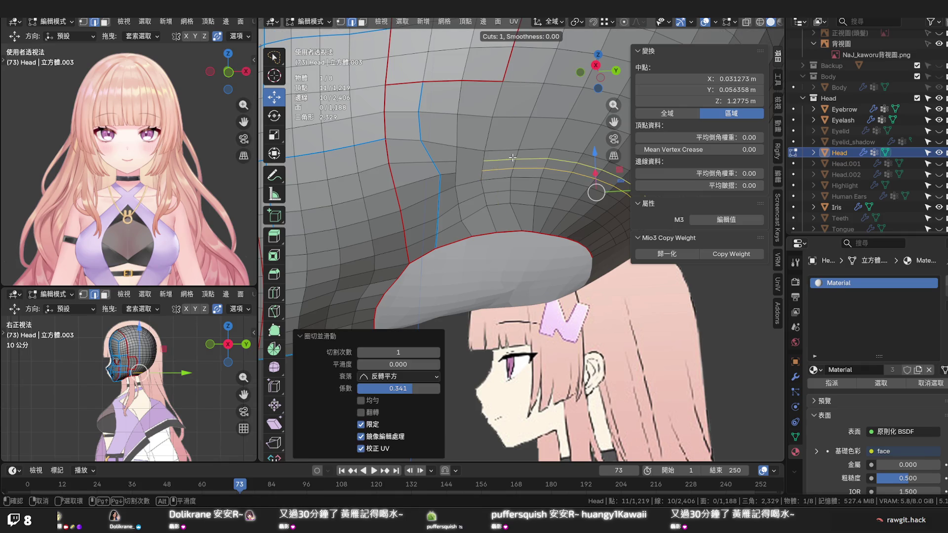
pyautogui.click(513, 157)
# Knife a short edge connecting the new loops, then pick vertices near the ear hole
pyautogui.rightClick(512, 157)
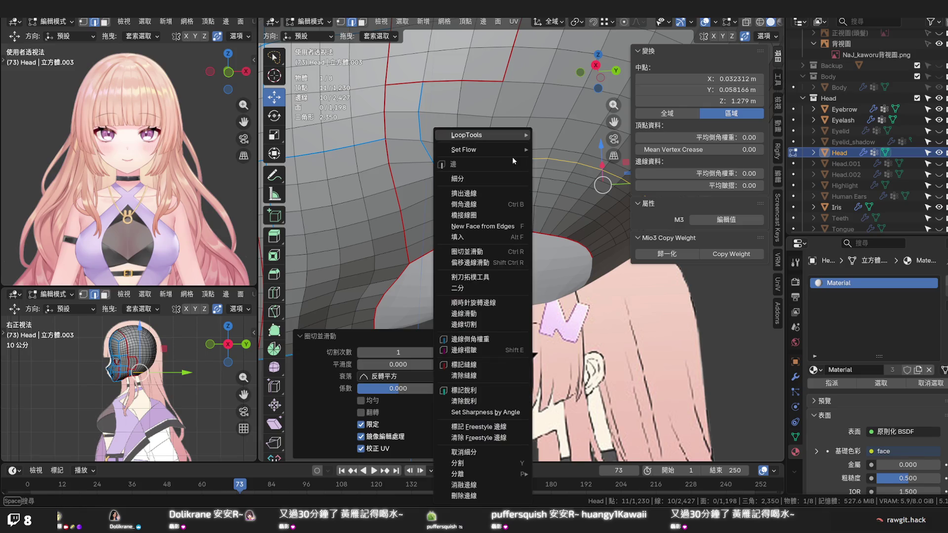
pyautogui.click(459, 135)
pyautogui.click(456, 161)
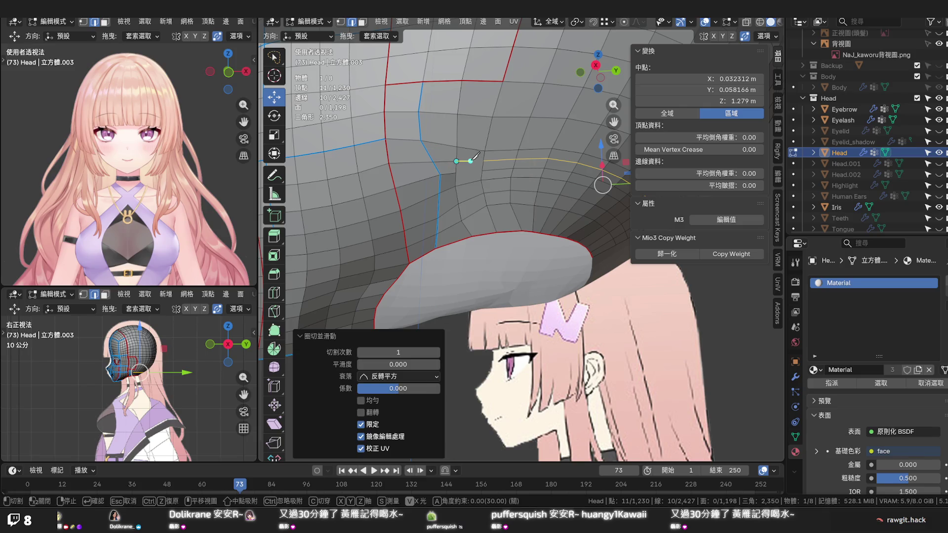
pyautogui.click(485, 159)
pyautogui.press('Return')
pyautogui.click(467, 191)
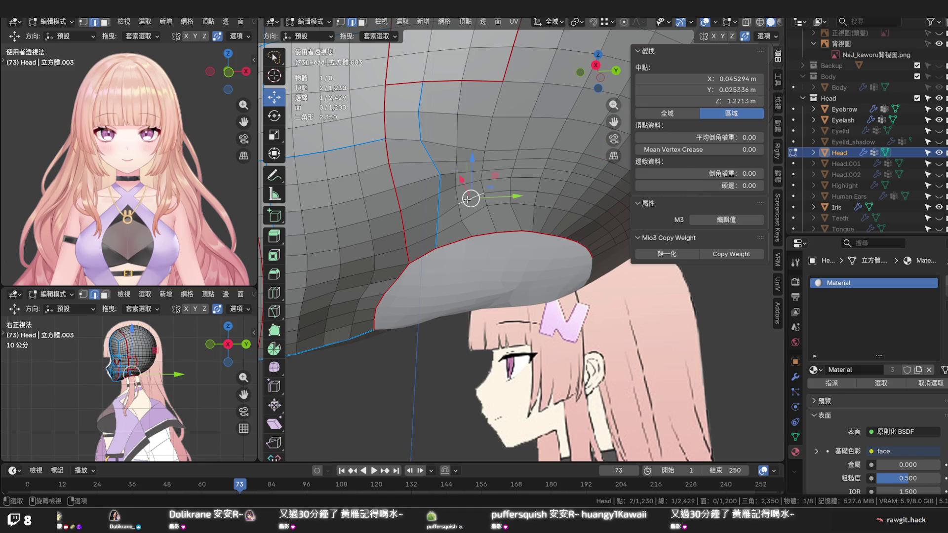
pyautogui.moveTo(474, 204); pyautogui.dragTo(484, 229, button='middle')
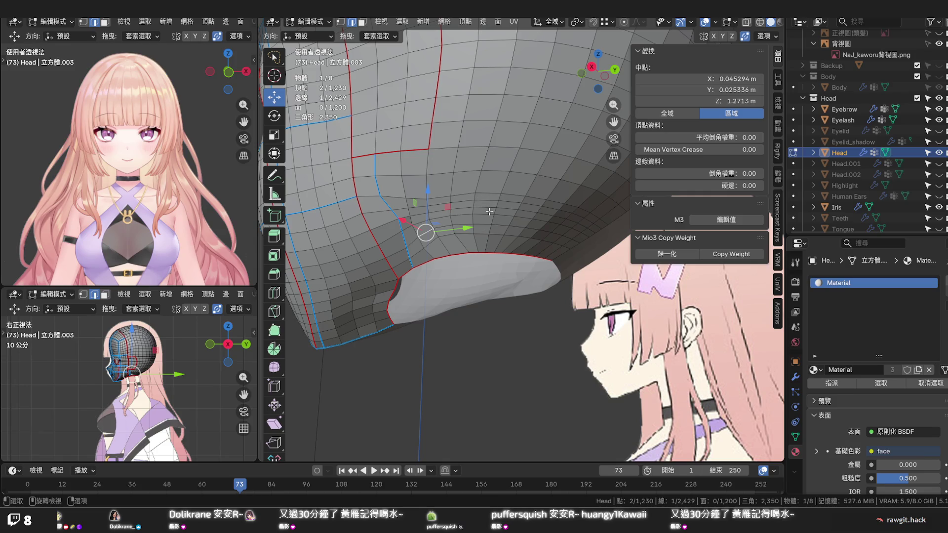
pyautogui.click(489, 213)
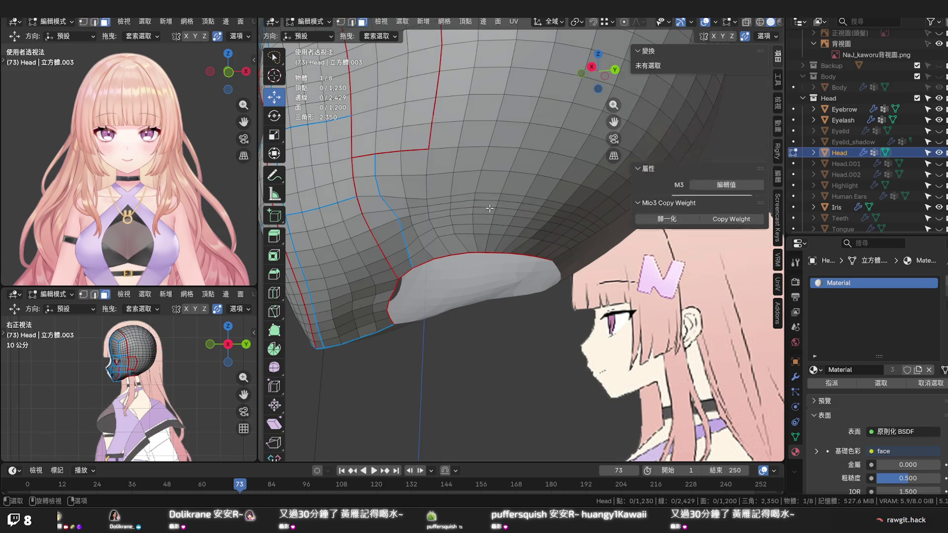
# Grow a face selection above the ear hole and run Set Edge Flow on it
pyautogui.keyDown('shift'); pyautogui.click(489, 212); pyautogui.keyUp('shift')
pyautogui.press('ctrl+KP_Add')
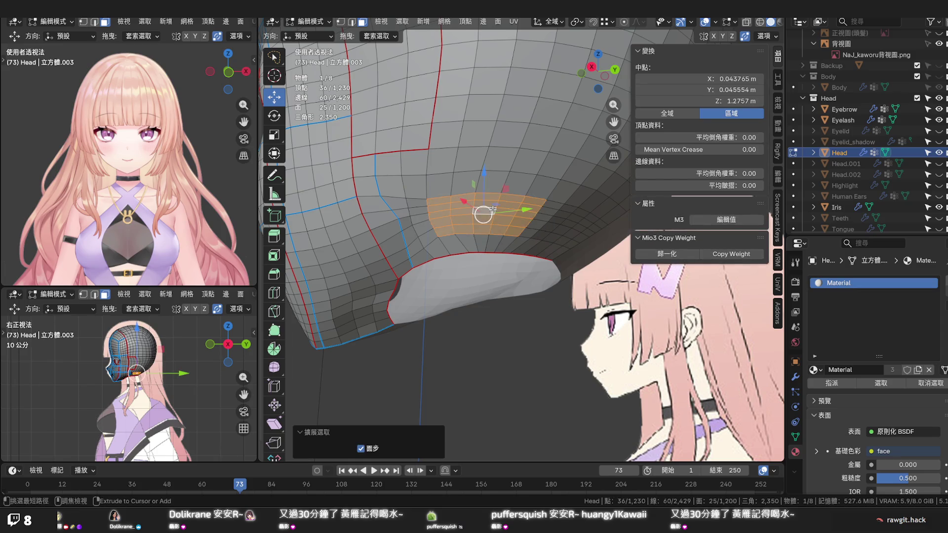
pyautogui.press('ctrl+KP_Add')
pyautogui.press('ctrl+KP_Add')
pyautogui.press('ctrl+KP_Add')
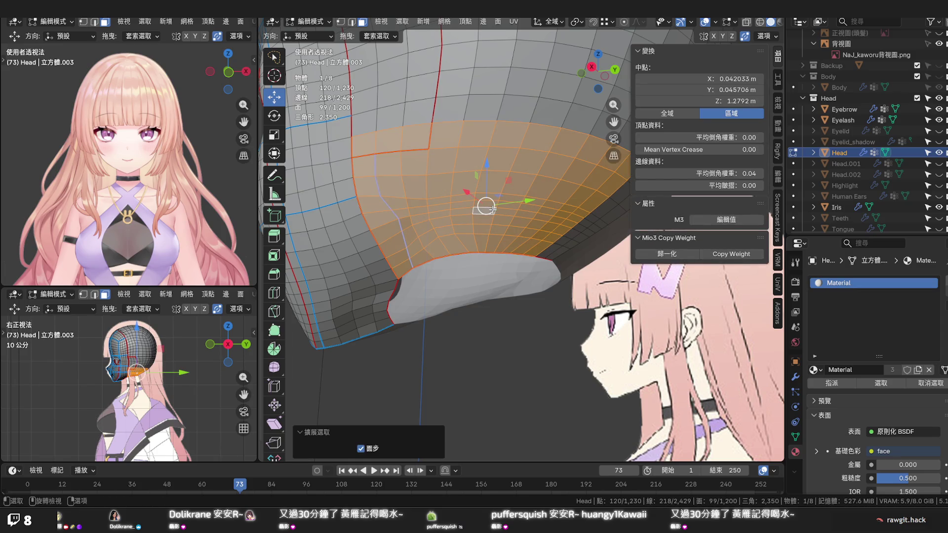
pyautogui.press('Tab')
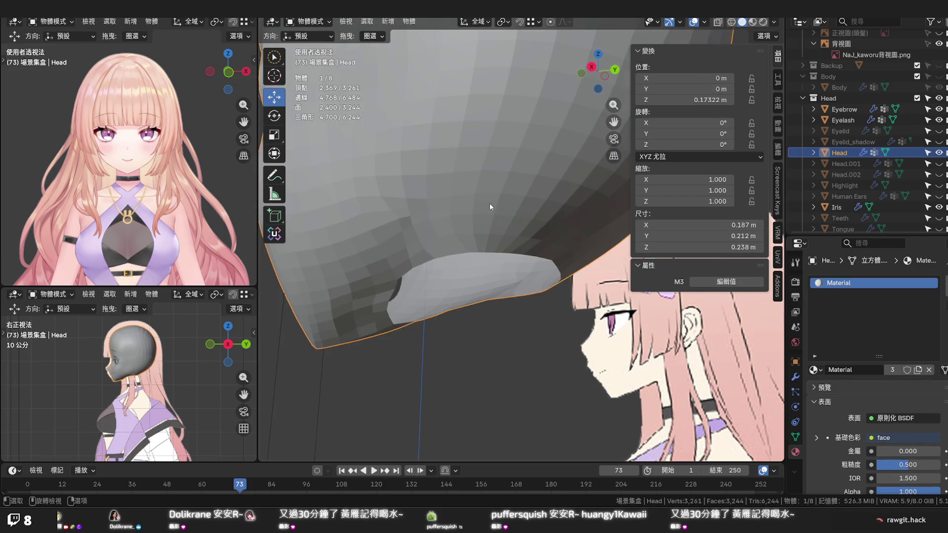
pyautogui.press('Tab')
pyautogui.rightClick(486, 205)
pyautogui.click(493, 205)
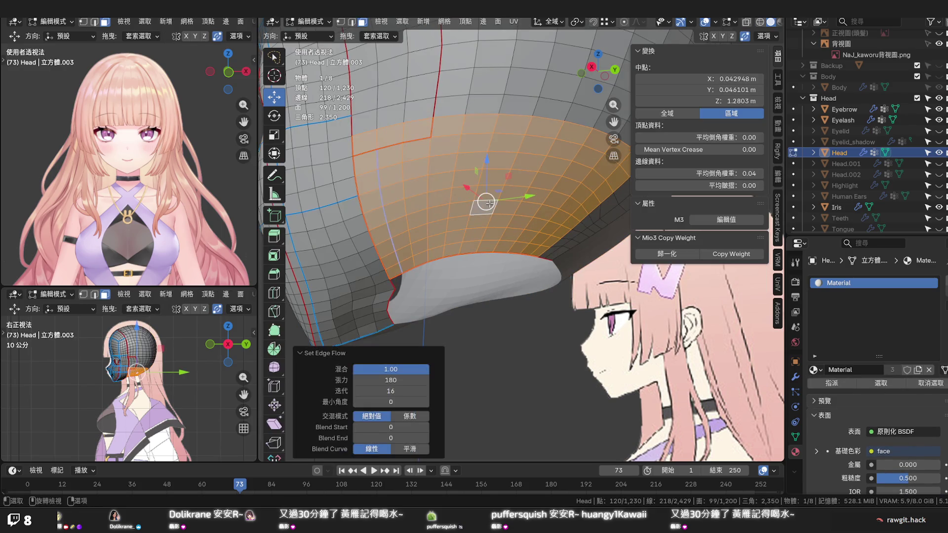
pyautogui.scroll(-2, 494, 263)
pyautogui.scroll(-1, 494, 262)
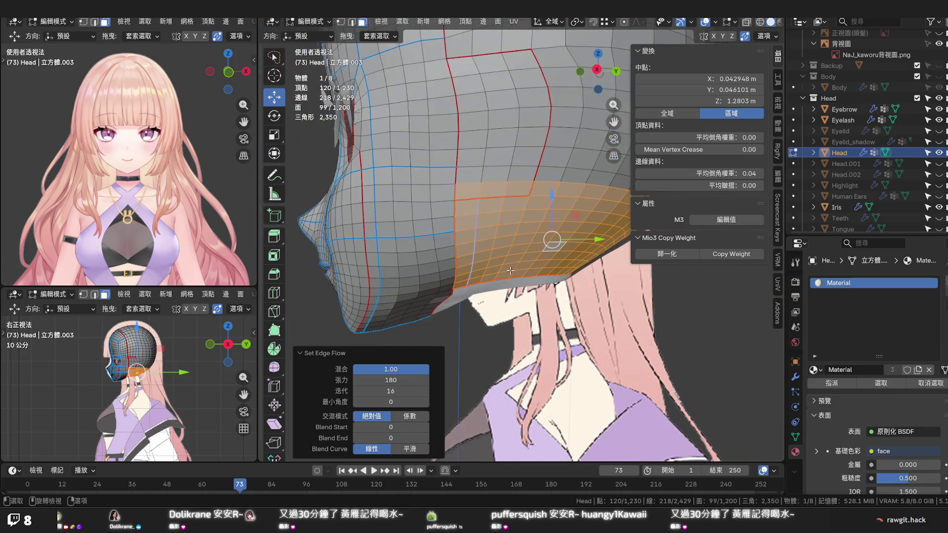
pyautogui.scroll(-1, 494, 262)
pyautogui.scroll(-2, 473, 265)
pyautogui.scroll(-1, 467, 266)
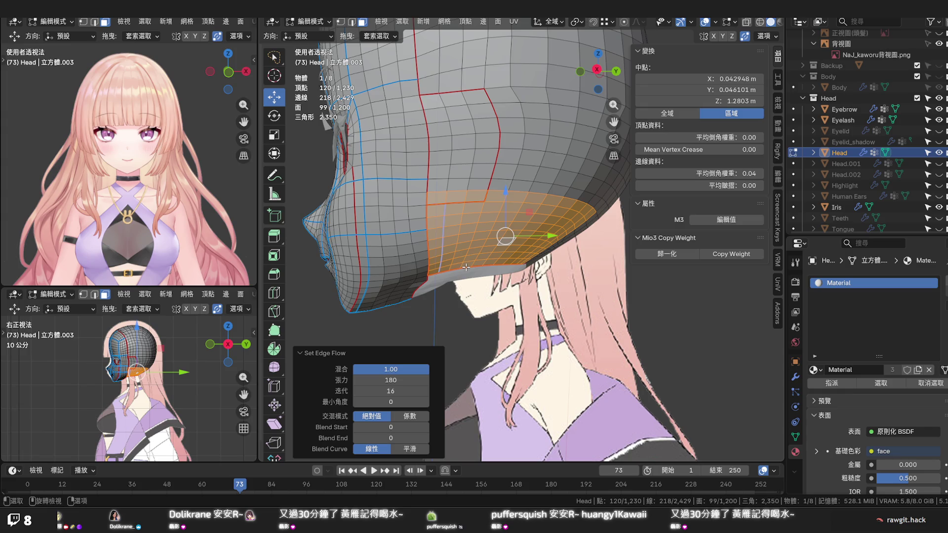
# Inspect the smoothed faces from below and extend the selection along a face path
pyautogui.moveTo(463, 265)
pyautogui.mouseDown(button='middle')
pyautogui.moveTo(458, 213)
pyautogui.moveTo(475, 258)
pyautogui.moveTo(476, 231)
pyautogui.moveTo(464, 242)
pyautogui.moveTo(466, 265)
pyautogui.mouseUp(button='middle')
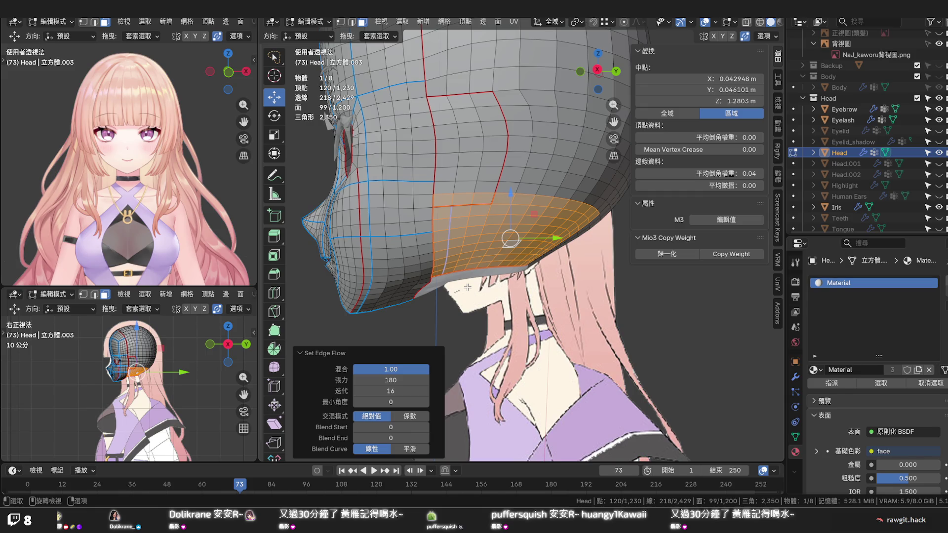
pyautogui.moveTo(468, 287); pyautogui.dragTo(480, 236, button='middle')
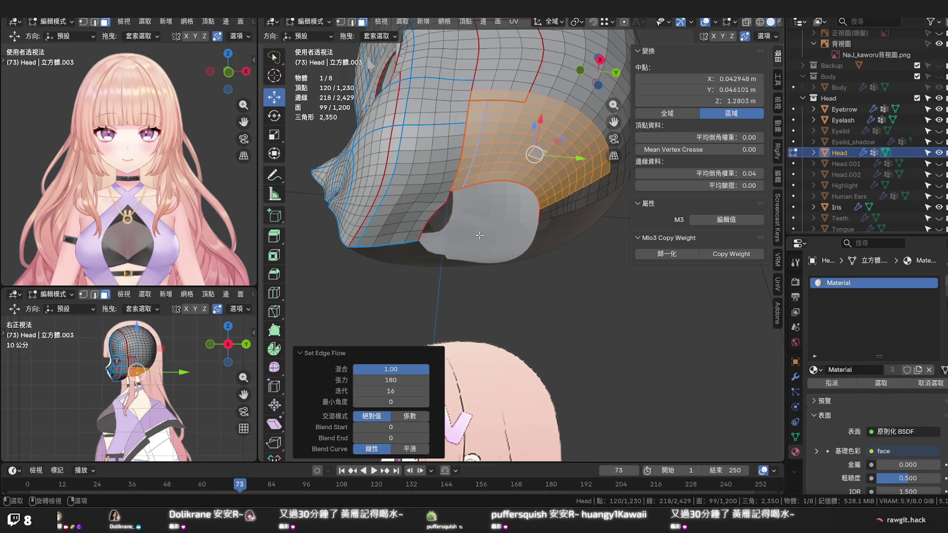
pyautogui.moveTo(478, 237); pyautogui.dragTo(457, 293, button='middle')
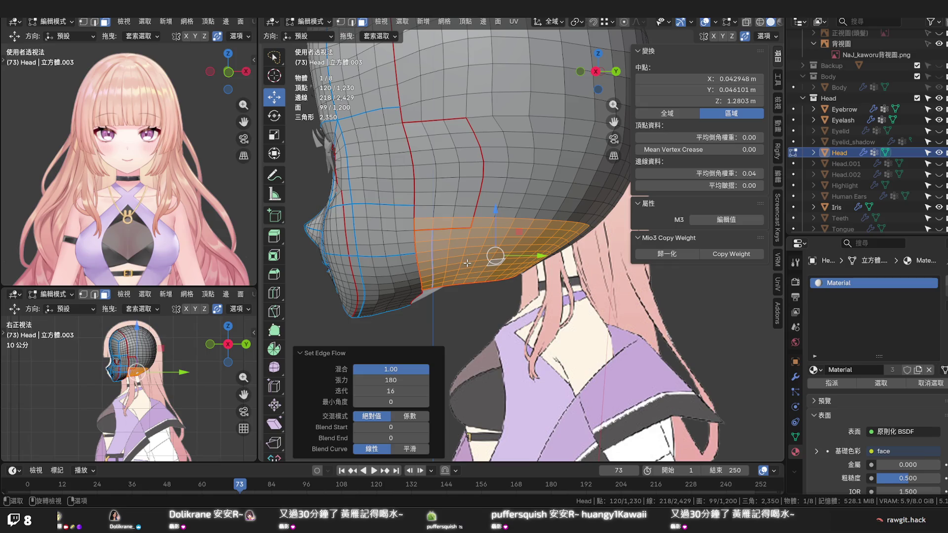
pyautogui.scroll(-2, 468, 263)
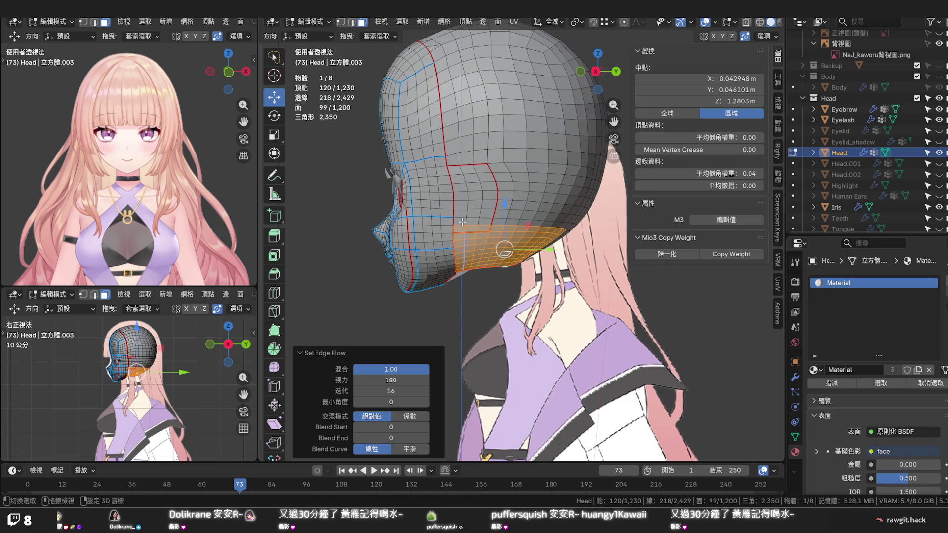
pyautogui.keyDown('ctrl'); pyautogui.keyDown('shift'); pyautogui.click(462, 221); pyautogui.keyUp('shift'); pyautogui.keyUp('ctrl')
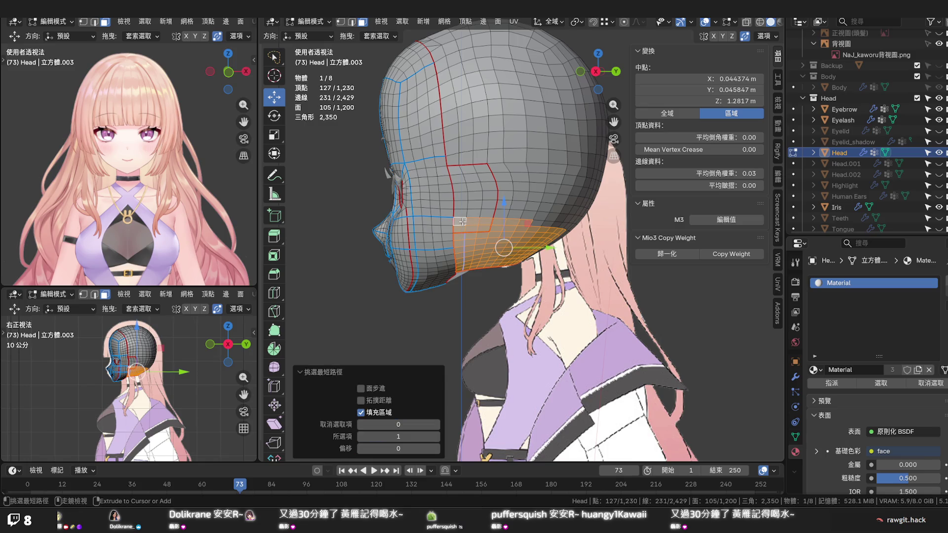
# Select the lower side band of faces behind the face and run Quick Favorites Set Flow
pyautogui.keyDown('ctrl'); pyautogui.keyDown('shift'); pyautogui.click(456, 172); pyautogui.keyUp('shift'); pyautogui.keyUp('ctrl')
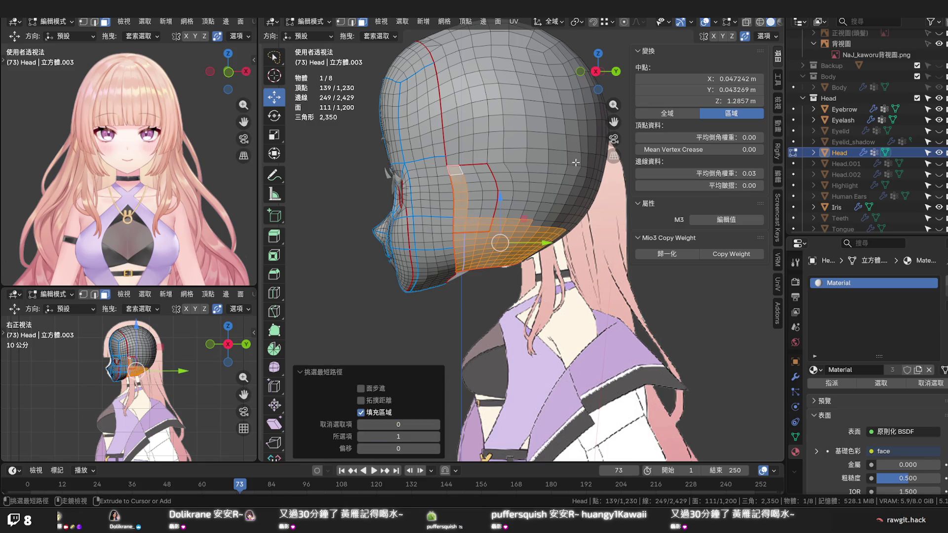
pyautogui.scroll(-2, 575, 162)
pyautogui.moveTo(572, 181)
pyautogui.keyDown('shift'); pyautogui.mouseDown(button='middle')
pyautogui.moveTo(507, 188)
pyautogui.moveTo(578, 180)
pyautogui.mouseUp(button='middle'); pyautogui.keyUp('shift')
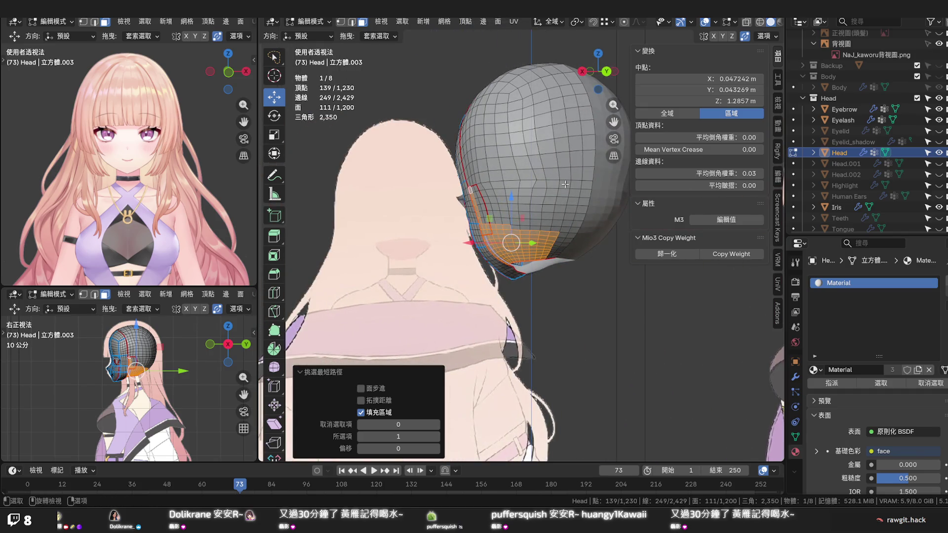
pyautogui.keyDown('ctrl'); pyautogui.keyDown('shift'); pyautogui.click(589, 163); pyautogui.keyUp('shift'); pyautogui.keyUp('ctrl')
pyautogui.keyDown('ctrl'); pyautogui.keyDown('shift'); pyautogui.click(576, 222); pyautogui.keyUp('shift'); pyautogui.keyUp('ctrl')
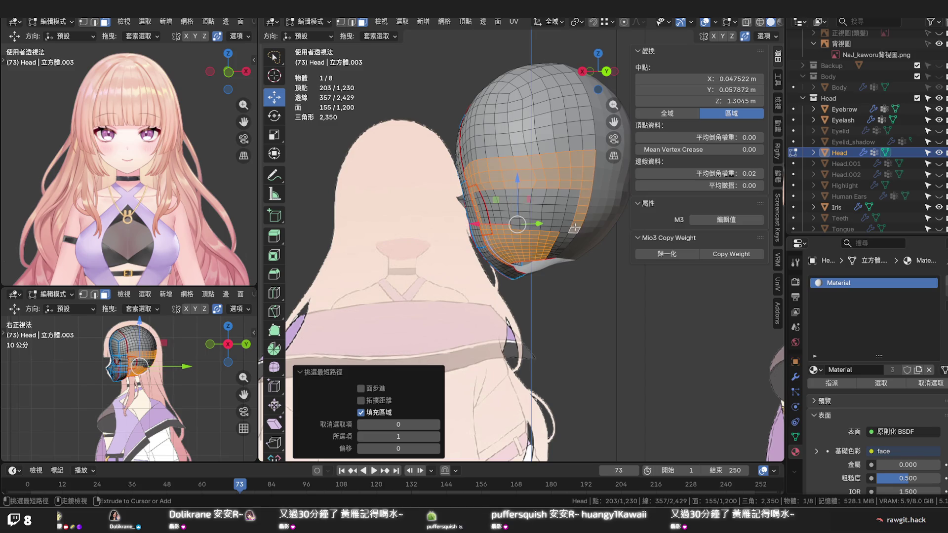
pyautogui.keyDown('ctrl'); pyautogui.keyDown('shift'); pyautogui.click(478, 196); pyautogui.keyUp('shift'); pyautogui.keyUp('ctrl')
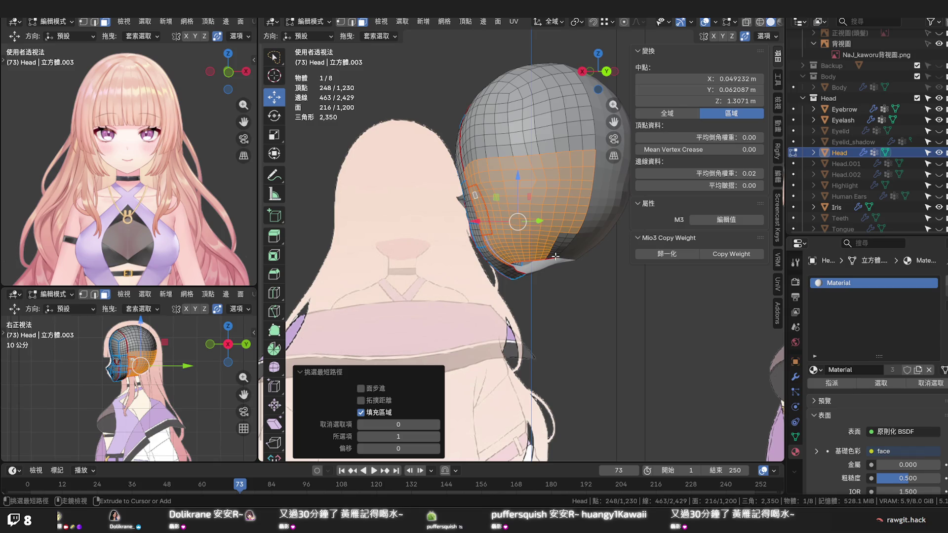
pyautogui.keyDown('ctrl'); pyautogui.keyDown('shift'); pyautogui.click(577, 242); pyautogui.keyUp('shift'); pyautogui.keyUp('ctrl')
pyautogui.moveTo(560, 226)
pyautogui.mouseDown(button='middle')
pyautogui.moveTo(580, 245)
pyautogui.moveTo(541, 218)
pyautogui.mouseUp(button='middle')
pyautogui.press('q')
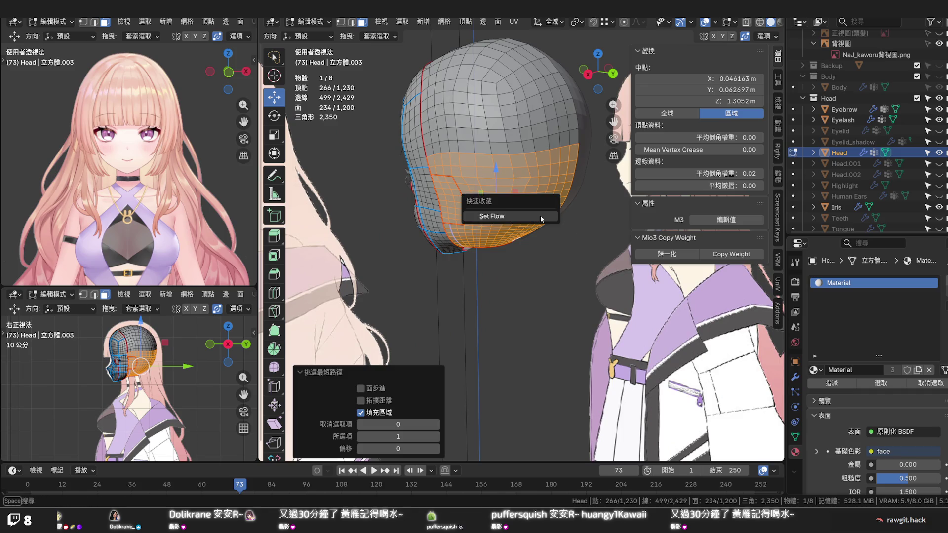
pyautogui.click(541, 218)
pyautogui.click(541, 216)
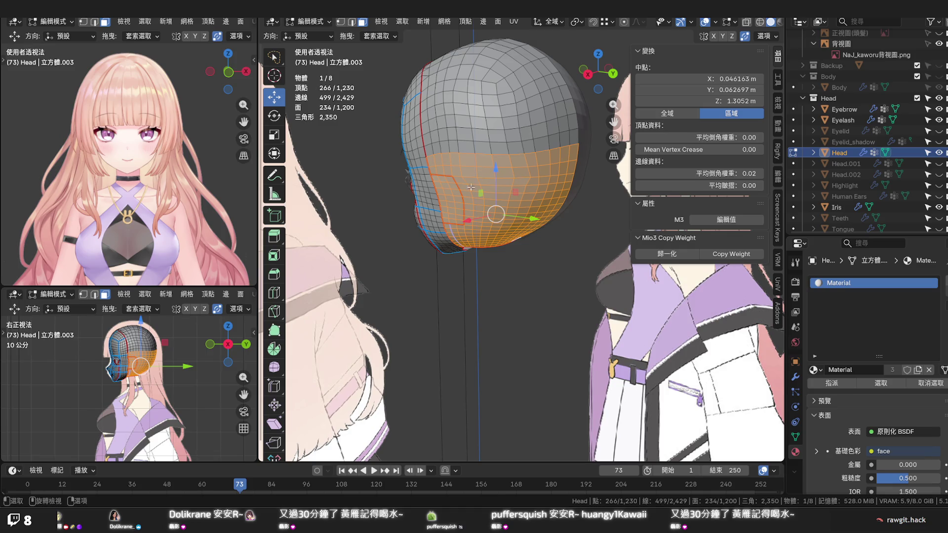
# Undo stray face deselections and start a fresh single-face selection at the back
pyautogui.keyDown('shift'); pyautogui.click(431, 160); pyautogui.keyUp('shift')
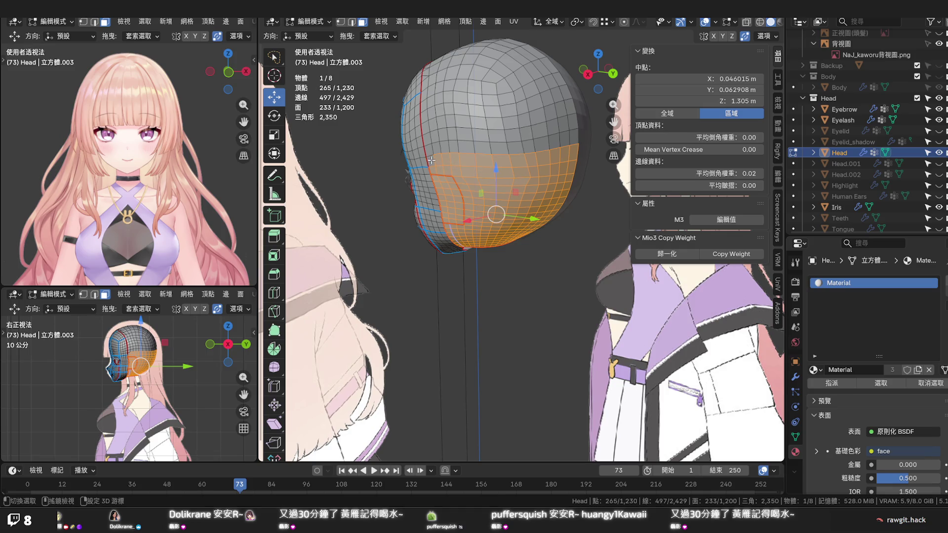
pyautogui.keyDown('ctrl'); pyautogui.click(570, 168); pyautogui.keyUp('ctrl')
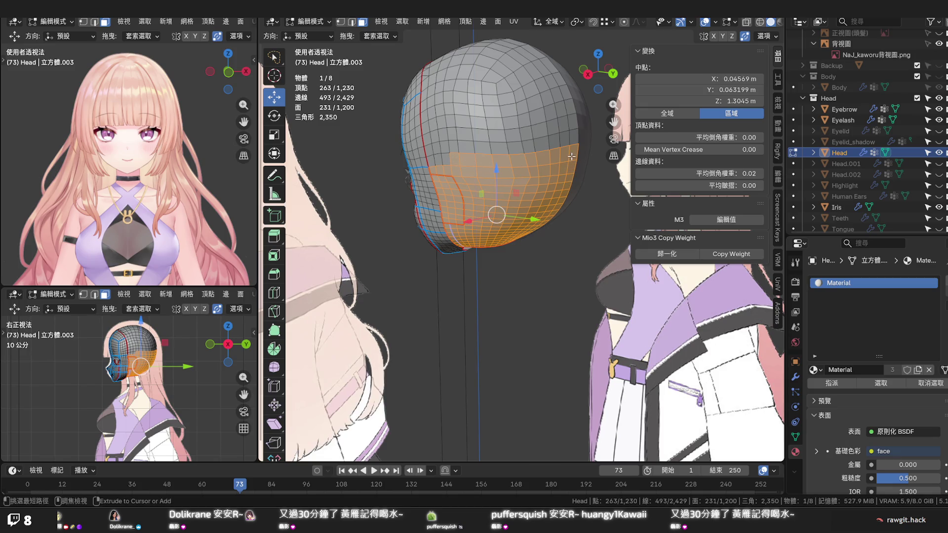
pyautogui.keyDown('ctrl'); pyautogui.click(571, 156); pyautogui.keyUp('ctrl')
pyautogui.hotkey('ctrl', 'z')
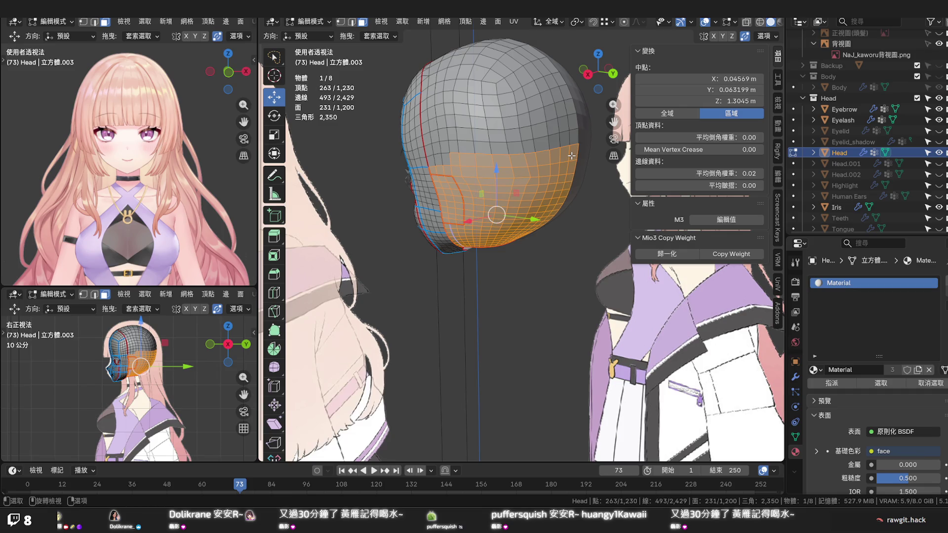
pyautogui.keyDown('ctrl'); pyautogui.click(450, 159); pyautogui.keyUp('ctrl')
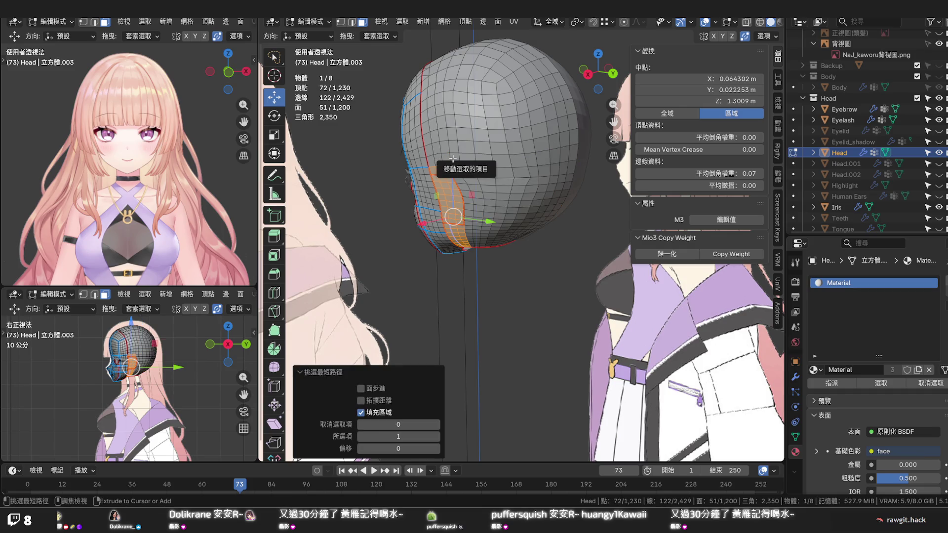
pyautogui.hotkey('ctrl', 'z')
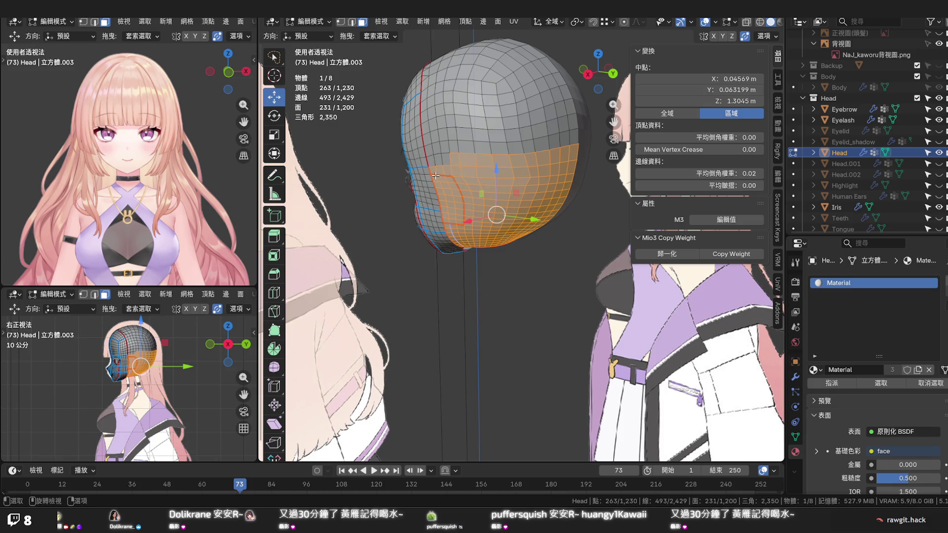
pyautogui.click(435, 177)
pyautogui.moveTo(437, 174); pyautogui.dragTo(548, 276, button='middle')
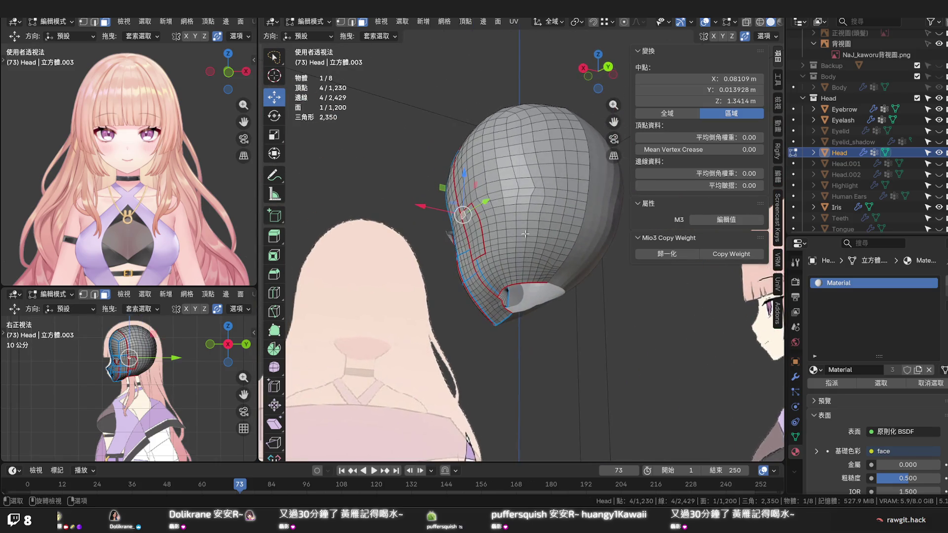
# Fill-select the lower back of the skull and smooth it with Set Flow
pyautogui.keyDown('ctrl'); pyautogui.click(548, 275); pyautogui.keyUp('ctrl')
pyautogui.rightClick(518, 259)
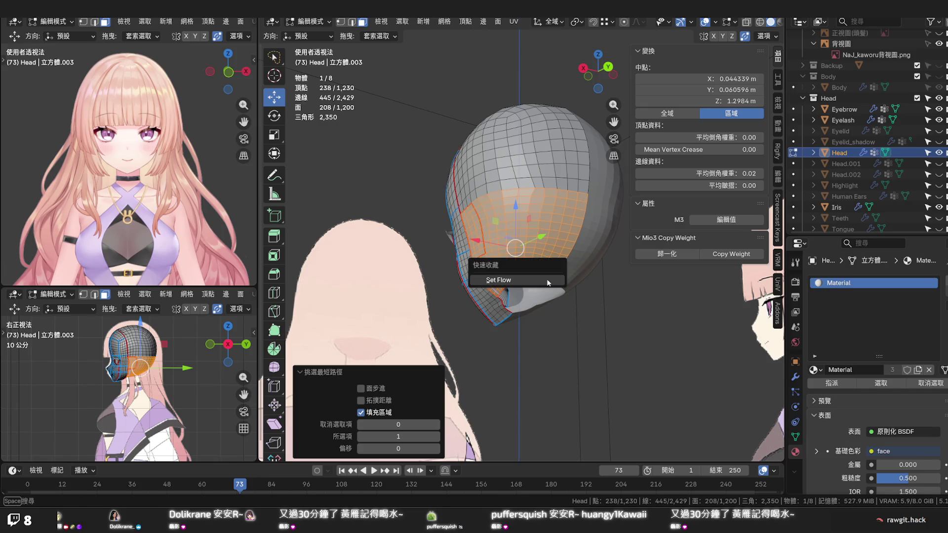
pyautogui.click(519, 274)
pyautogui.moveTo(546, 280); pyautogui.dragTo(527, 246, button='middle')
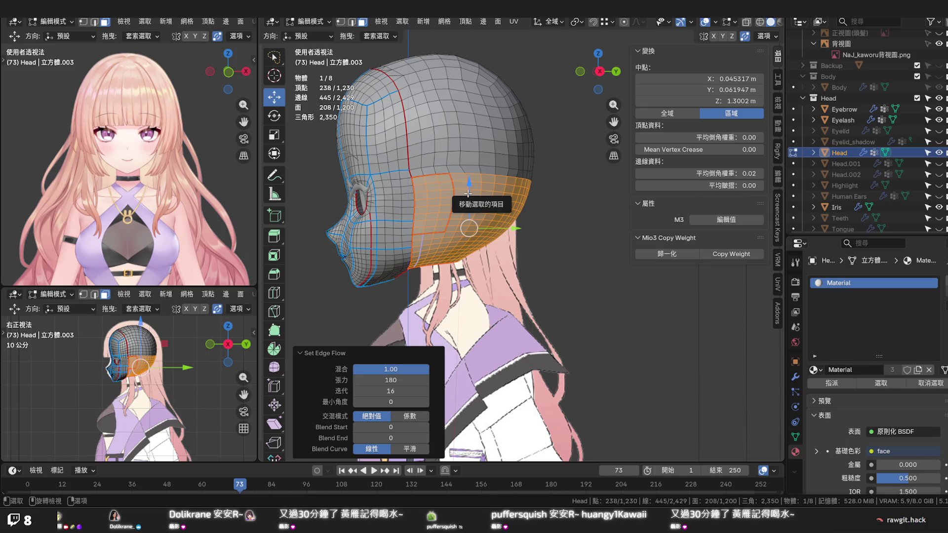
pyautogui.keyDown('shift'); pyautogui.moveTo(468, 194); pyautogui.dragTo(486, 244, button='middle'); pyautogui.keyUp('shift')
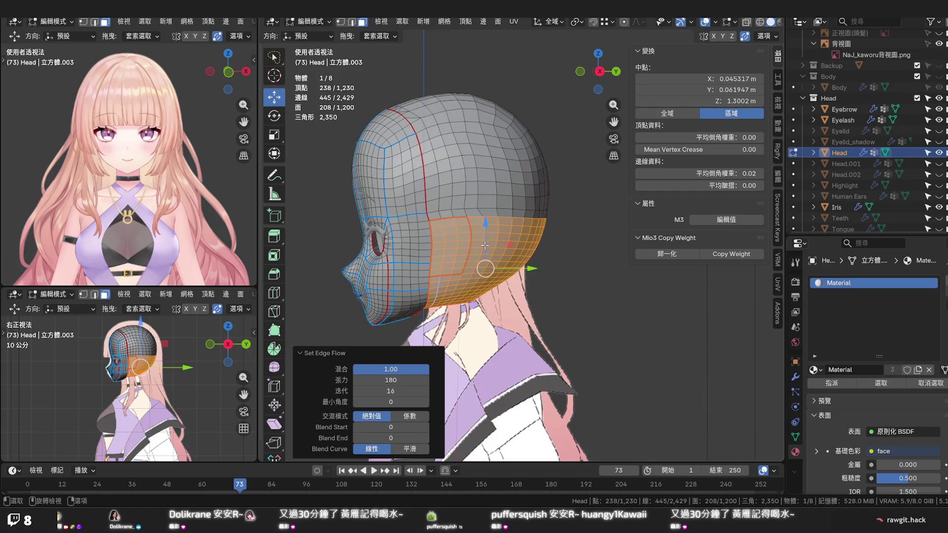
# Mark out a new face region over the upper half of the skull
pyautogui.click(489, 190)
pyautogui.moveTo(489, 190)
pyautogui.mouseDown(button='middle')
pyautogui.moveTo(435, 206)
pyautogui.moveTo(452, 216)
pyautogui.mouseUp(button='middle')
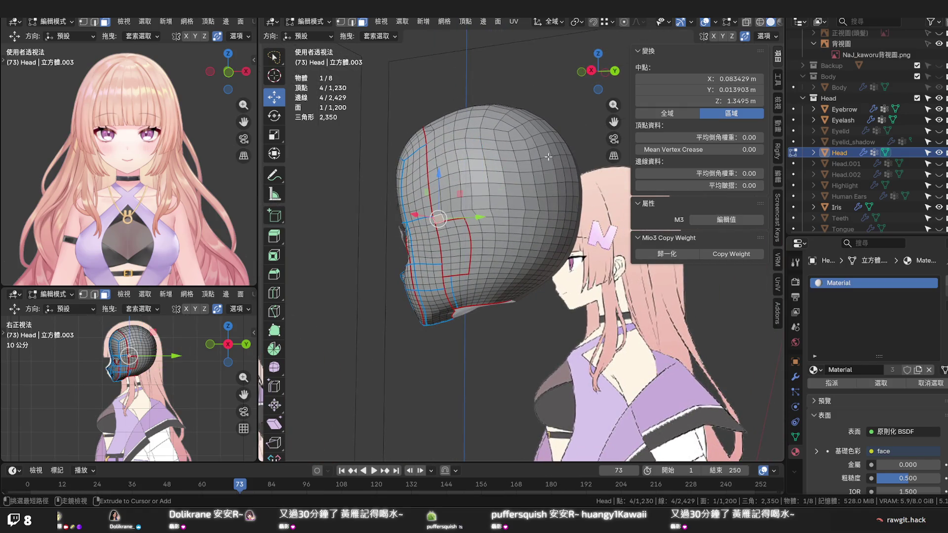
pyautogui.keyDown('ctrl'); pyautogui.click(550, 130); pyautogui.keyUp('ctrl')
pyautogui.moveTo(550, 130); pyautogui.dragTo(493, 180, button='middle')
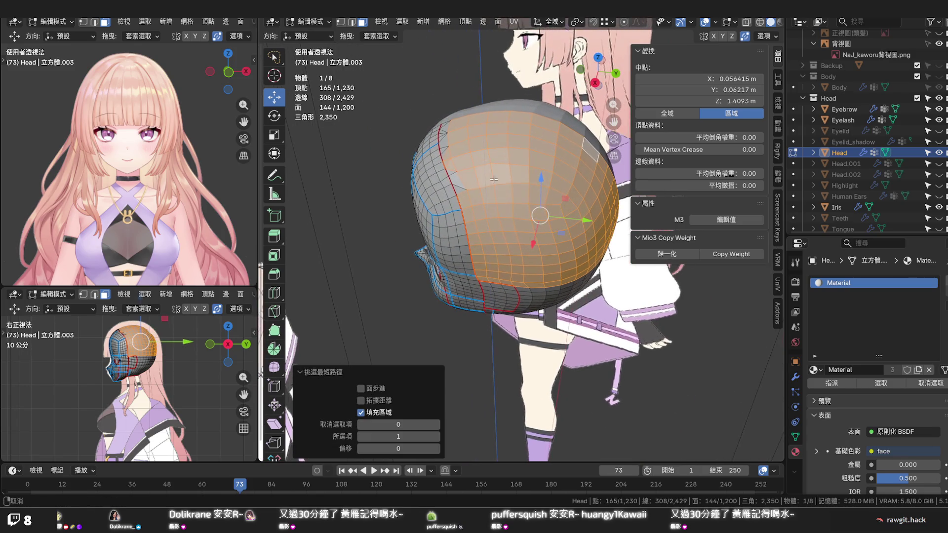
# Trim the border faces of the upper skull region and run Set Flow on it
pyautogui.keyDown('ctrl'); pyautogui.click(448, 152); pyautogui.keyUp('ctrl')
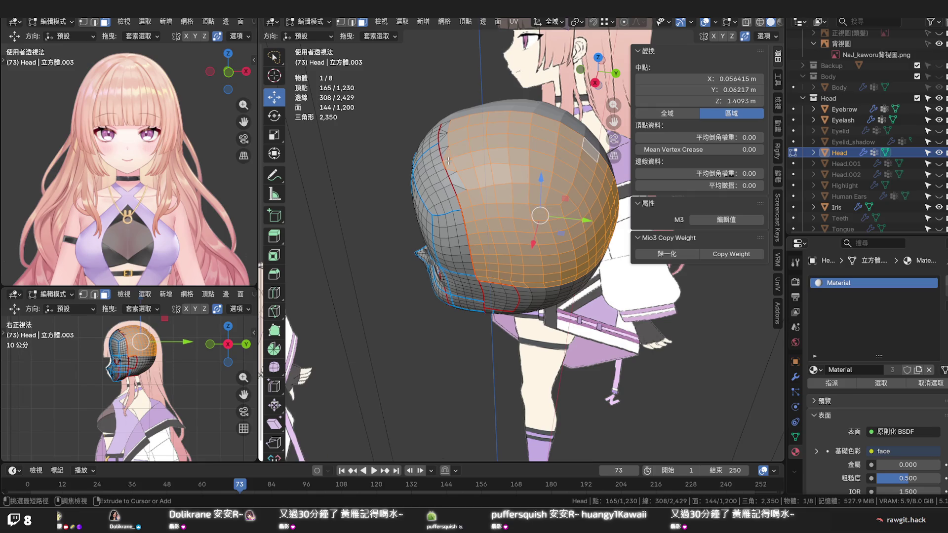
pyautogui.keyDown('shift'); pyautogui.click(448, 159); pyautogui.keyUp('shift')
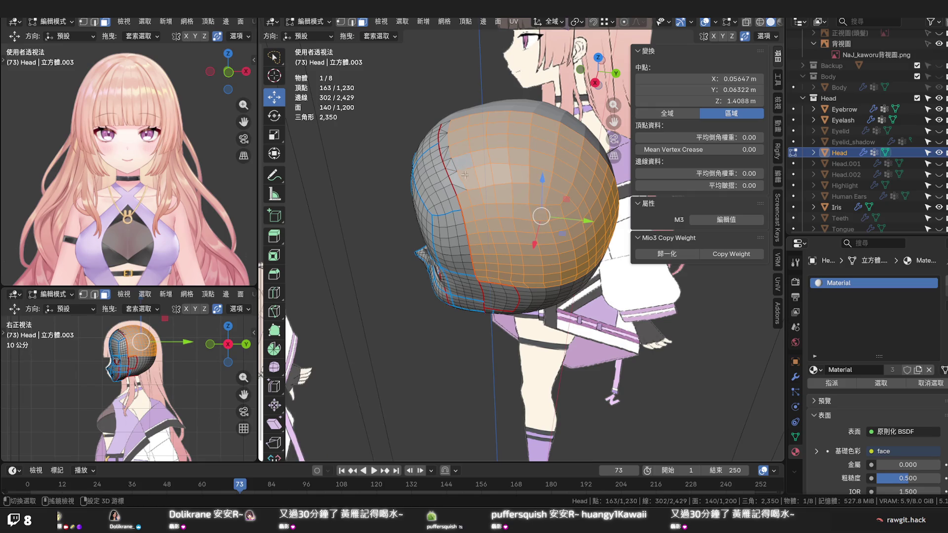
pyautogui.keyDown('ctrl'); pyautogui.click(460, 152); pyautogui.keyUp('ctrl')
pyautogui.press('q')
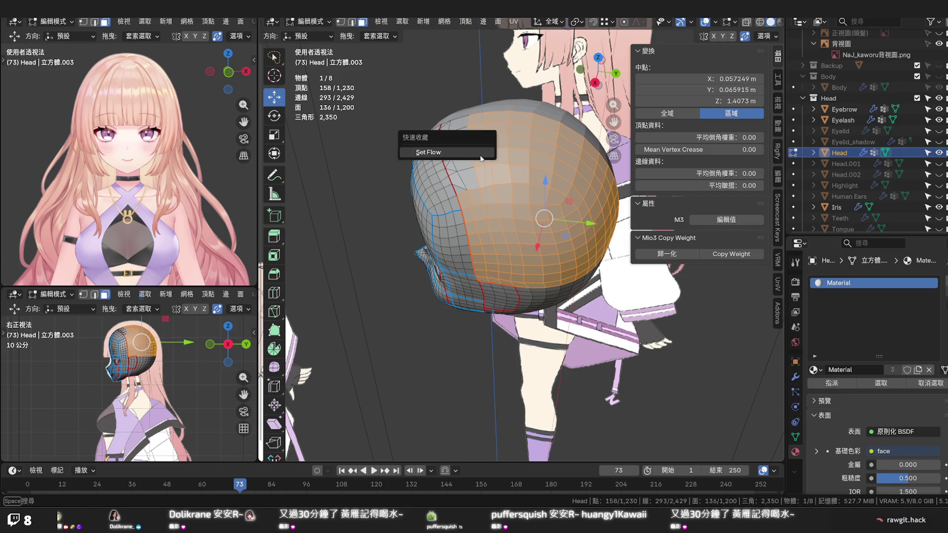
pyautogui.click(481, 154)
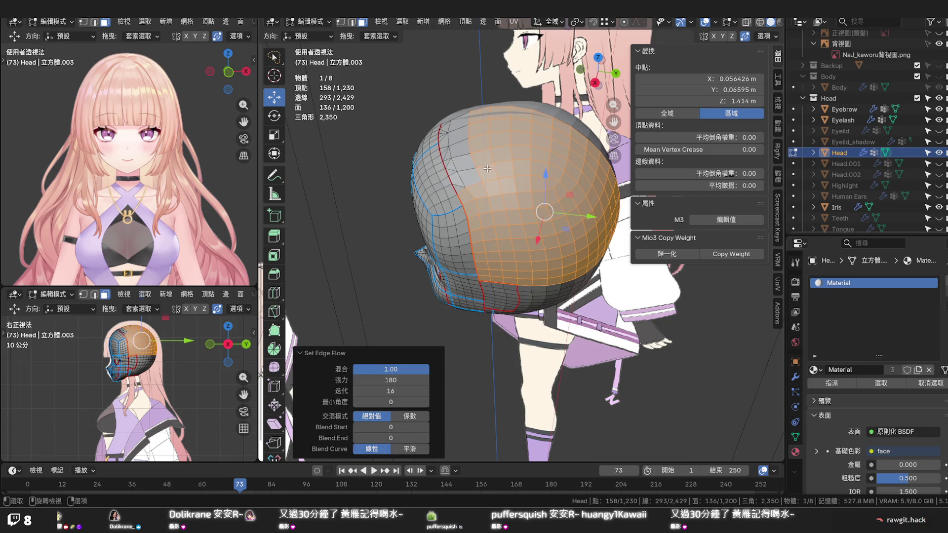
# Orbit the head to inspect the smoothed crown from behind and below
pyautogui.moveTo(487, 169)
pyautogui.mouseDown(button='middle')
pyautogui.moveTo(454, 130)
pyautogui.moveTo(490, 117)
pyautogui.mouseUp(button='middle')
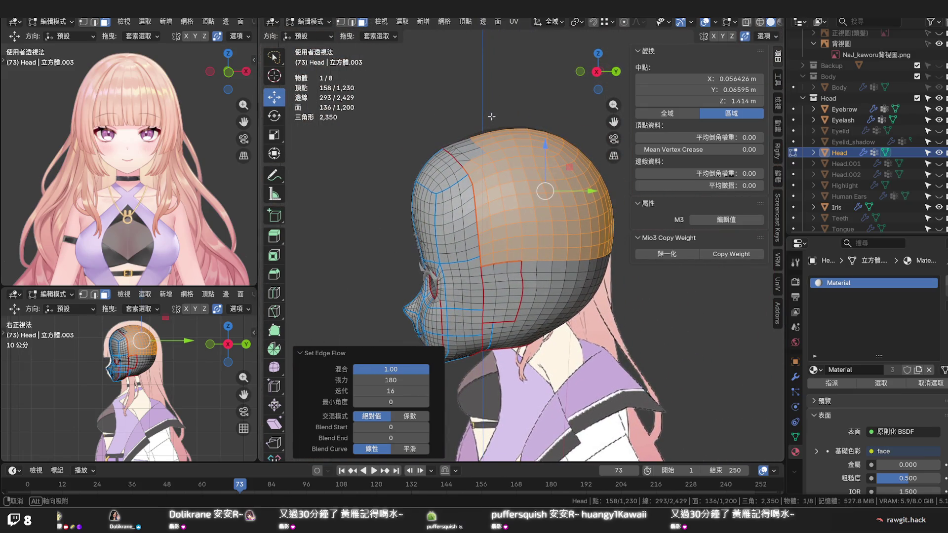
pyautogui.moveTo(491, 116)
pyautogui.mouseDown(button='middle')
pyautogui.moveTo(428, 116)
pyautogui.moveTo(465, 218)
pyautogui.mouseUp(button='middle')
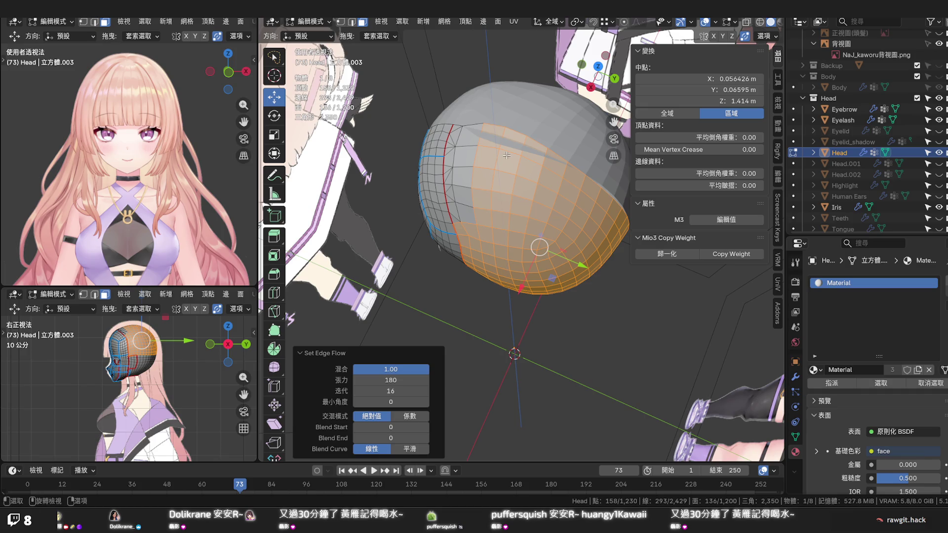
pyautogui.moveTo(506, 155)
pyautogui.mouseDown(button='middle')
pyautogui.moveTo(452, 124)
pyautogui.moveTo(461, 111)
pyautogui.moveTo(548, 109)
pyautogui.mouseUp(button='middle')
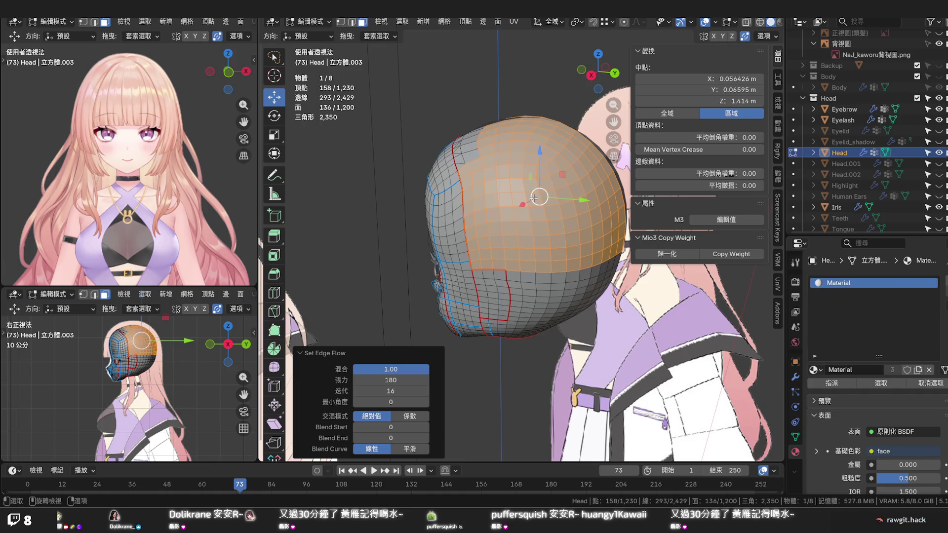
pyautogui.moveTo(530, 194)
pyautogui.mouseDown(button='middle')
pyautogui.moveTo(510, 168)
pyautogui.moveTo(558, 259)
pyautogui.mouseUp(button='middle')
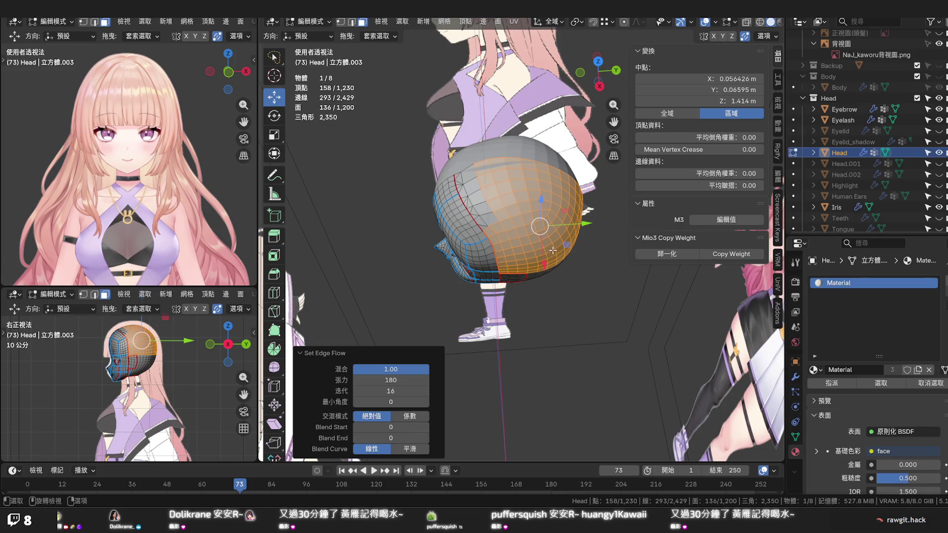
pyautogui.click(529, 226)
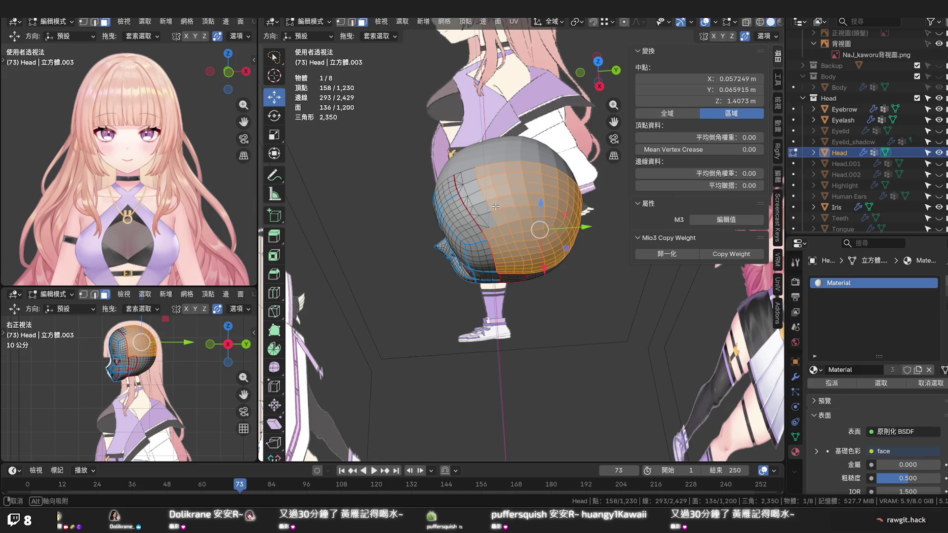
pyautogui.moveTo(508, 207)
pyautogui.mouseDown(button='middle')
pyautogui.moveTo(511, 255)
pyautogui.moveTo(388, 243)
pyautogui.moveTo(490, 273)
pyautogui.moveTo(501, 262)
pyautogui.mouseUp(button='middle')
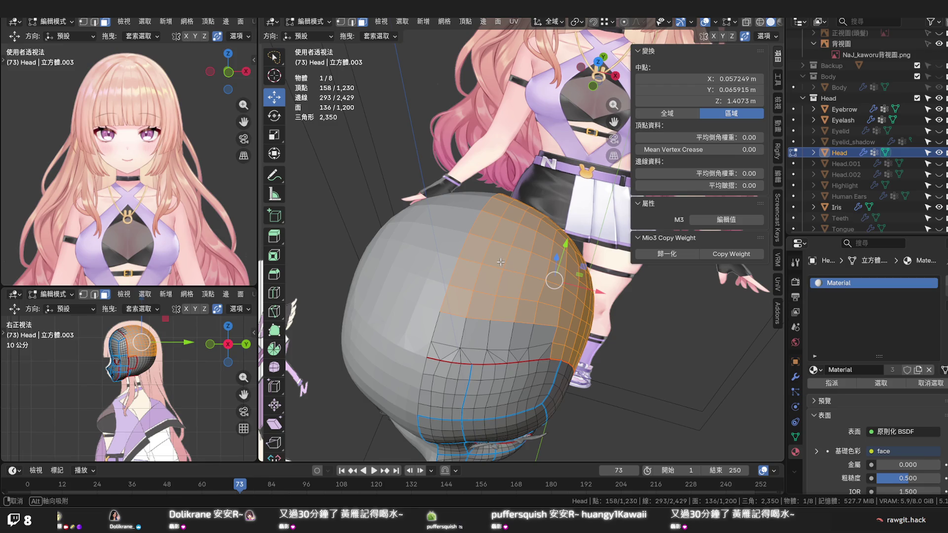
# Knife two cuts from the skull down to the red edge loop and confirm
pyautogui.moveTo(501, 262); pyautogui.dragTo(501, 262, button='middle')
pyautogui.press('k')
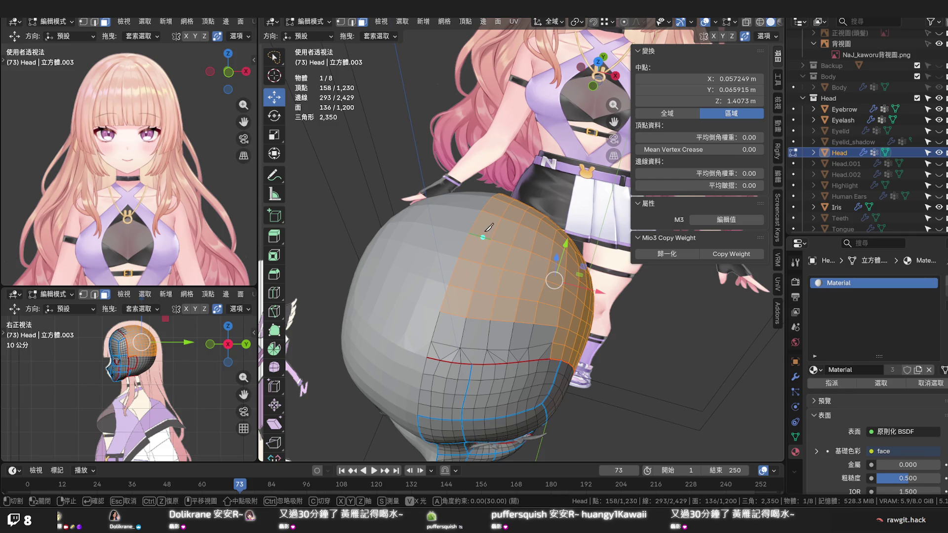
pyautogui.click(500, 198)
pyautogui.click(445, 343)
pyautogui.click(441, 359)
pyautogui.click(516, 204)
pyautogui.click(468, 348)
pyautogui.click(474, 362)
pyautogui.press('Return')
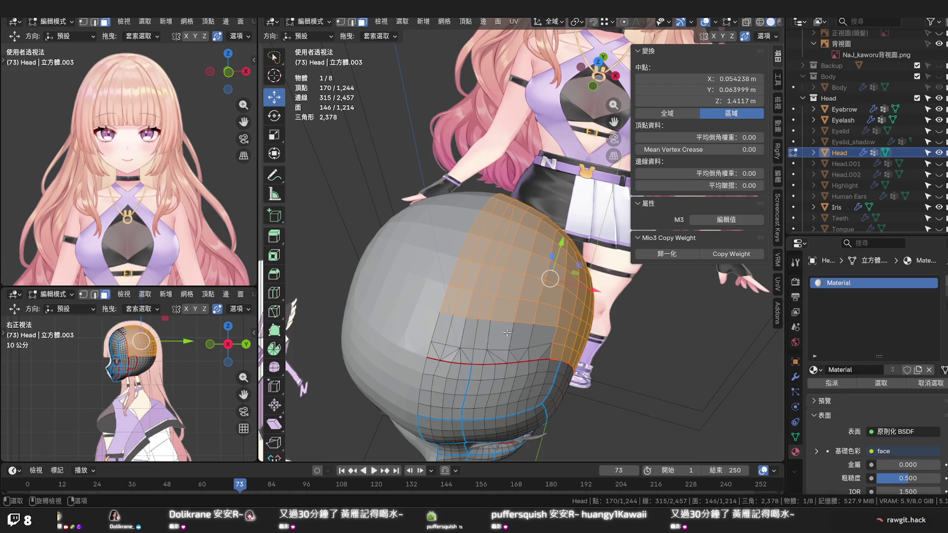
# Knife a third cut down to the red edge loop
pyautogui.press('k')
pyautogui.click(533, 215)
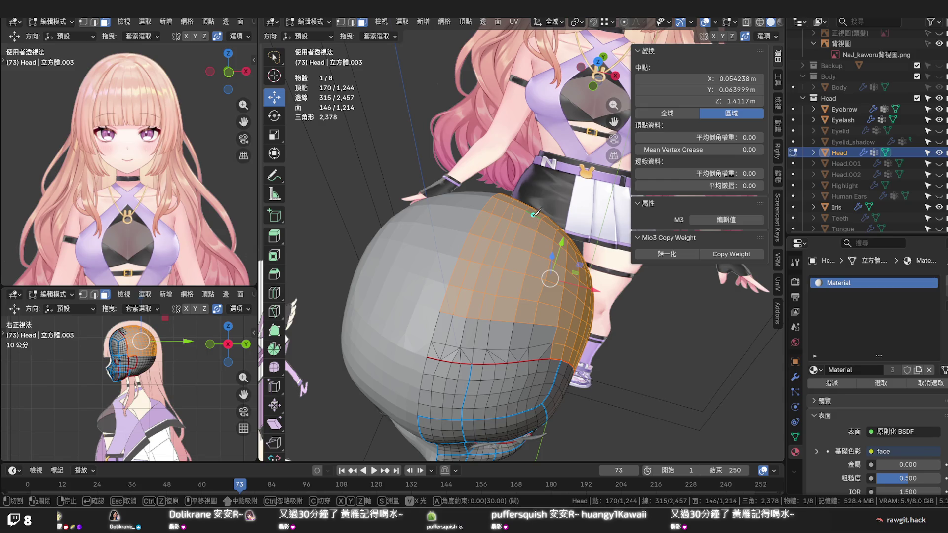
pyautogui.click(499, 348)
pyautogui.click(498, 348)
pyautogui.press('Return')
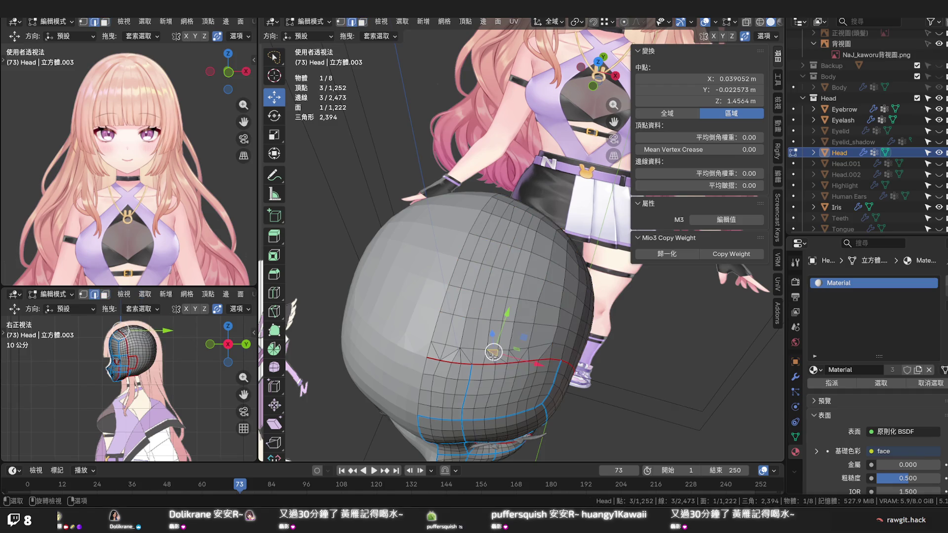
# Dissolve the run of edges selected along the red cut on the lower back
pyautogui.keyDown('shift'); pyautogui.click(504, 359); pyautogui.keyUp('shift')
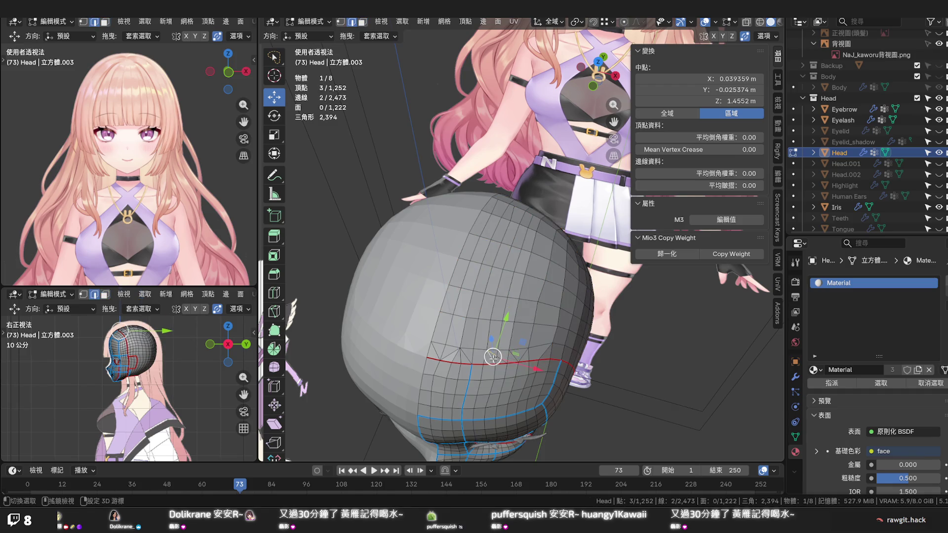
pyautogui.keyDown('shift'); pyautogui.click(518, 355); pyautogui.keyUp('shift')
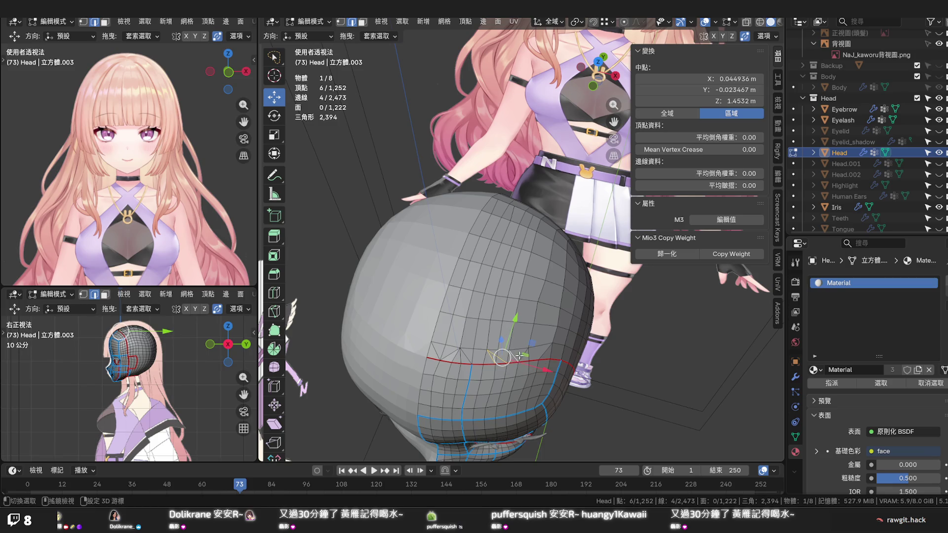
pyautogui.keyDown('shift'); pyautogui.click(549, 356); pyautogui.keyUp('shift')
pyautogui.keyDown('shift'); pyautogui.click(561, 364); pyautogui.keyUp('shift')
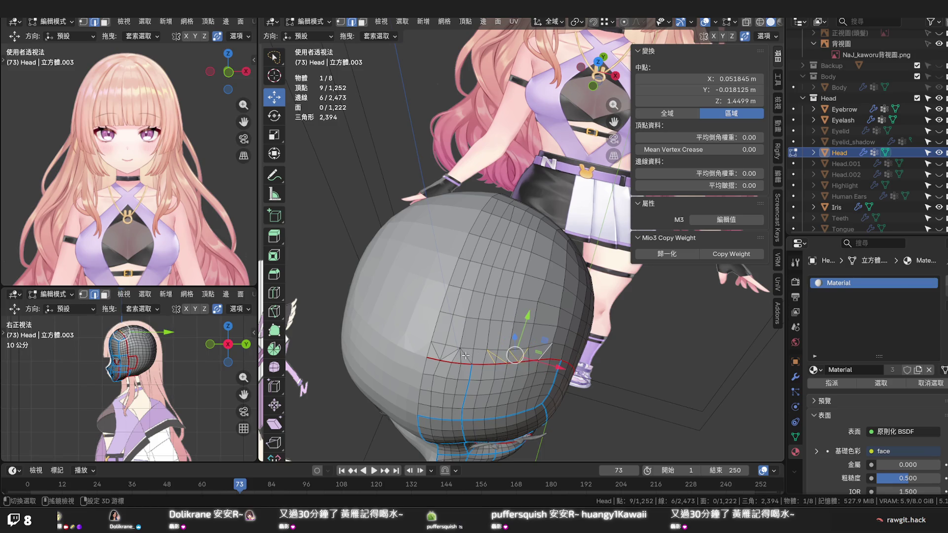
pyautogui.keyDown('shift'); pyautogui.click(465, 356); pyautogui.keyUp('shift')
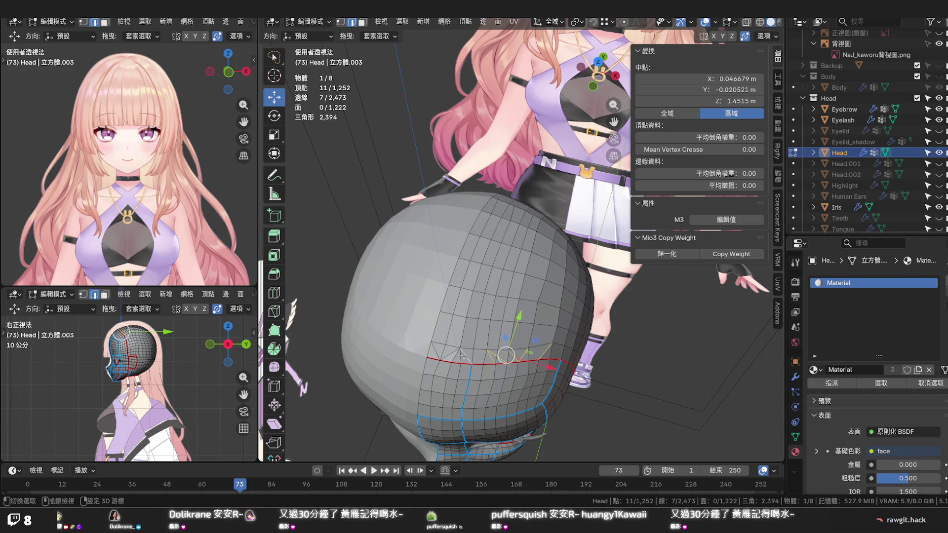
pyautogui.keyDown('shift'); pyautogui.click(449, 355); pyautogui.keyUp('shift')
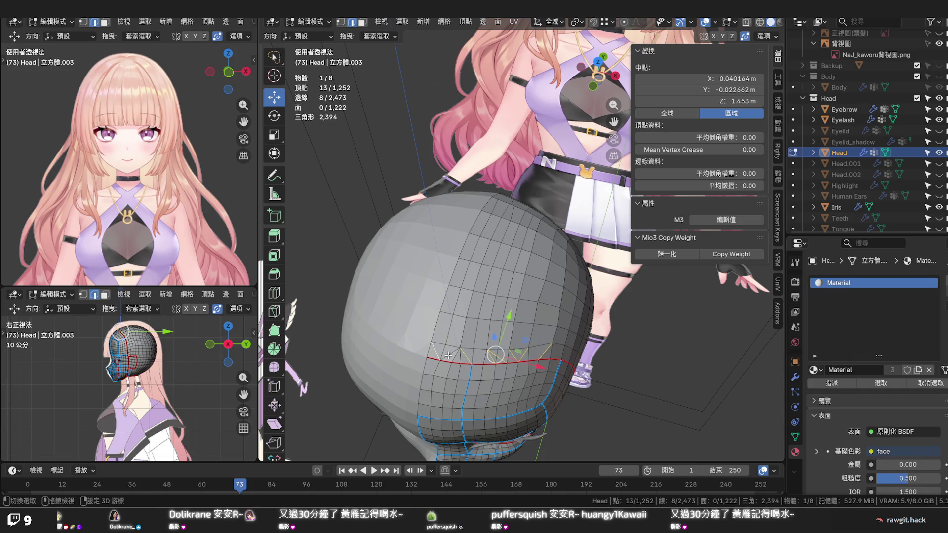
pyautogui.press('x')
pyautogui.click(481, 375)
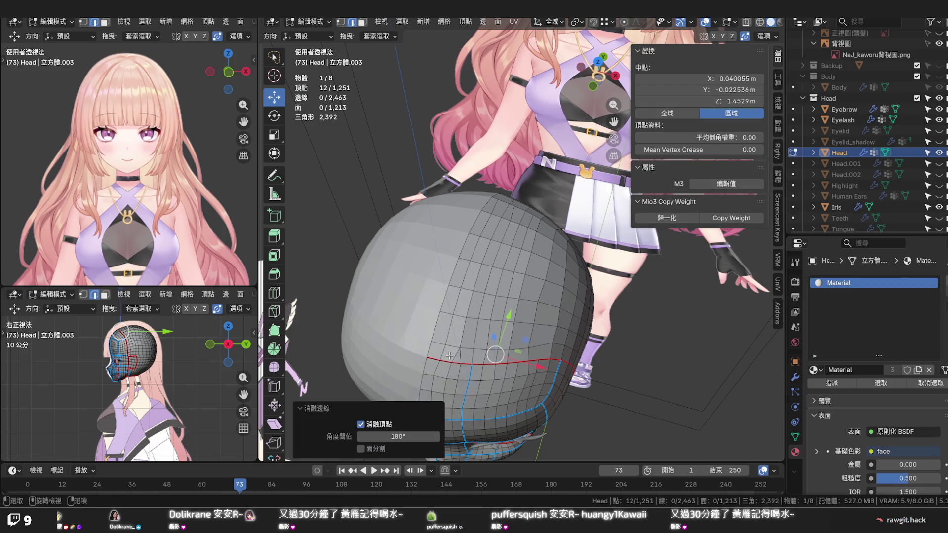
# Knife two vertical cuts down the back of the head to the red guide line
pyautogui.moveTo(552, 251); pyautogui.dragTo(528, 247, button='middle')
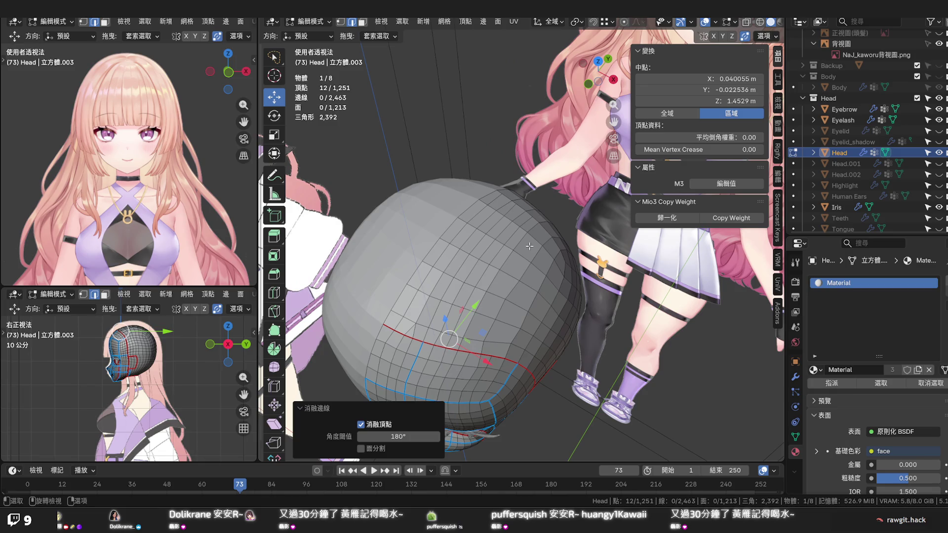
pyautogui.press('k')
pyautogui.click(546, 229)
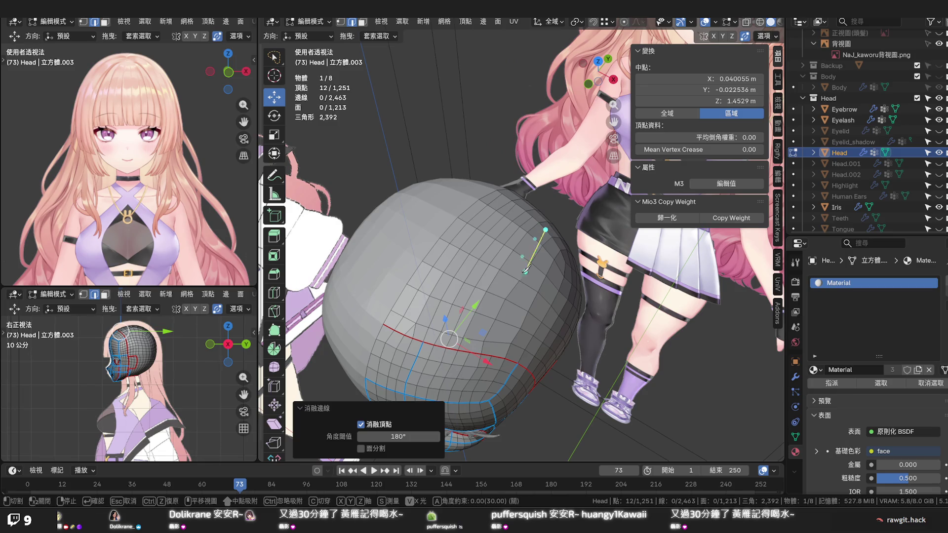
pyautogui.click(474, 338)
pyautogui.click(558, 241)
pyautogui.click(498, 342)
pyautogui.press('Return')
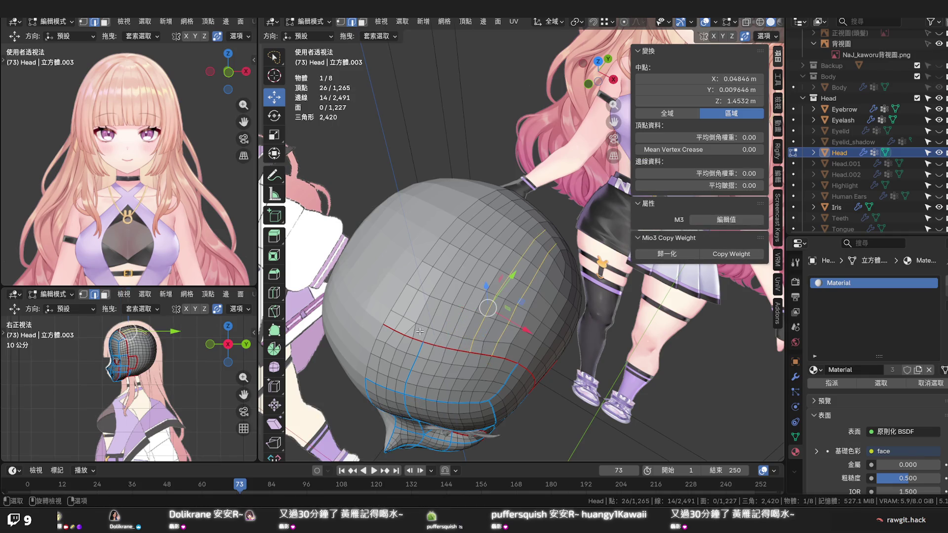
# Knife a vertical cut from the top of the head down the back
pyautogui.moveTo(419, 332); pyautogui.dragTo(480, 338, button='middle')
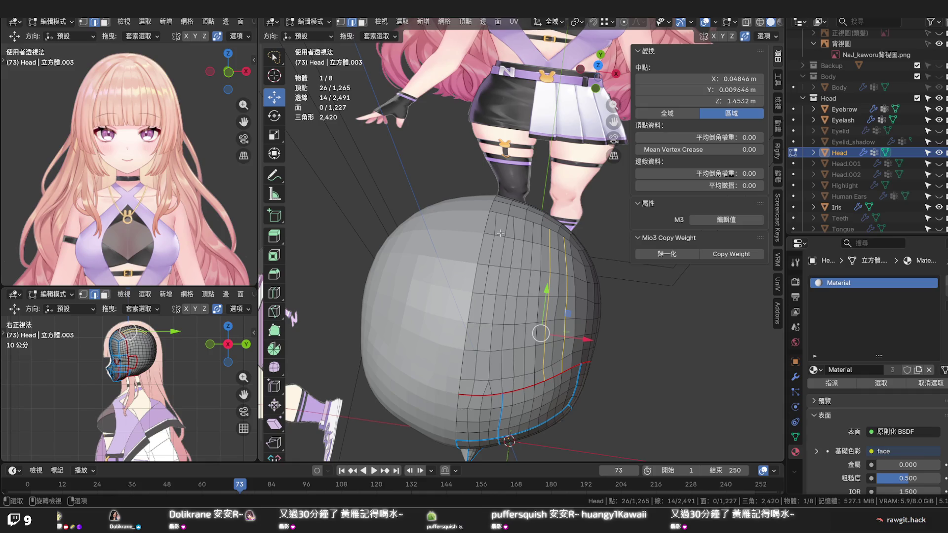
pyautogui.press('k')
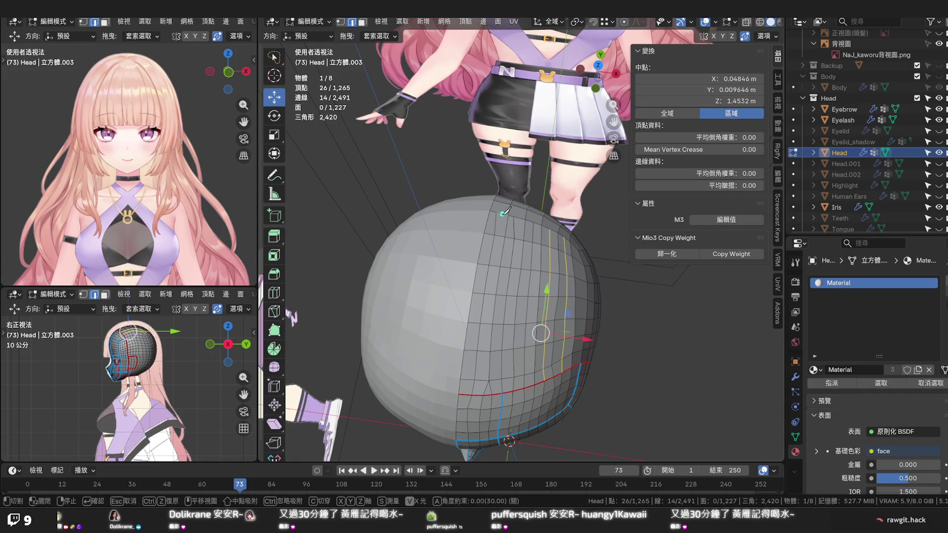
pyautogui.click(504, 214)
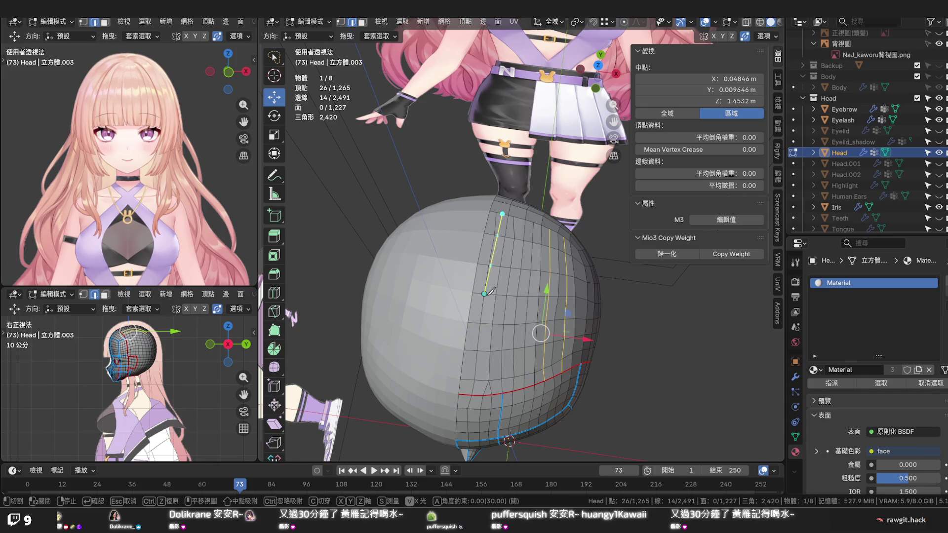
pyautogui.click(483, 378)
pyautogui.press('Return')
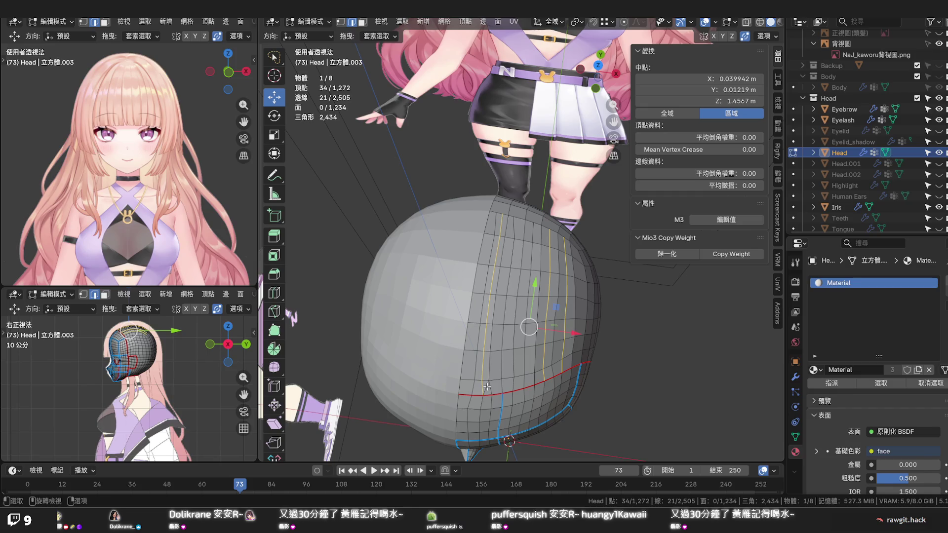
# Dissolve the stray edge, then pick single faces on the upper back
pyautogui.press('x')
pyautogui.click(453, 389)
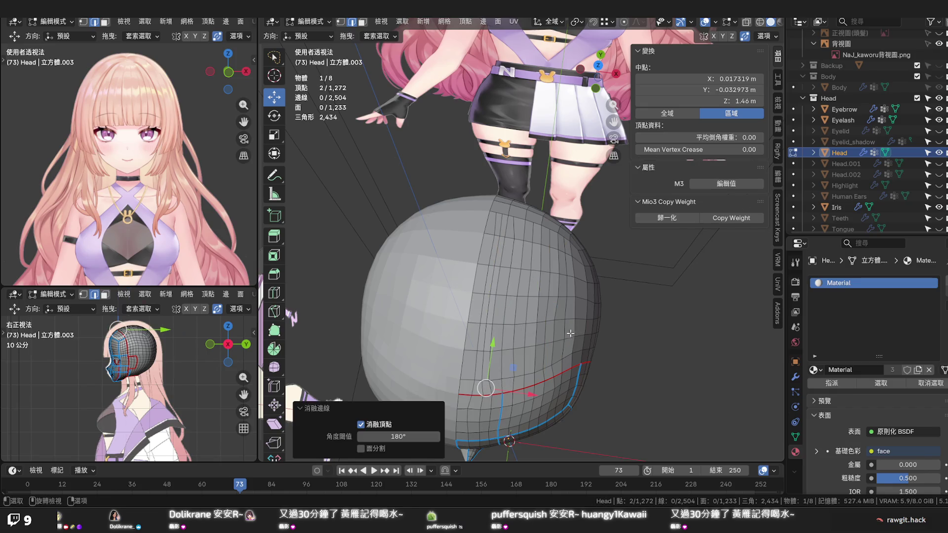
pyautogui.moveTo(570, 333); pyautogui.dragTo(360, 248, button='middle')
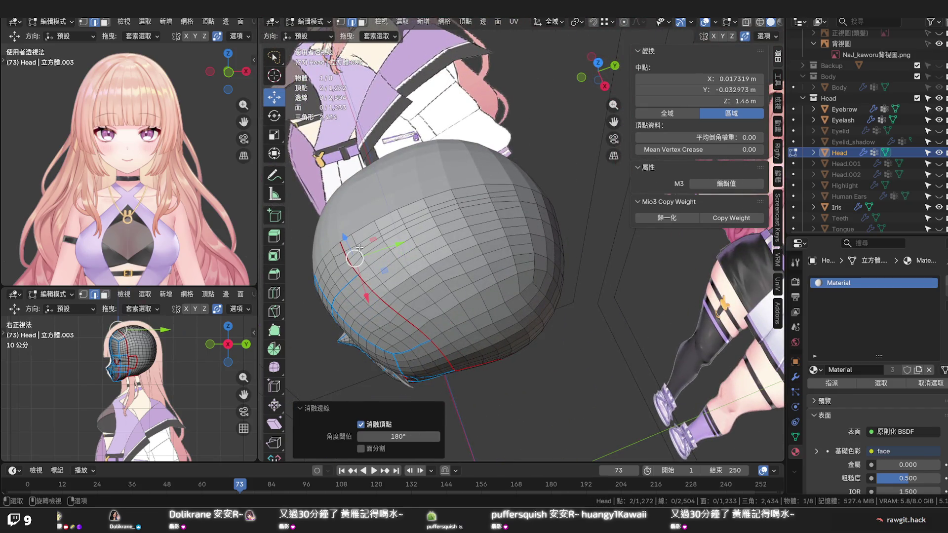
pyautogui.click(359, 246)
pyautogui.keyDown('shift'); pyautogui.click(495, 272); pyautogui.keyUp('shift')
pyautogui.moveTo(511, 278); pyautogui.dragTo(476, 258, button='middle')
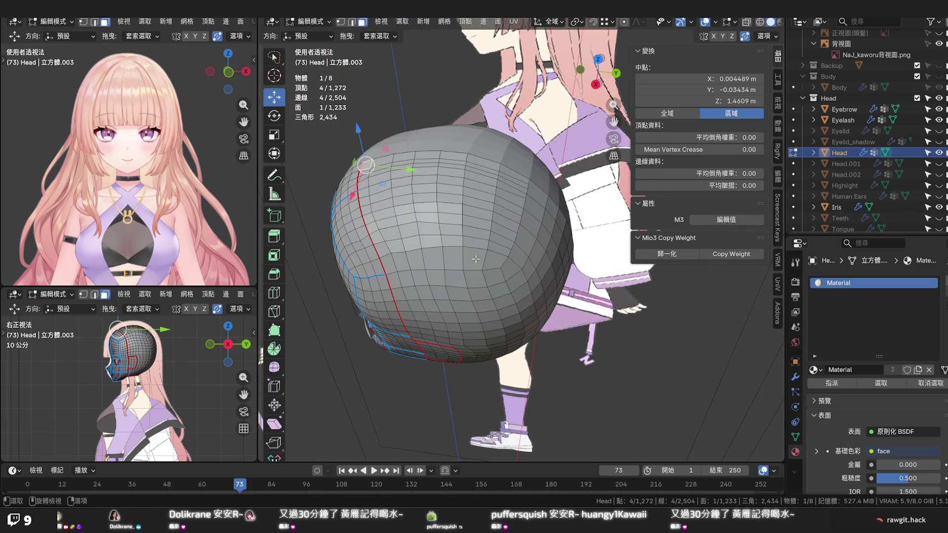
# Select the upper-back face patch and trim faces off its right edge
pyautogui.keyDown('ctrl'); pyautogui.keyDown('shift'); pyautogui.click(482, 246); pyautogui.keyUp('shift'); pyautogui.keyUp('ctrl')
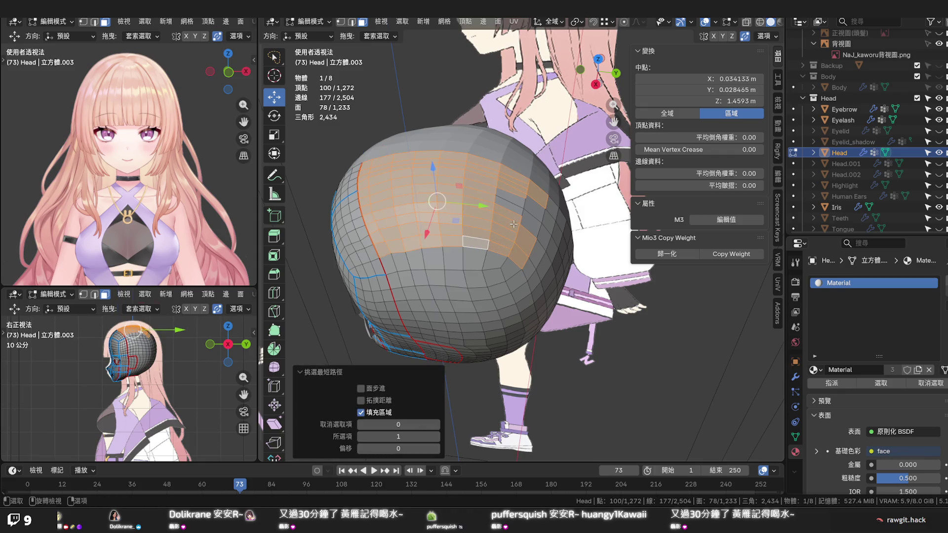
pyautogui.keyDown('shift'); pyautogui.click(512, 207); pyautogui.keyUp('shift')
pyautogui.keyDown('shift'); pyautogui.click(533, 222); pyautogui.keyUp('shift')
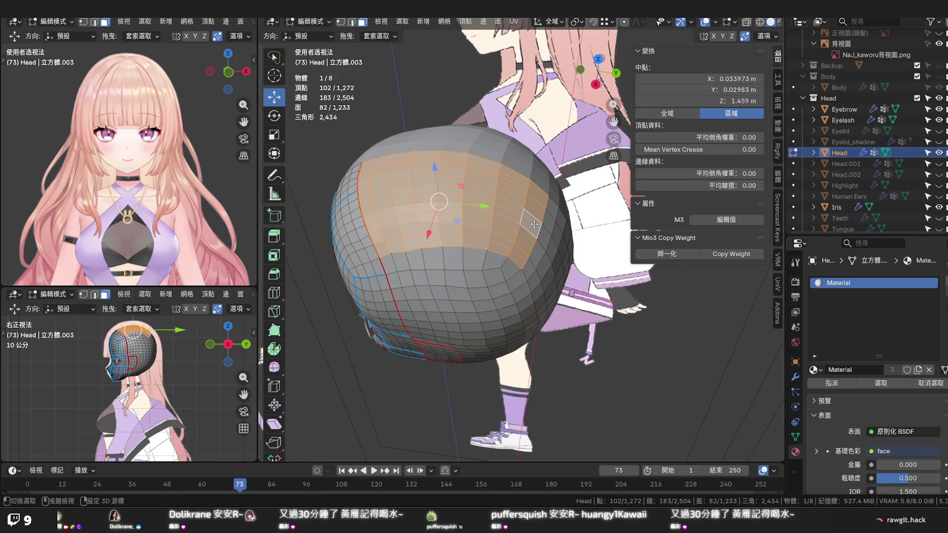
pyautogui.keyDown('shift'); pyautogui.click(534, 224); pyautogui.keyUp('shift')
pyautogui.keyDown('shift'); pyautogui.click(519, 256); pyautogui.keyUp('shift')
pyautogui.keyDown('shift'); pyautogui.click(527, 238); pyautogui.keyUp('shift')
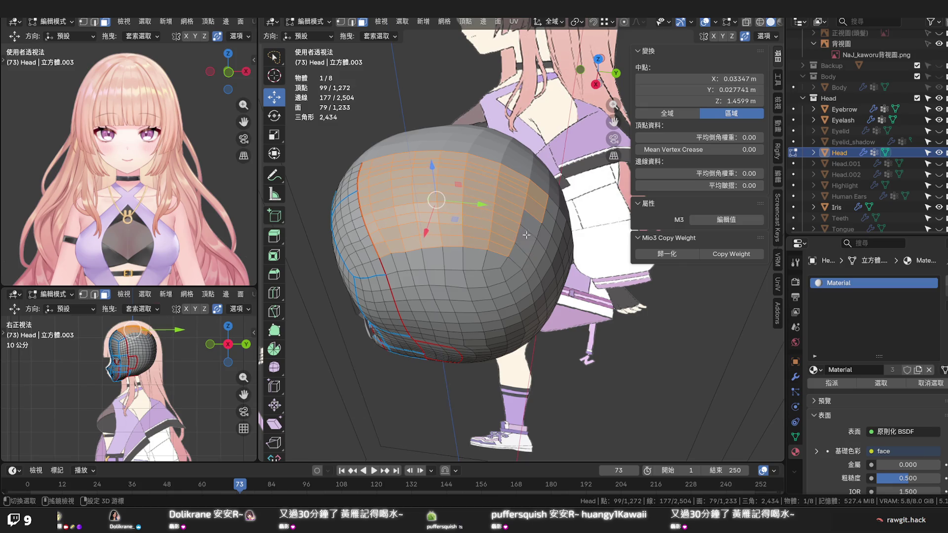
pyautogui.keyDown('shift'); pyautogui.click(531, 221); pyautogui.keyUp('shift')
pyautogui.keyDown('shift'); pyautogui.click(536, 201); pyautogui.keyUp('shift')
# Run Set Flow twice on the patch, undo a stray extension, and inspect from behind
pyautogui.rightClick(523, 208)
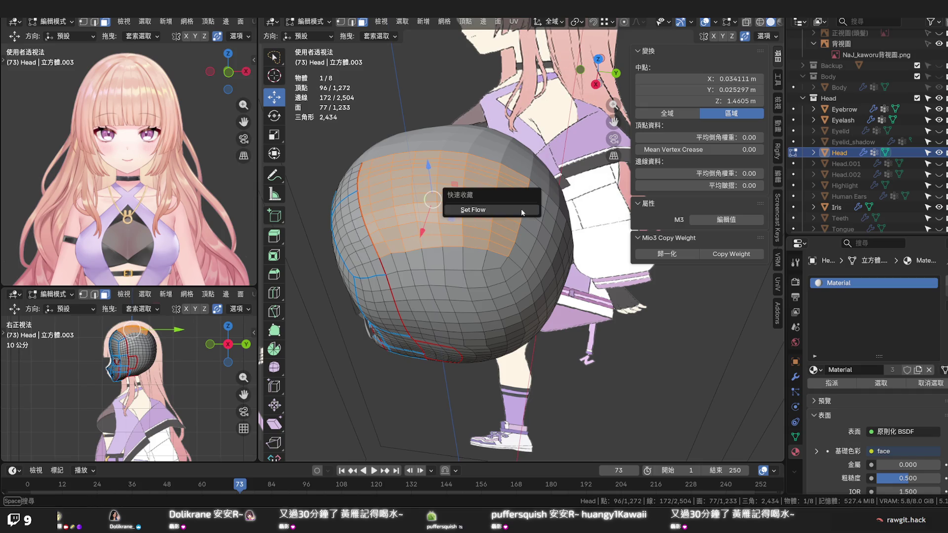
pyautogui.click(522, 209)
pyautogui.hotkey('shift', 'r')
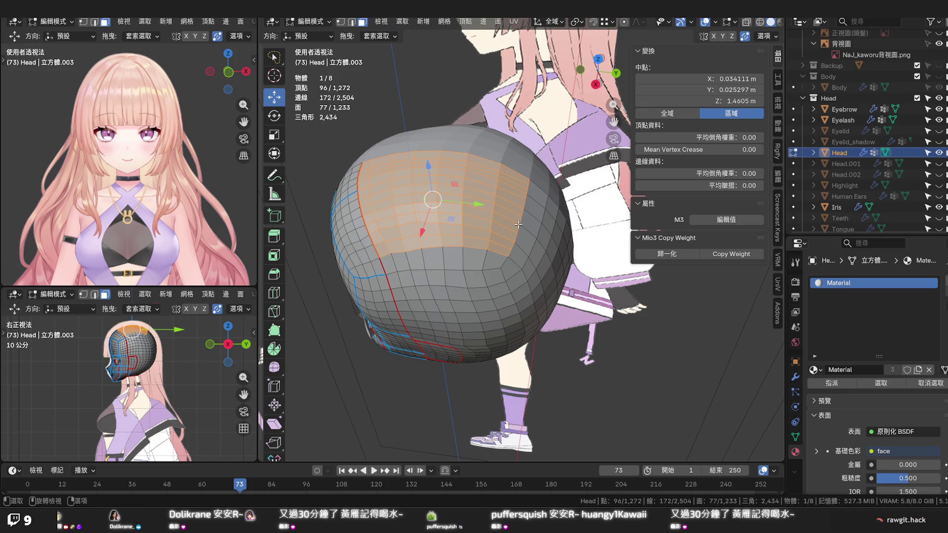
pyautogui.keyDown('ctrl'); pyautogui.keyDown('shift'); pyautogui.click(515, 178); pyautogui.keyUp('shift'); pyautogui.keyUp('ctrl')
pyautogui.hotkey('ctrl', 'z')
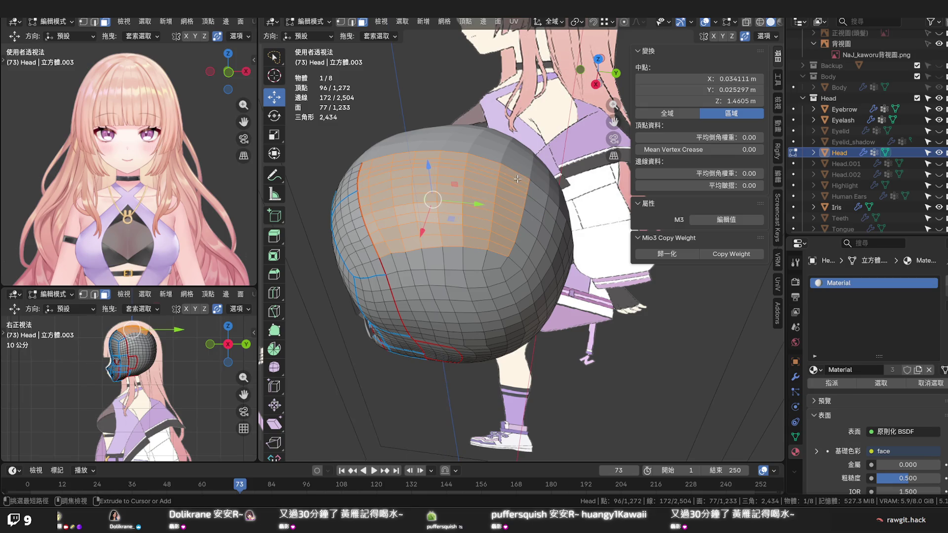
pyautogui.moveTo(526, 244); pyautogui.dragTo(459, 235, button='middle')
pyautogui.moveTo(433, 216); pyautogui.dragTo(473, 239, button='middle')
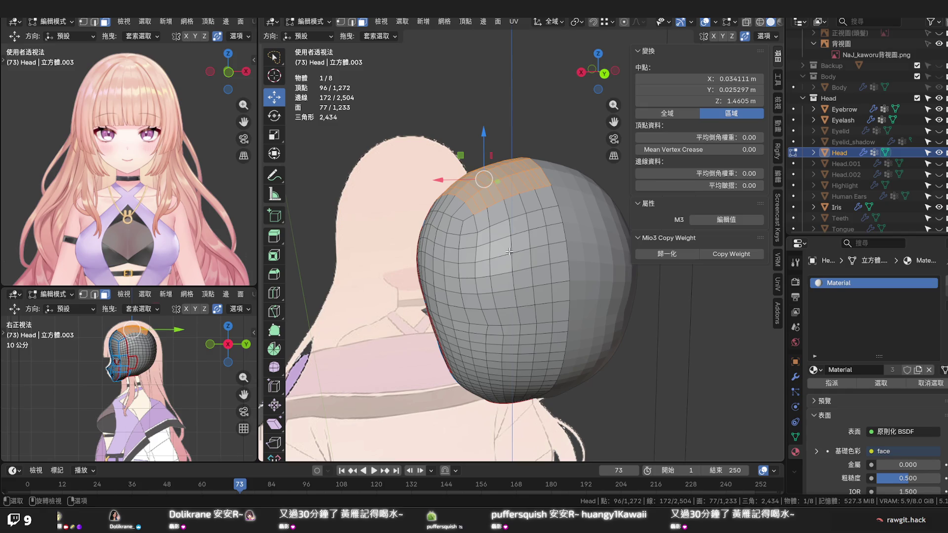
pyautogui.moveTo(509, 252)
pyautogui.mouseDown(button='middle')
pyautogui.moveTo(591, 251)
pyautogui.moveTo(528, 254)
pyautogui.mouseUp(button='middle')
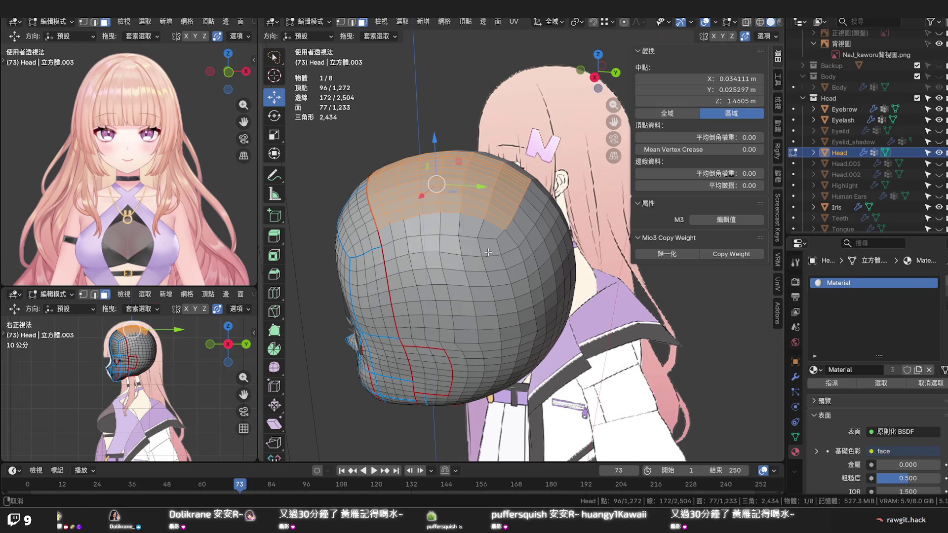
# Trim faces off the region's right edge, Set Flow on it, then undo the smoothing
pyautogui.moveTo(489, 253); pyautogui.dragTo(515, 272, button='middle')
pyautogui.keyDown('shift'); pyautogui.click(519, 268); pyautogui.keyUp('shift')
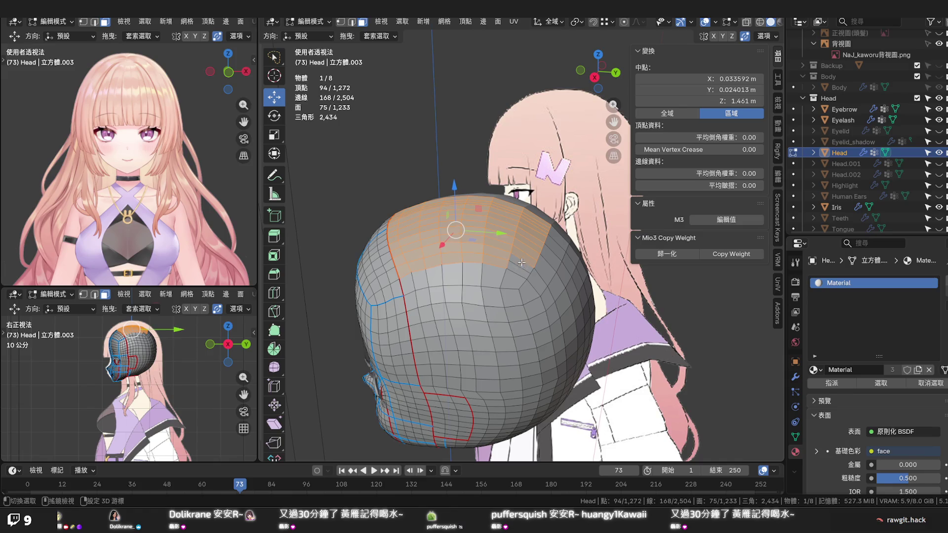
pyautogui.keyDown('shift'); pyautogui.click(527, 248); pyautogui.keyUp('shift')
pyautogui.keyDown('shift'); pyautogui.click(532, 235); pyautogui.keyUp('shift')
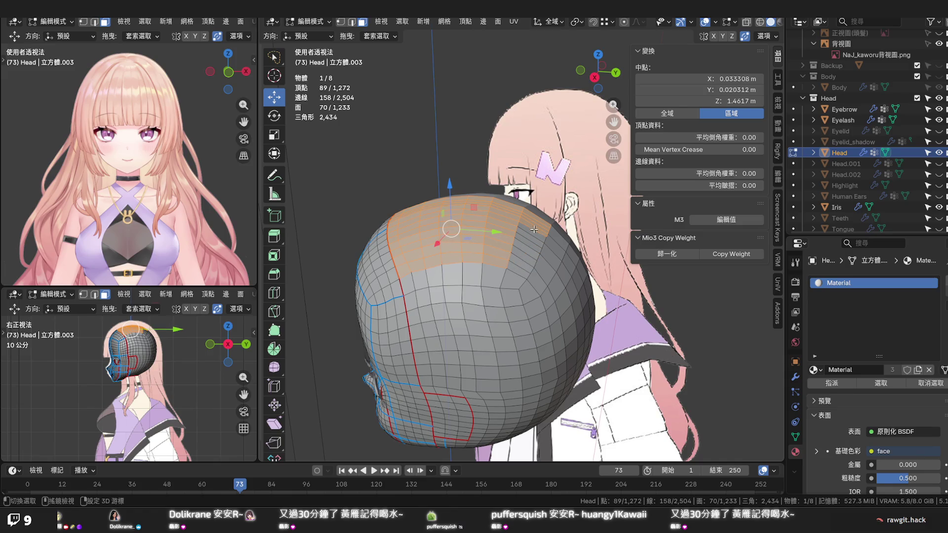
pyautogui.keyDown('shift'); pyautogui.click(536, 222); pyautogui.keyUp('shift')
pyautogui.keyDown('shift'); pyautogui.click(537, 217); pyautogui.keyUp('shift')
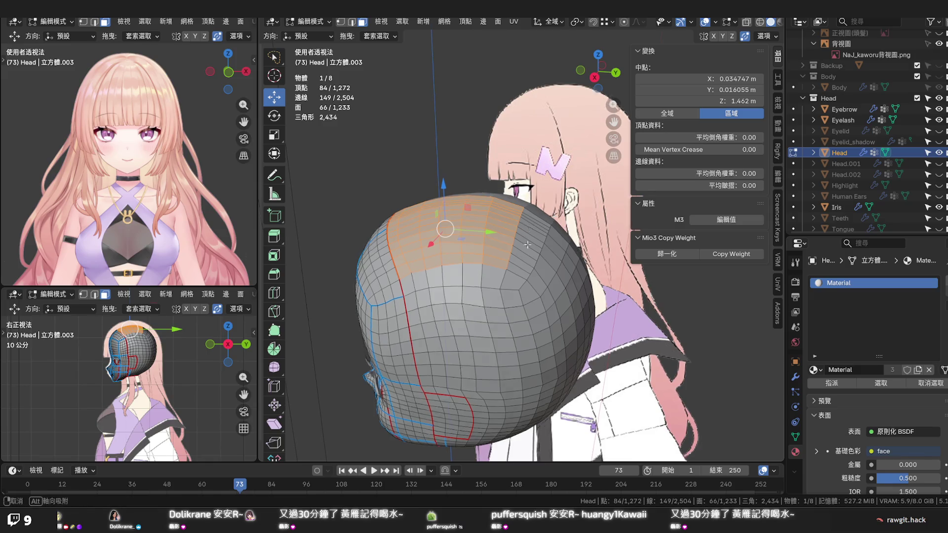
pyautogui.moveTo(536, 223); pyautogui.dragTo(531, 275, button='middle')
pyautogui.rightClick(531, 273)
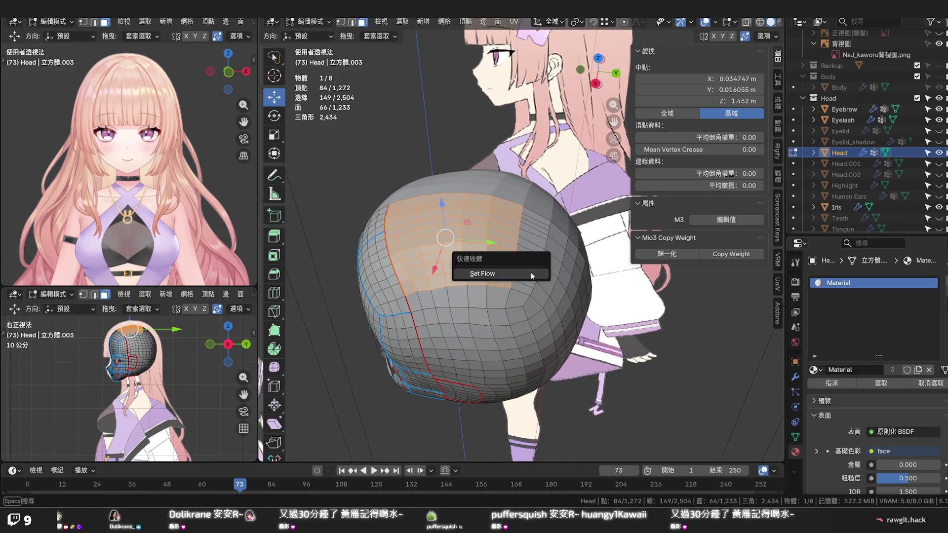
pyautogui.click(518, 275)
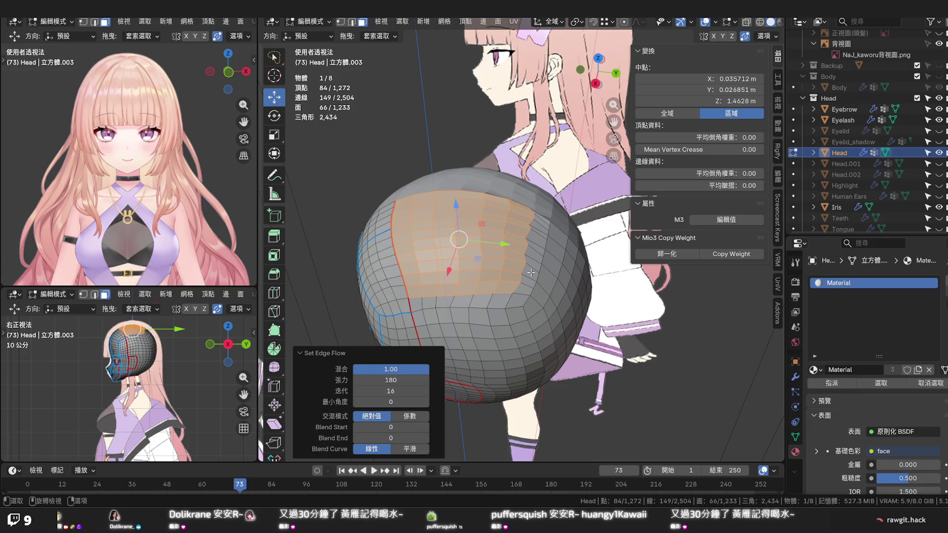
pyautogui.hotkey('ctrl', 'z')
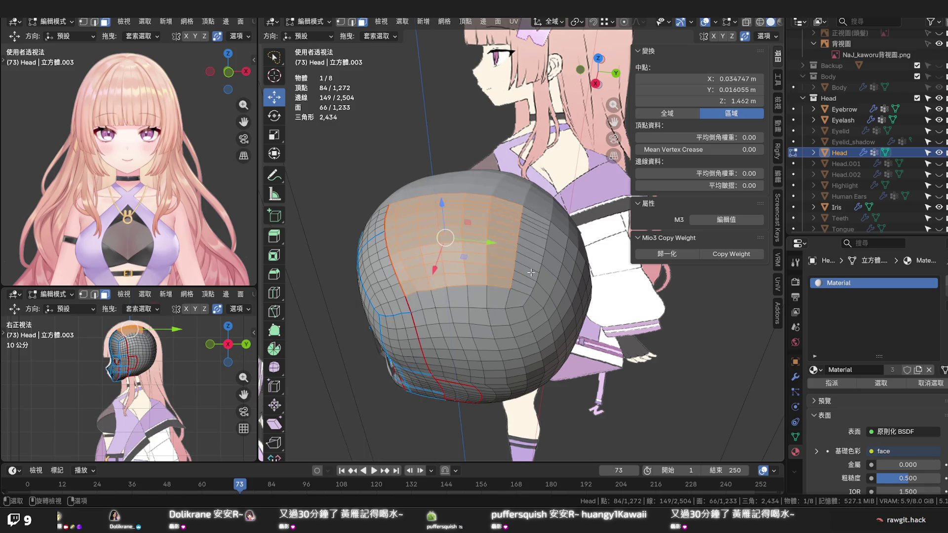
# Insert an edge loop down the back of the head and slide it to factor -0.738
pyautogui.hotkey('ctrl', 'r')
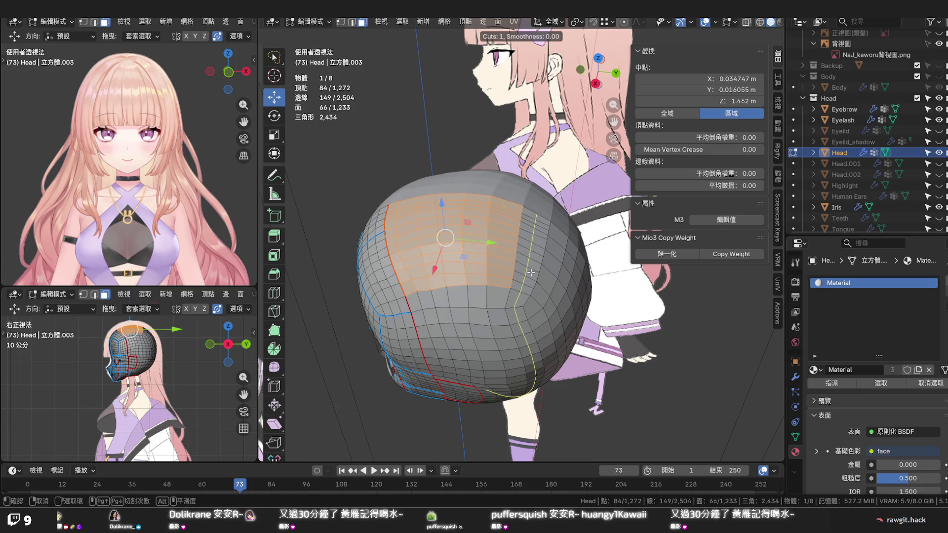
pyautogui.click(530, 270)
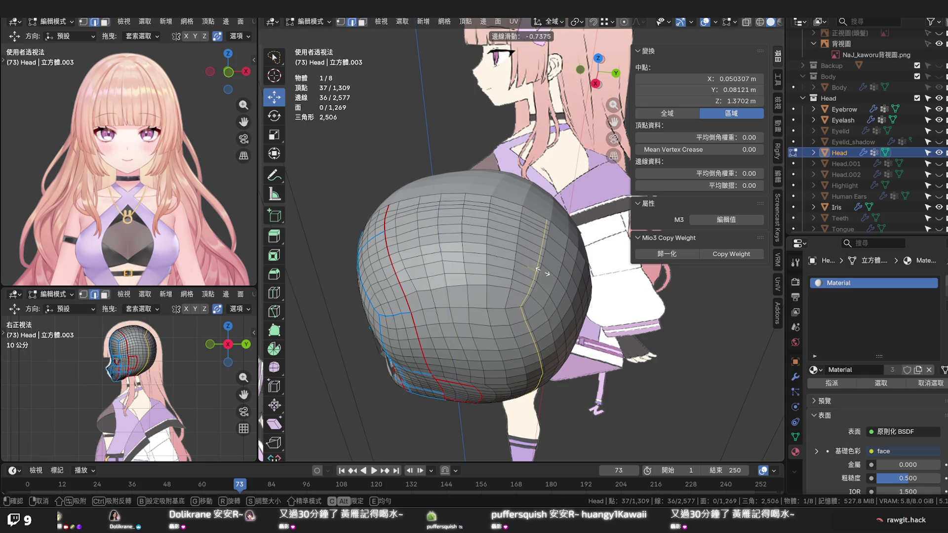
pyautogui.click(542, 272)
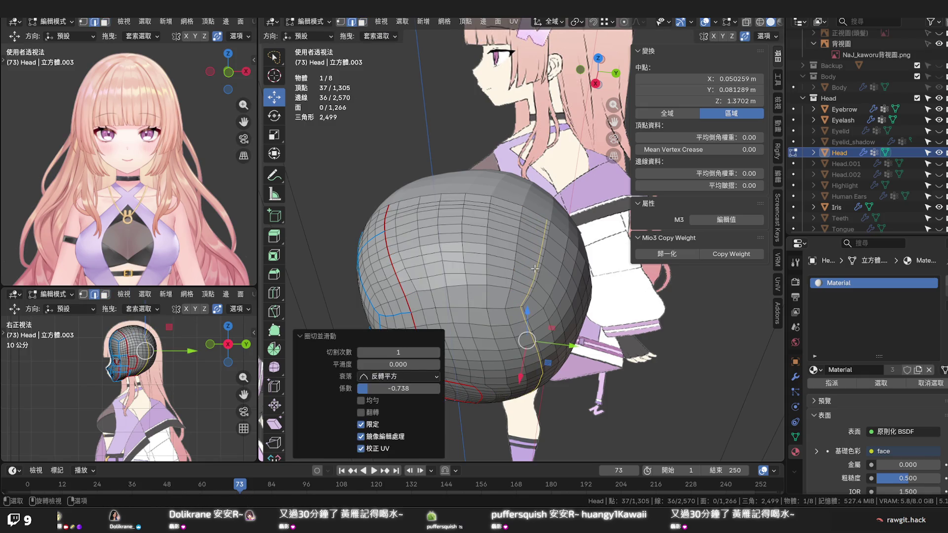
pyautogui.click(393, 211)
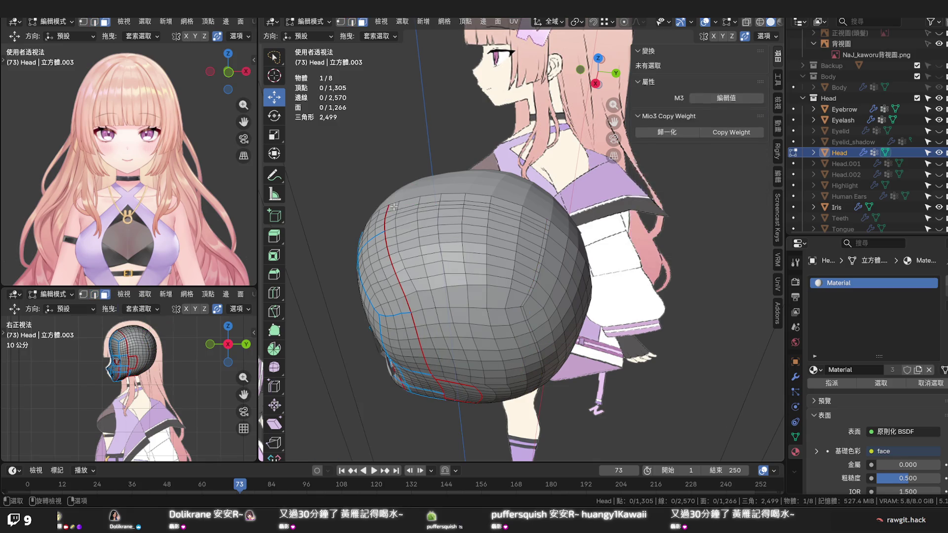
# Select the upper crown face patch around the new loop and smooth it with Set Flow
pyautogui.keyDown('ctrl'); pyautogui.keyDown('shift'); pyautogui.click(520, 290); pyautogui.keyUp('shift'); pyautogui.keyUp('ctrl')
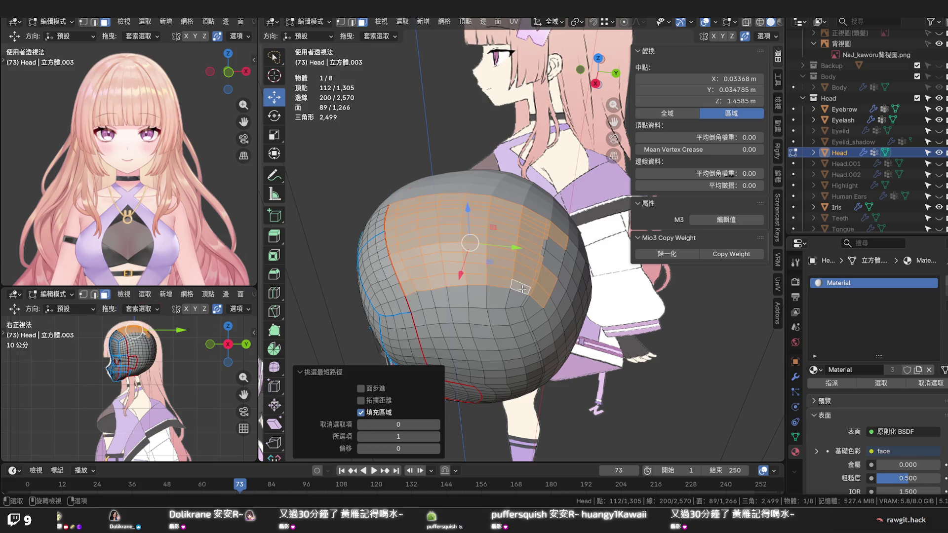
pyautogui.keyDown('ctrl'); pyautogui.keyDown('shift'); pyautogui.click(394, 206); pyautogui.keyUp('shift'); pyautogui.keyUp('ctrl')
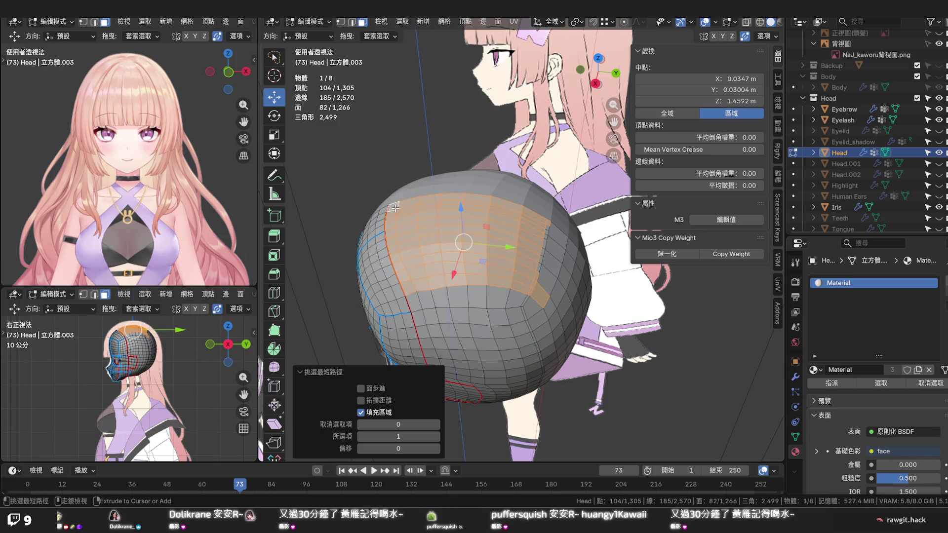
pyautogui.keyDown('ctrl'); pyautogui.click(549, 223); pyautogui.keyUp('ctrl')
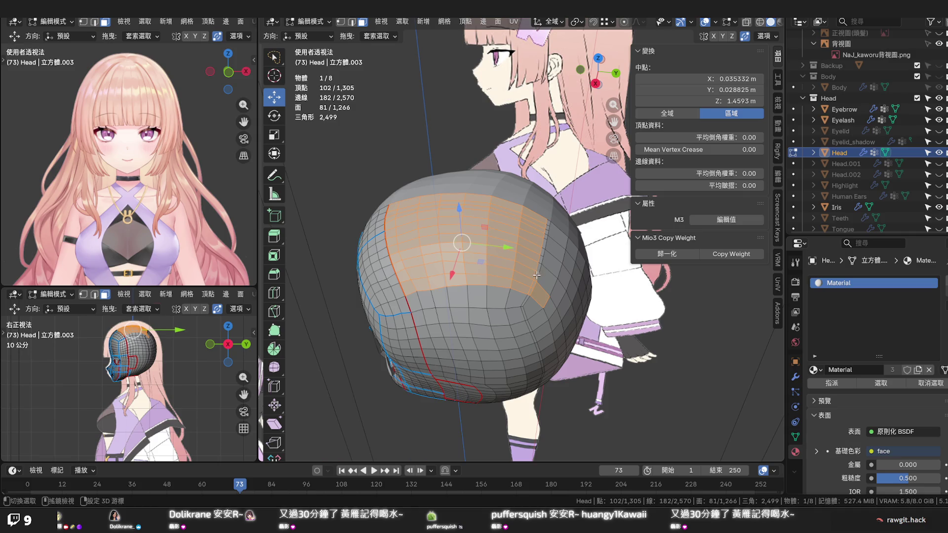
pyautogui.keyDown('ctrl'); pyautogui.click(532, 283); pyautogui.keyUp('ctrl')
pyautogui.press('q')
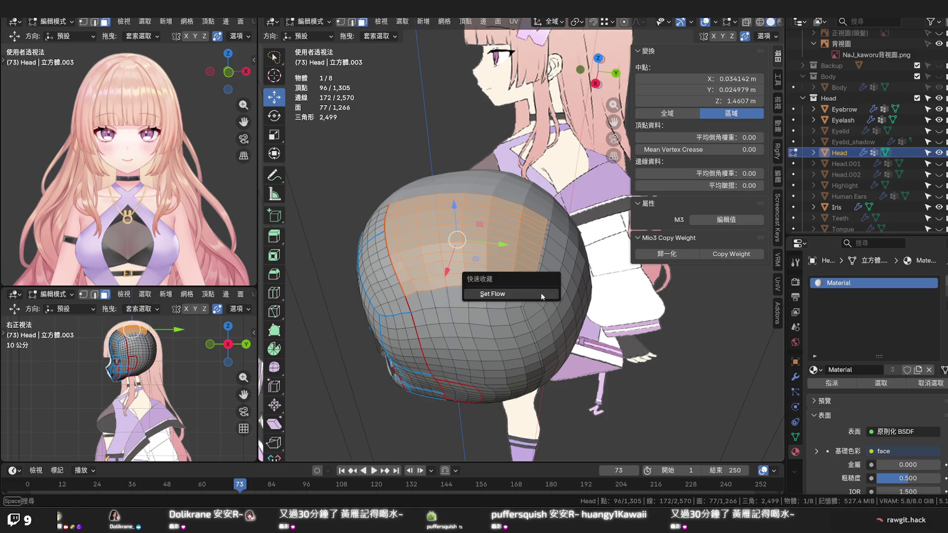
pyautogui.click(542, 294)
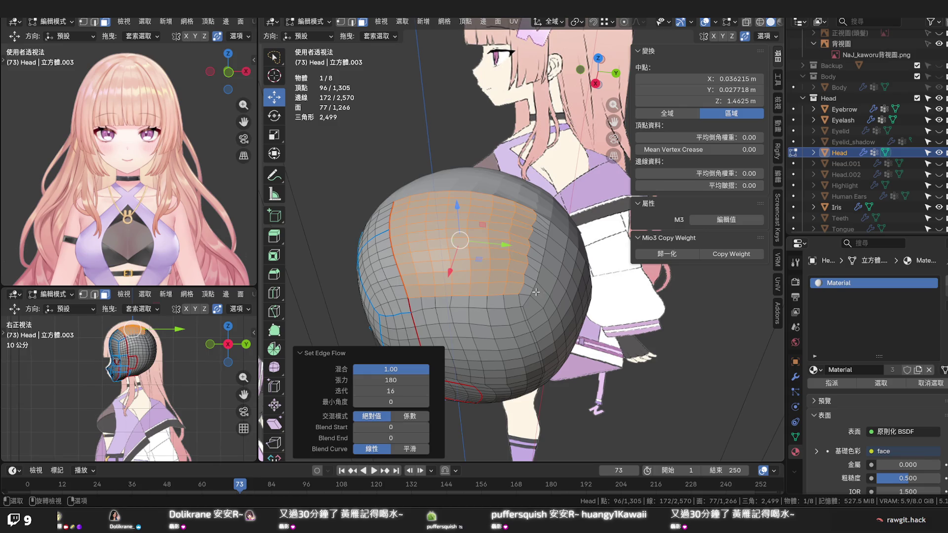
# Orbit around the head to inspect the smoothed crown from several angles
pyautogui.moveTo(536, 293)
pyautogui.mouseDown(button='middle')
pyautogui.moveTo(449, 303)
pyautogui.moveTo(545, 246)
pyautogui.mouseUp(button='middle')
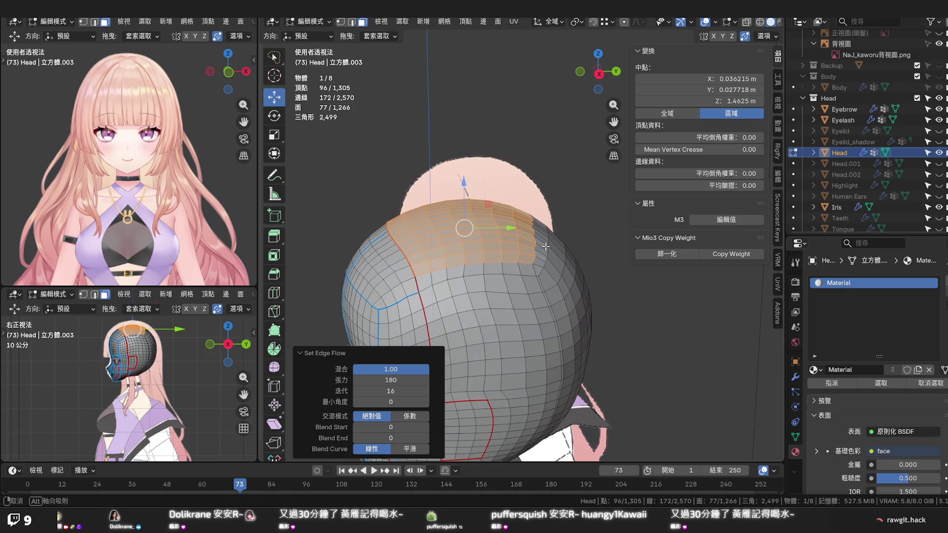
pyautogui.moveTo(546, 247)
pyautogui.mouseDown(button='middle')
pyautogui.moveTo(601, 274)
pyautogui.moveTo(600, 287)
pyautogui.moveTo(572, 293)
pyautogui.mouseUp(button='middle')
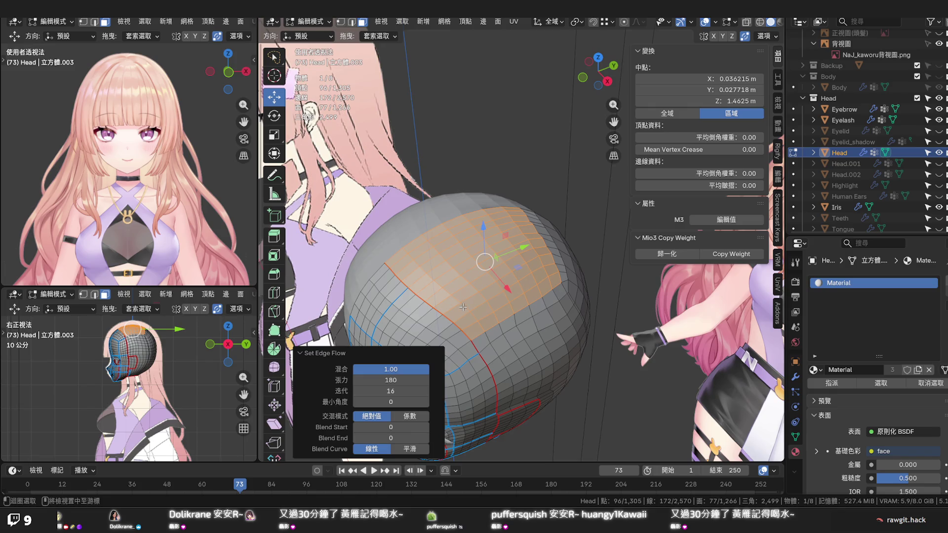
pyautogui.moveTo(462, 307)
pyautogui.mouseDown(button='middle')
pyautogui.moveTo(469, 261)
pyautogui.moveTo(518, 288)
pyautogui.moveTo(512, 263)
pyautogui.mouseUp(button='middle')
pyautogui.scroll(-2, 518, 287)
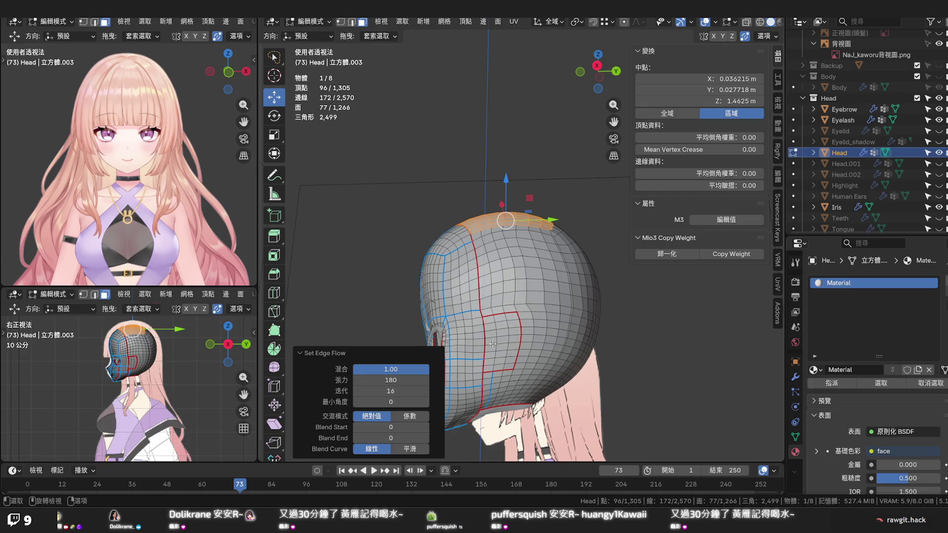
# From a side view, nudge a vertex beside the ear-opening rim slightly into place
pyautogui.moveTo(490, 363); pyautogui.dragTo(485, 348, button='middle')
pyautogui.scroll(3, 481, 345)
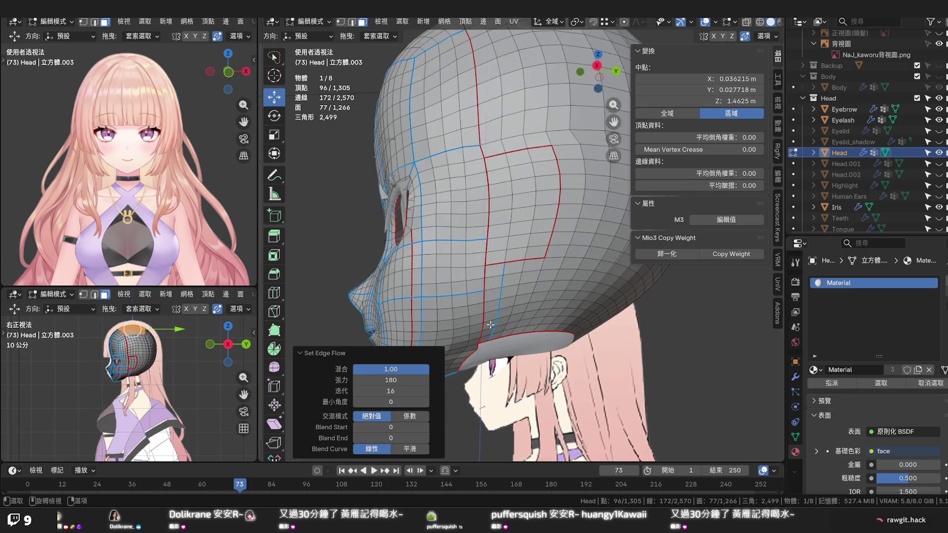
pyautogui.scroll(-1, 481, 343)
pyautogui.scroll(3, 481, 344)
pyautogui.scroll(3, 482, 333)
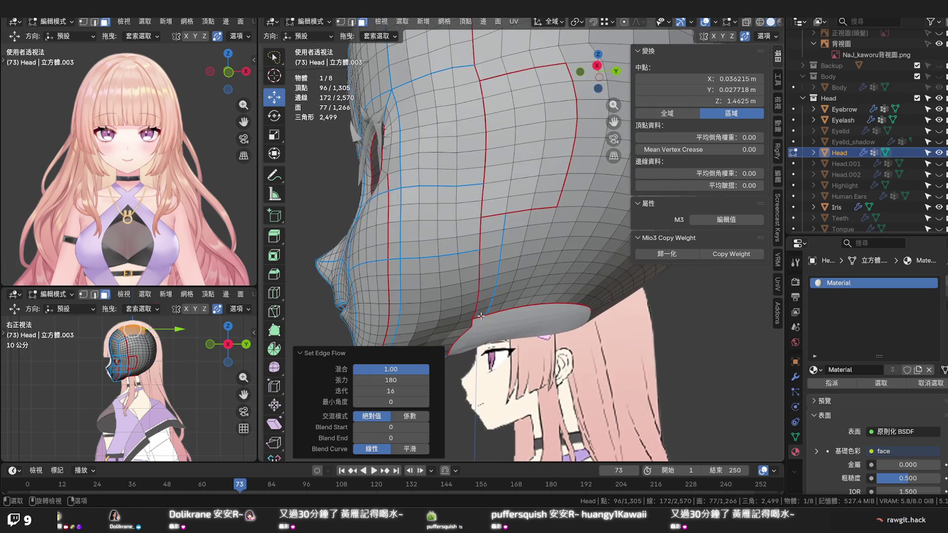
pyautogui.click(472, 319)
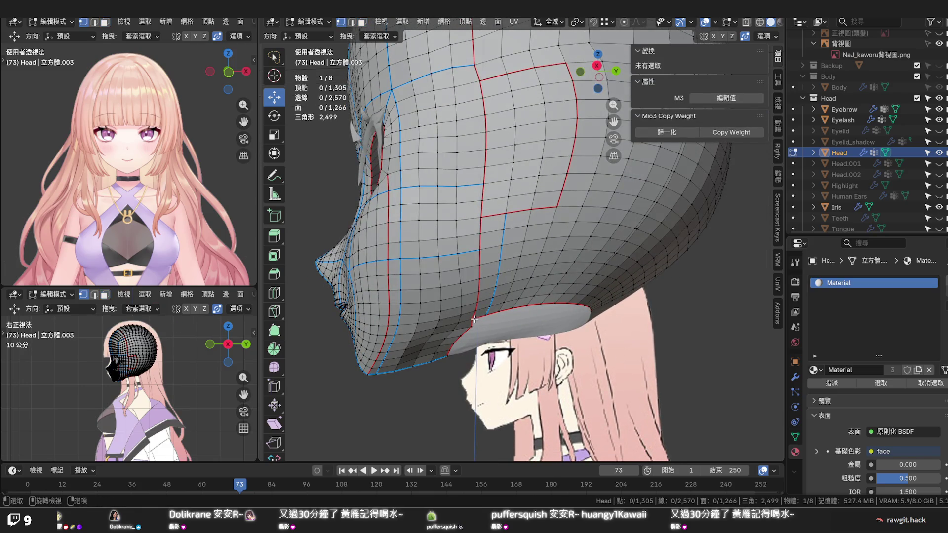
pyautogui.click(473, 319)
pyautogui.moveTo(473, 319); pyautogui.dragTo(470, 322)
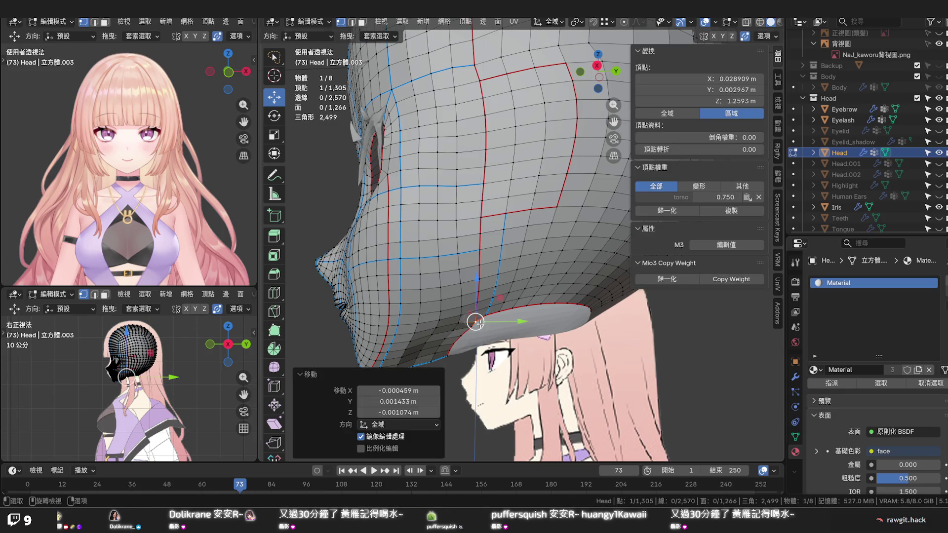
pyautogui.moveTo(474, 349); pyautogui.dragTo(494, 272, button='middle')
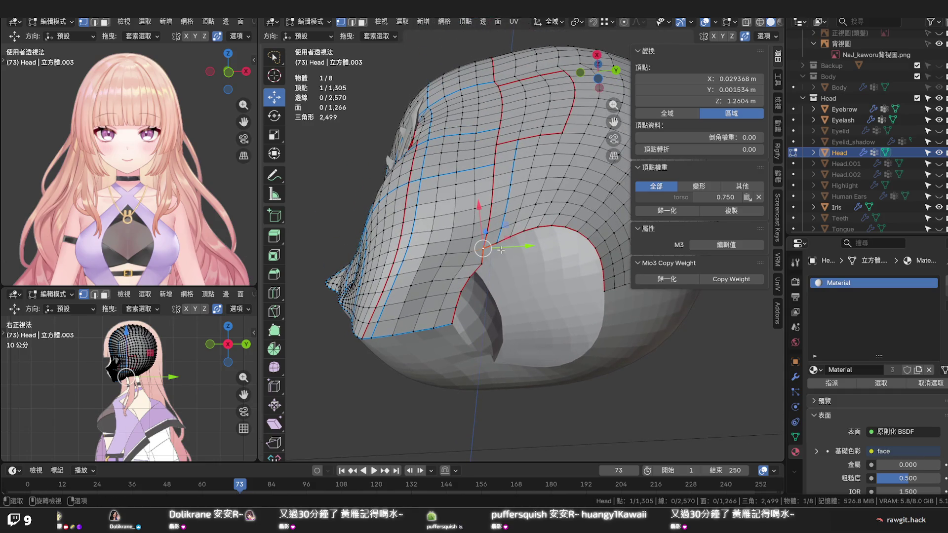
pyautogui.press('KP_Divide')
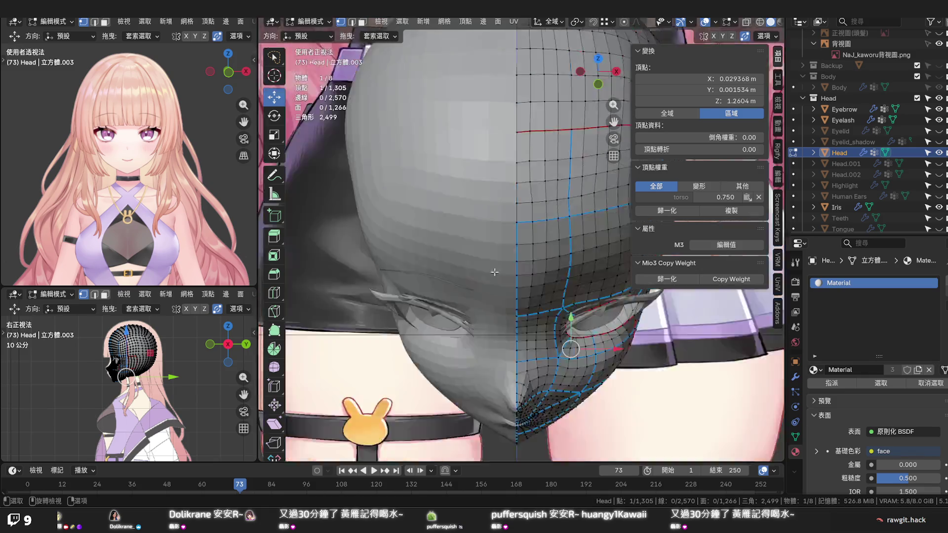
# In bottom orthographic view, move the vertex beside the ear hole about a millimetre into place
pyautogui.press('KP_Divide')
pyautogui.press('ctrl+KP_7')
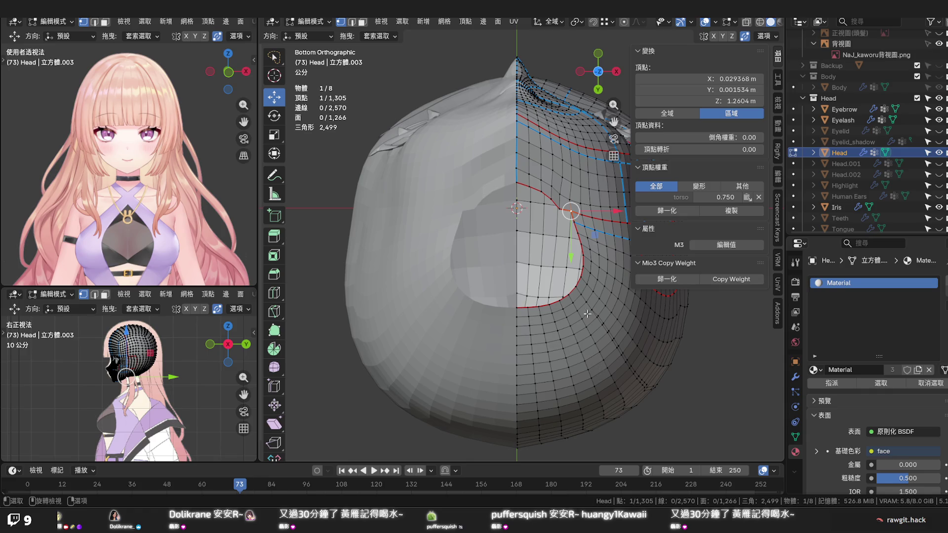
pyautogui.press('g')
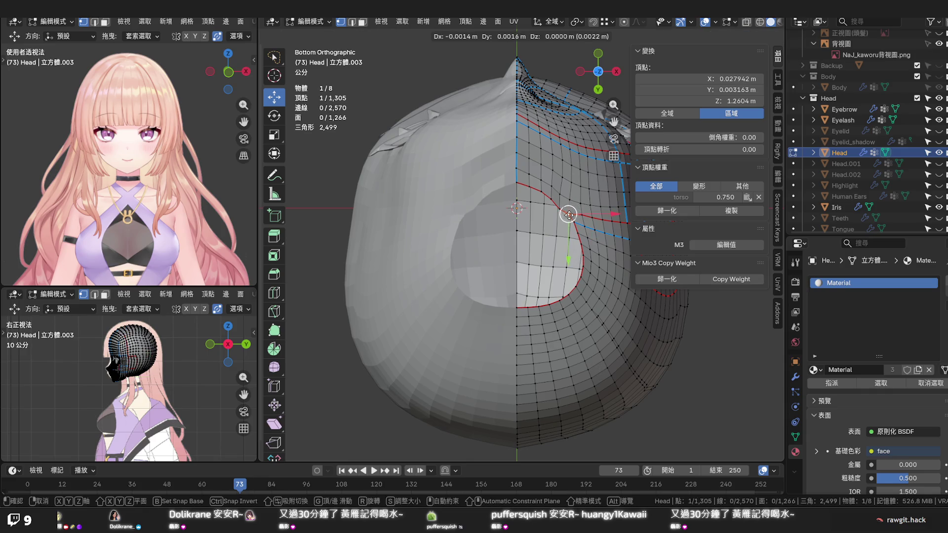
pyautogui.click(567, 215)
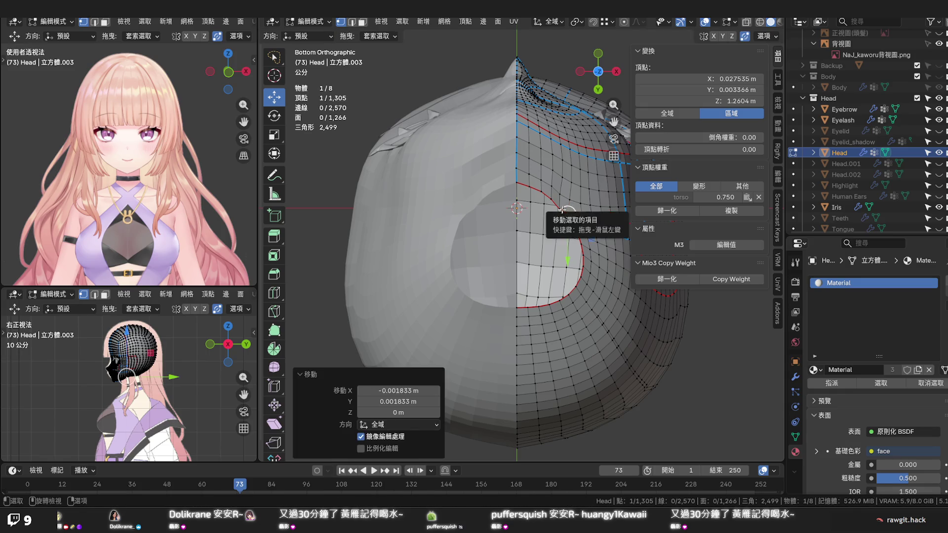
pyautogui.press('g')
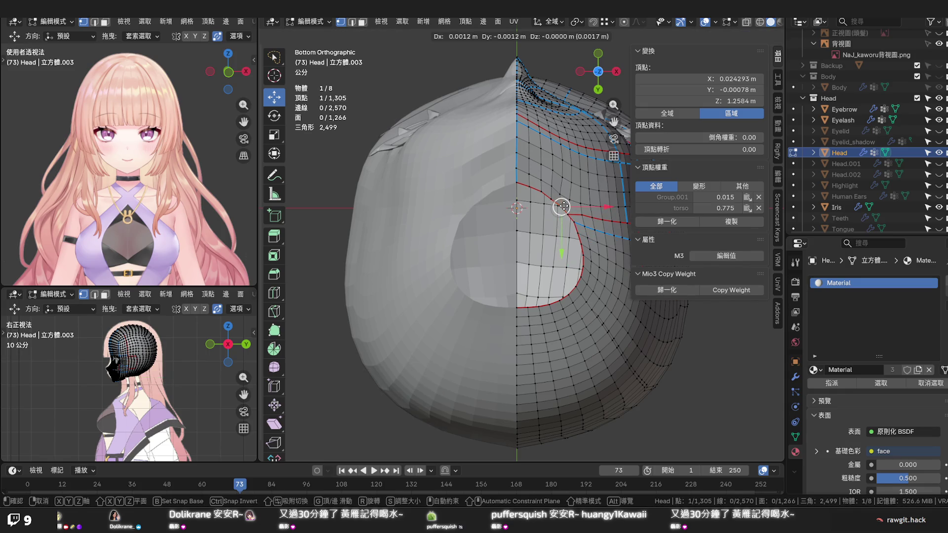
pyautogui.click(562, 206)
pyautogui.press('g')
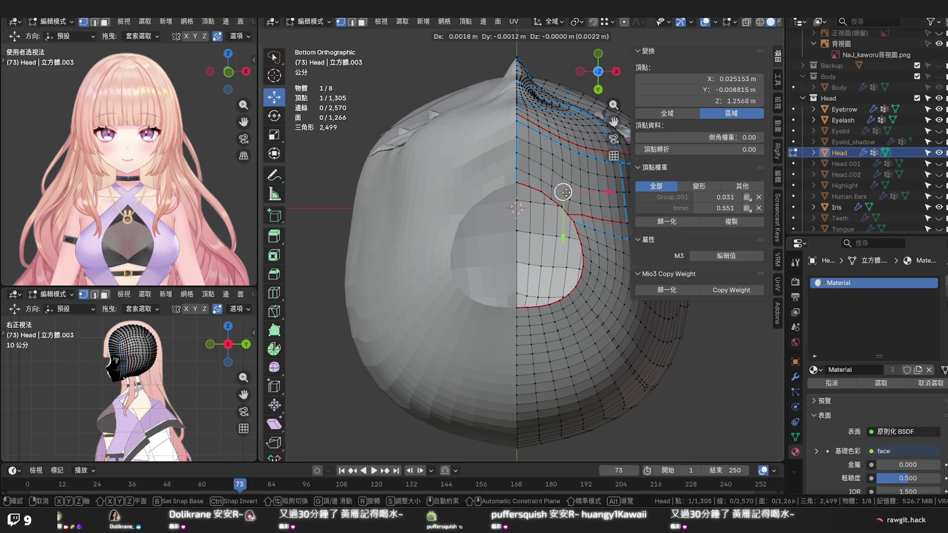
pyautogui.click(563, 192)
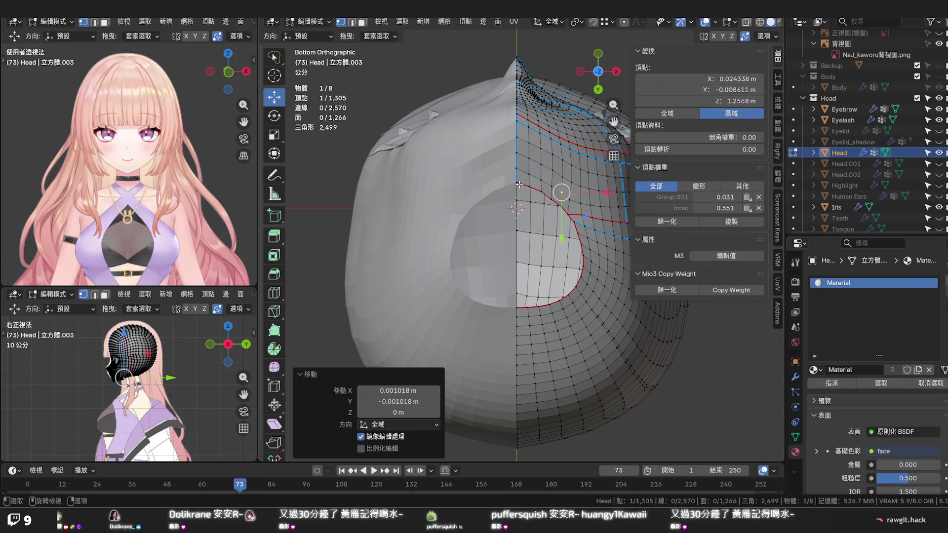
# Select the neighbouring vertices on the ear-hole rim for the next adjustment
pyautogui.click(518, 184)
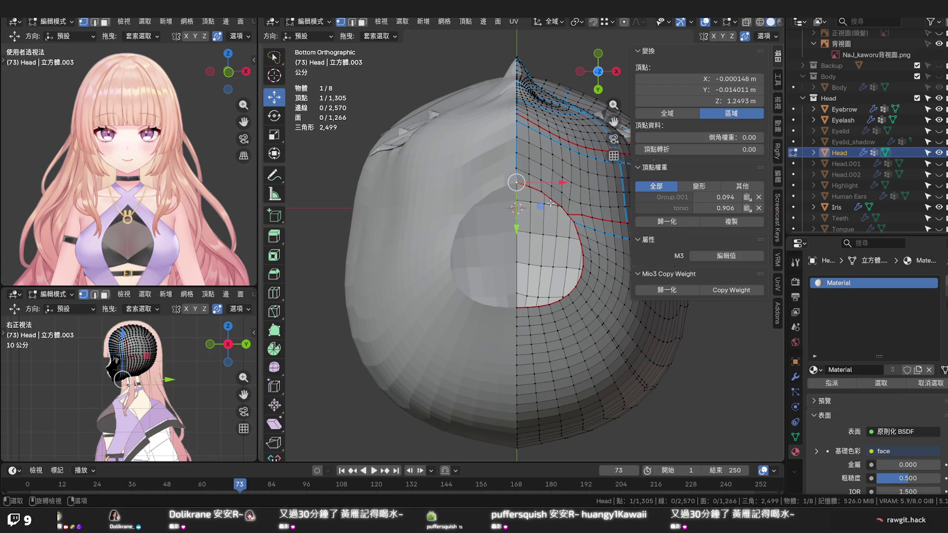
pyautogui.click(568, 215)
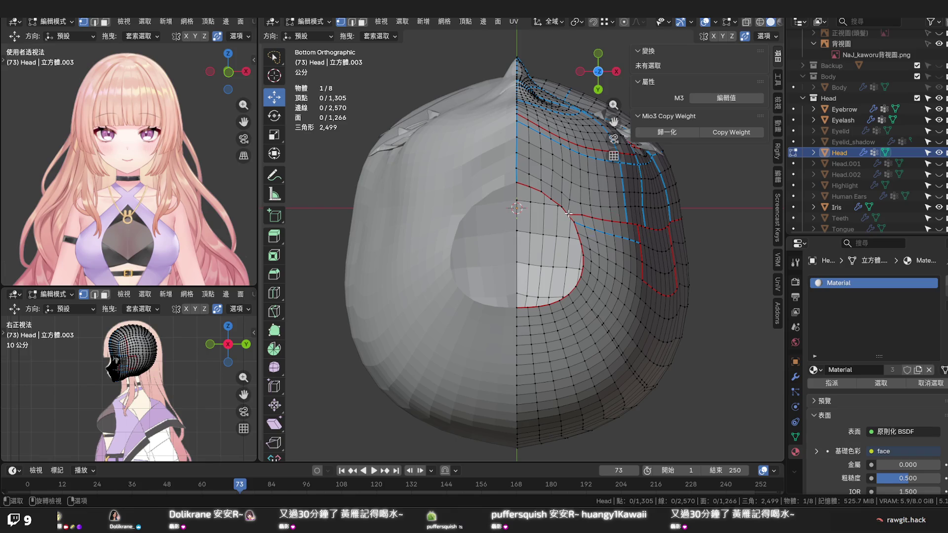
# Move three vertices along the ear-hole loop slightly to even out their spacing
pyautogui.press('g')
pyautogui.click(570, 214)
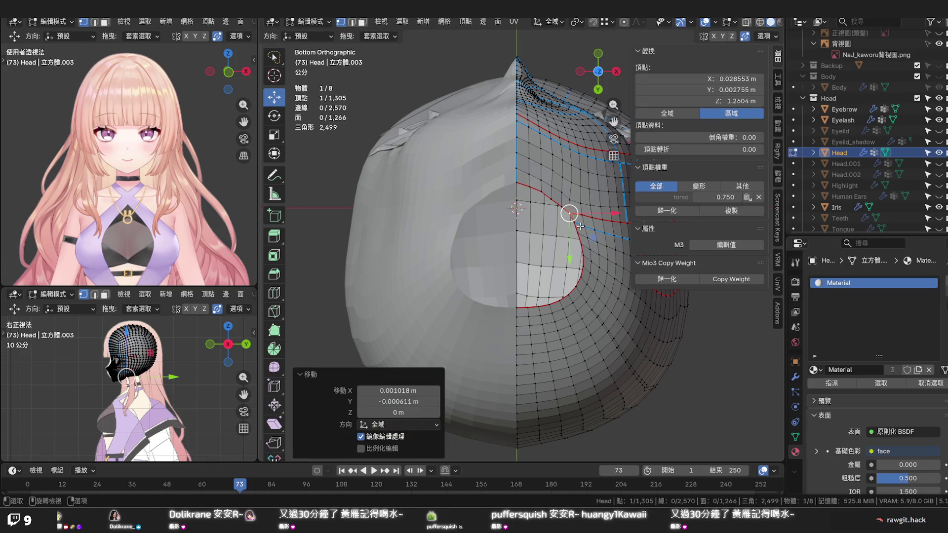
pyautogui.scroll(3, 571, 215)
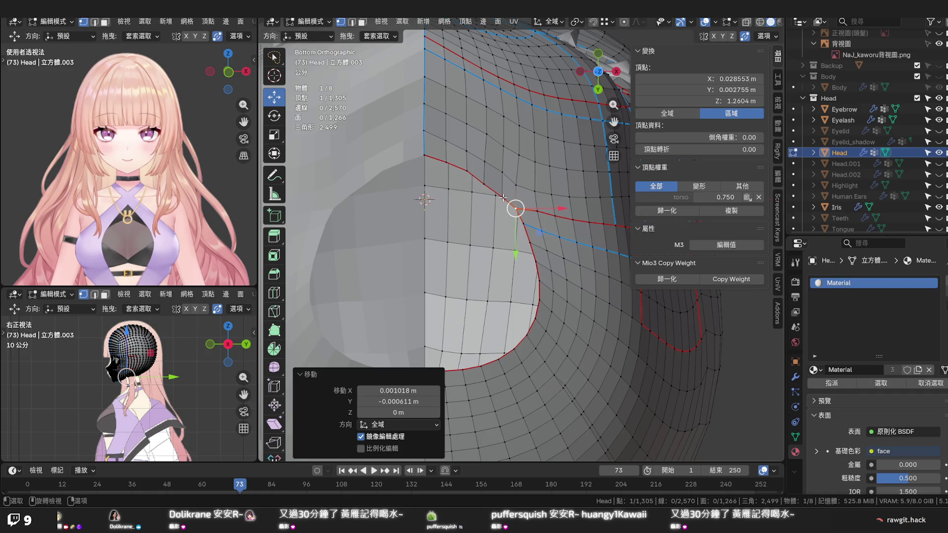
pyautogui.click(504, 199)
pyautogui.press('g')
pyautogui.click(504, 196)
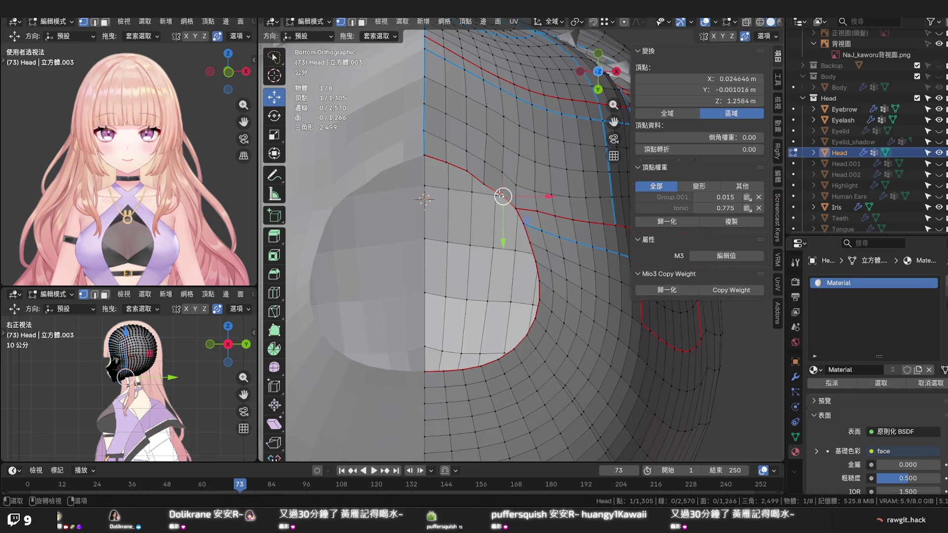
pyautogui.click(486, 184)
pyautogui.press('g')
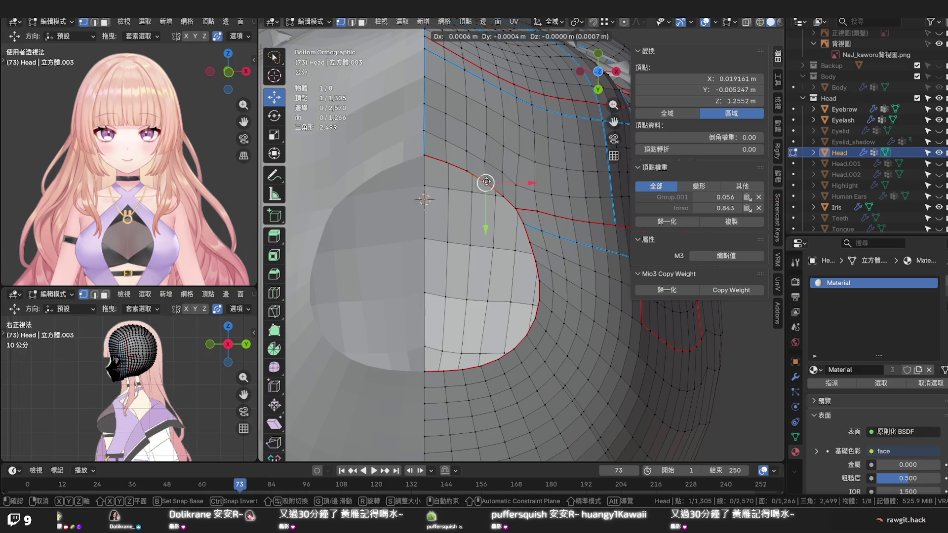
pyautogui.click(486, 183)
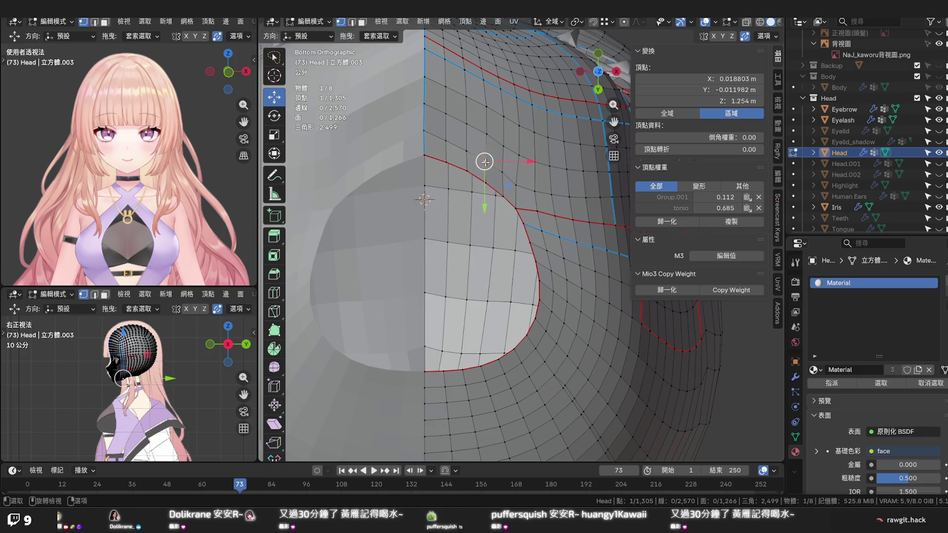
# Vertex-slide a rim vertex along its edges three times into more even spacing
pyautogui.hotkey('shift', 'v')
pyautogui.click(498, 169)
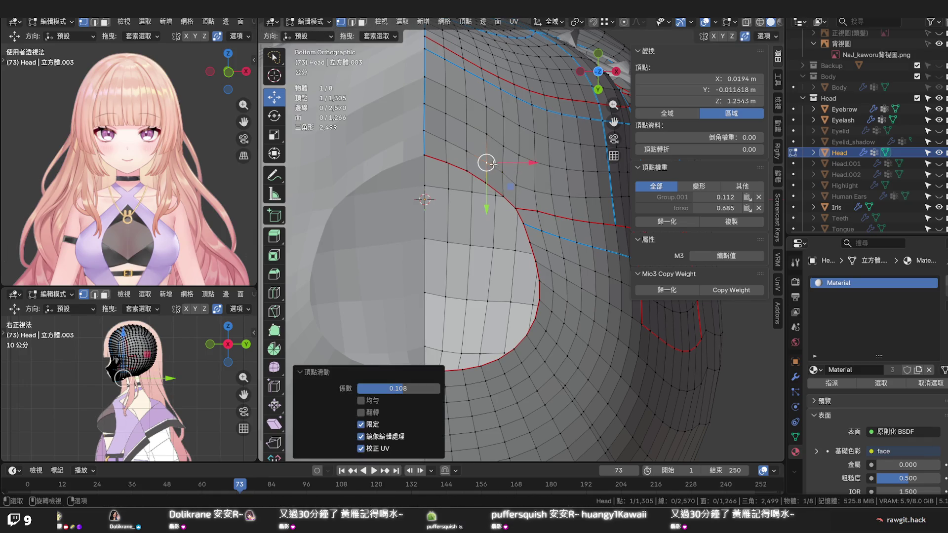
pyautogui.hotkey('shift', 'v')
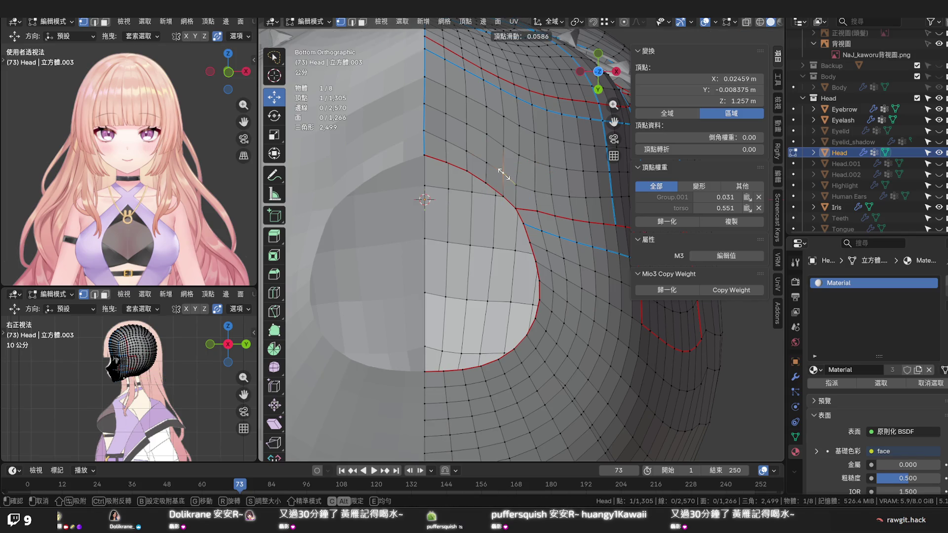
pyautogui.click(504, 174)
pyautogui.hotkey('shift', 'v')
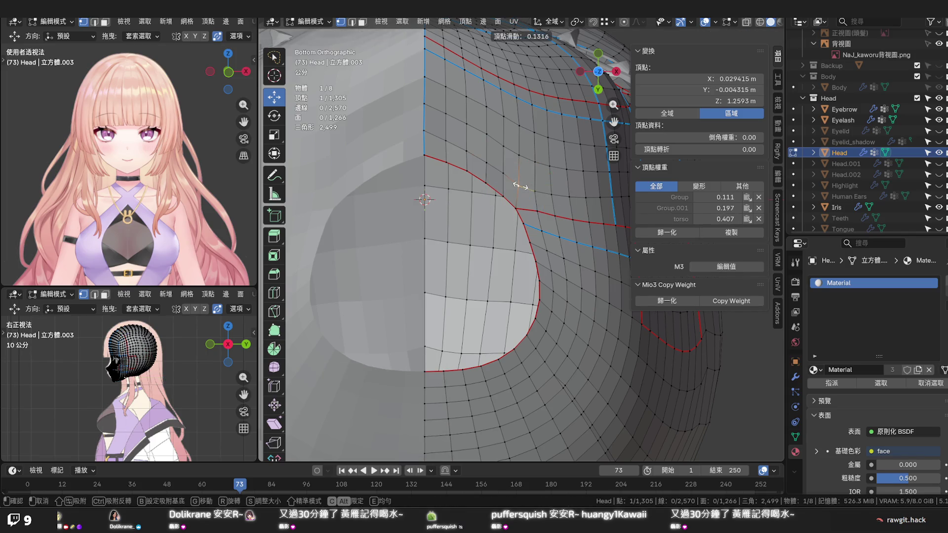
pyautogui.click(520, 185)
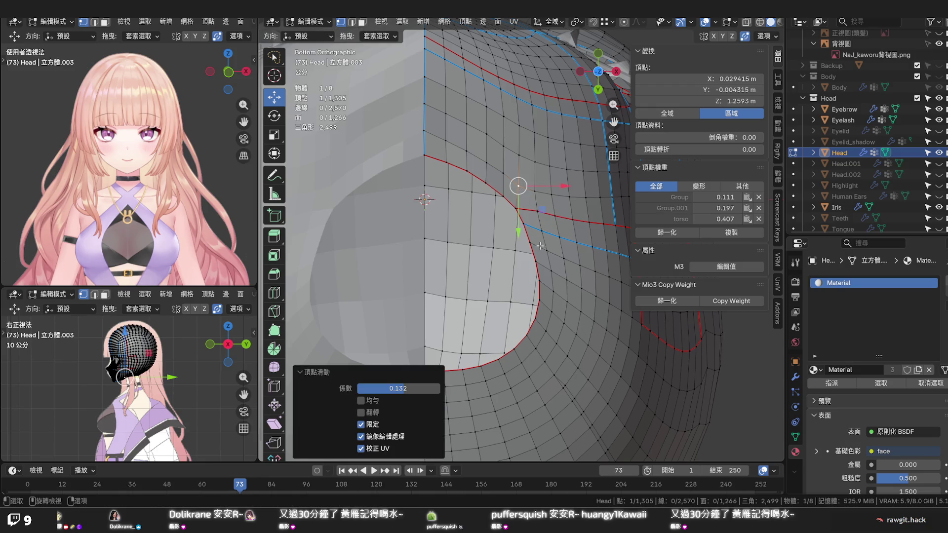
pyautogui.scroll(-2, 541, 246)
pyautogui.scroll(-2, 541, 247)
pyautogui.scroll(-1, 541, 247)
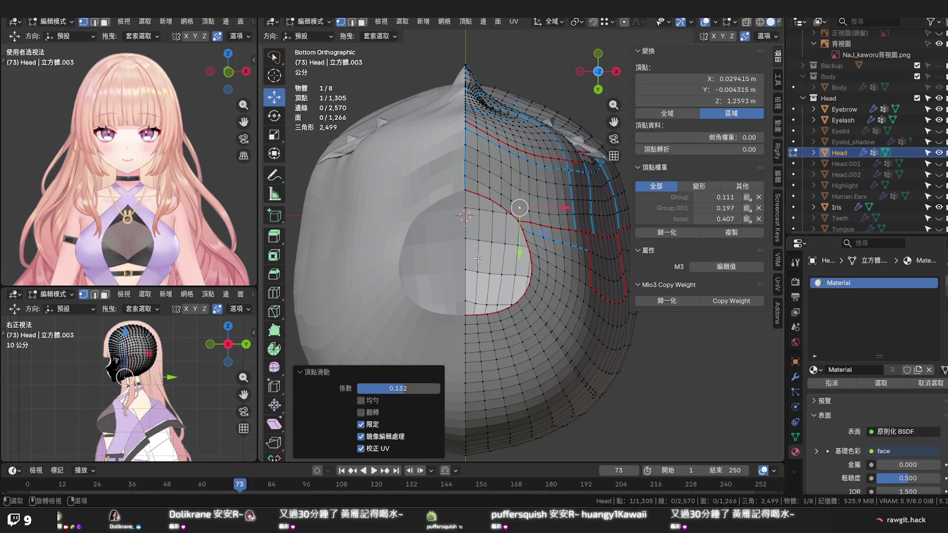
pyautogui.moveTo(491, 252); pyautogui.dragTo(544, 222, button='middle')
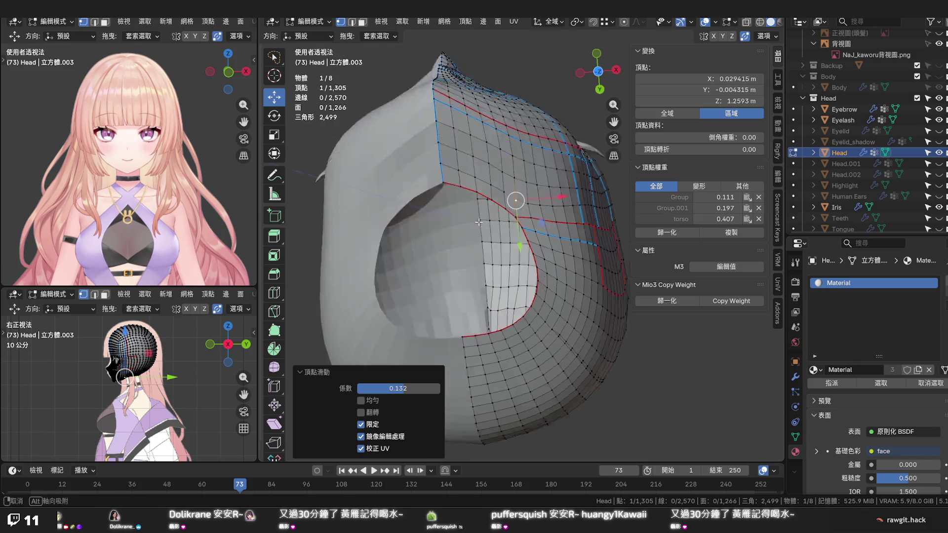
pyautogui.scroll(-3, 544, 222)
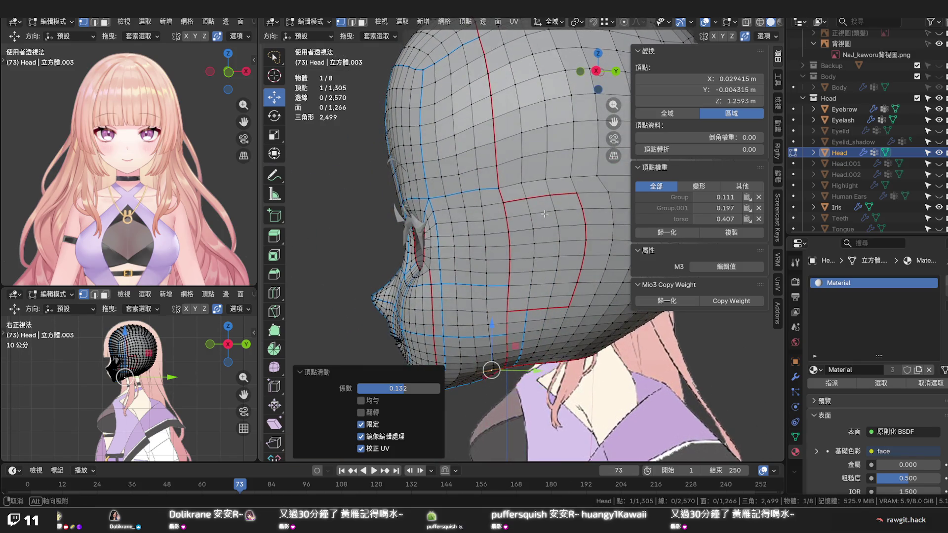
# Select the short vertex path above the ear and edge-slide it to smooth the flow
pyautogui.moveTo(544, 222); pyautogui.dragTo(512, 216, button='middle')
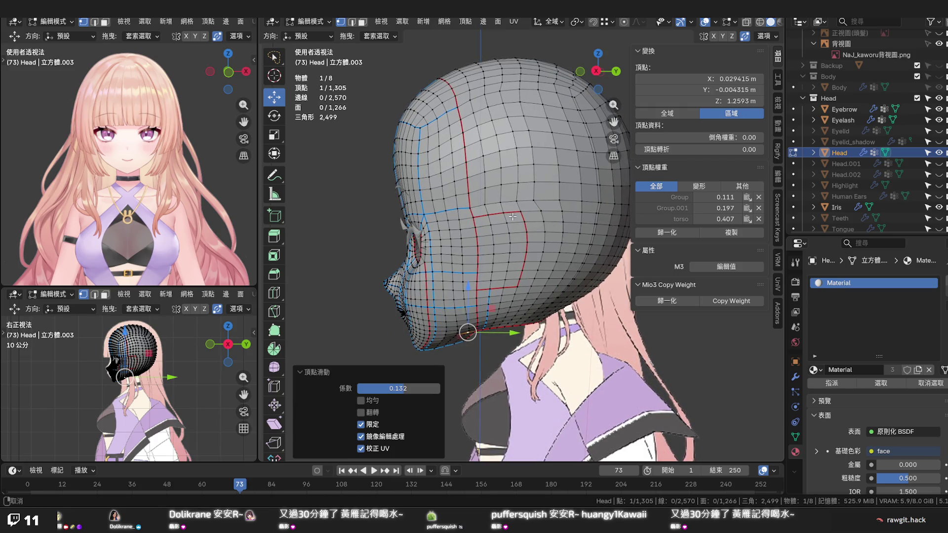
pyautogui.click(512, 217)
pyautogui.click(485, 205)
pyautogui.keyDown('ctrl'); pyautogui.click(547, 199); pyautogui.keyUp('ctrl')
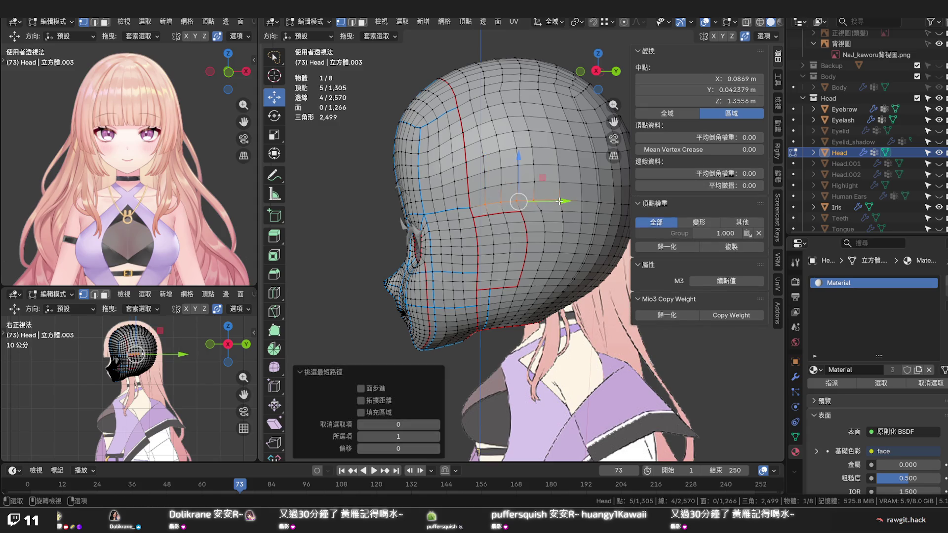
pyautogui.press('g')
pyautogui.press('g')
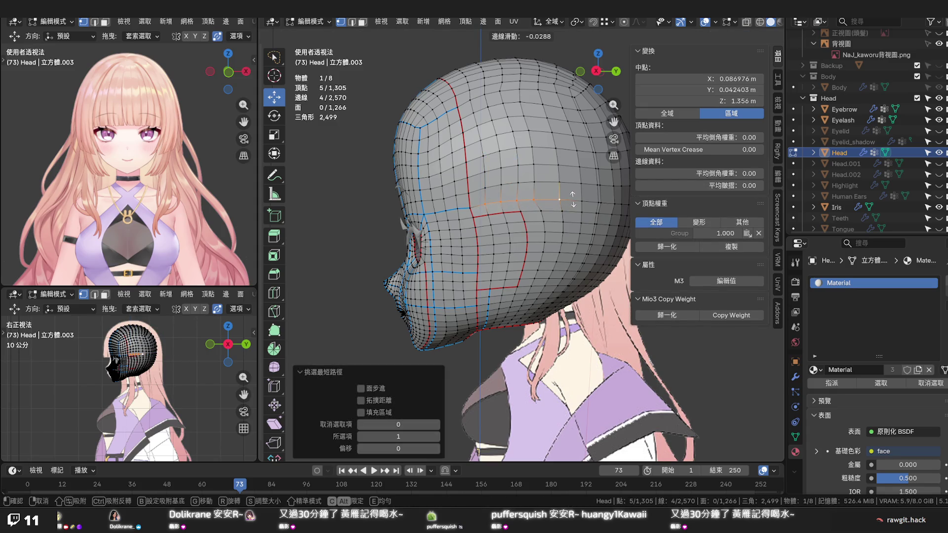
pyautogui.click(572, 200)
# Vertex-slide a neighbouring vertex above the ear along its edge
pyautogui.click(485, 204)
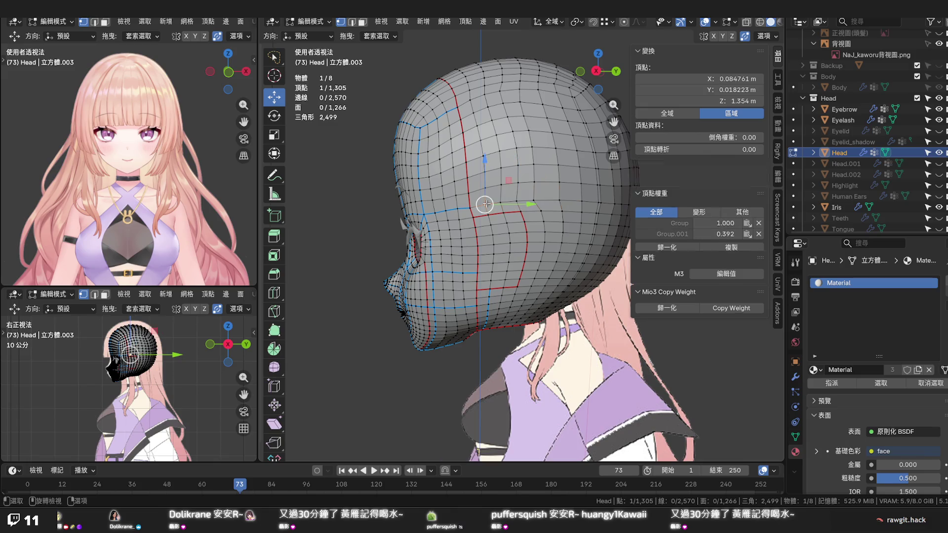
pyautogui.press('g')
pyautogui.press('g')
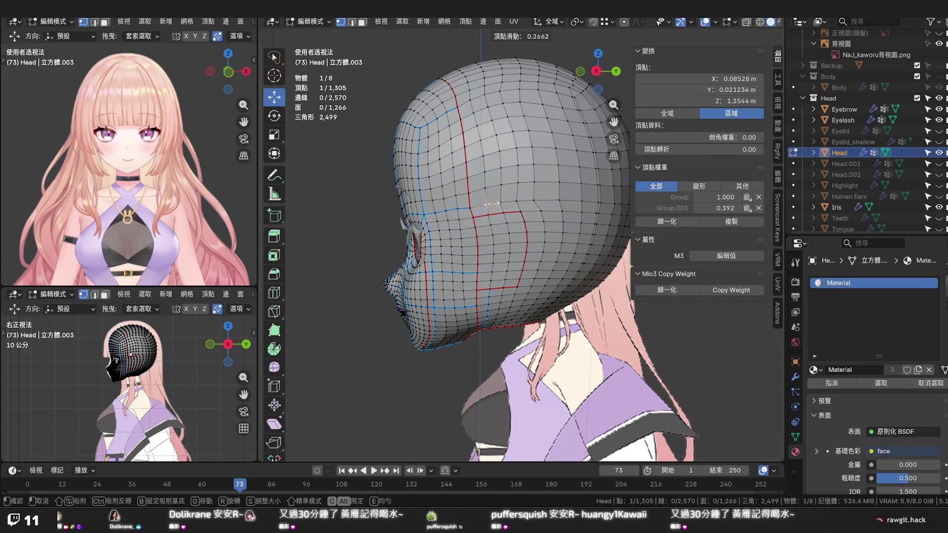
pyautogui.click(489, 202)
pyautogui.rightClick(489, 202)
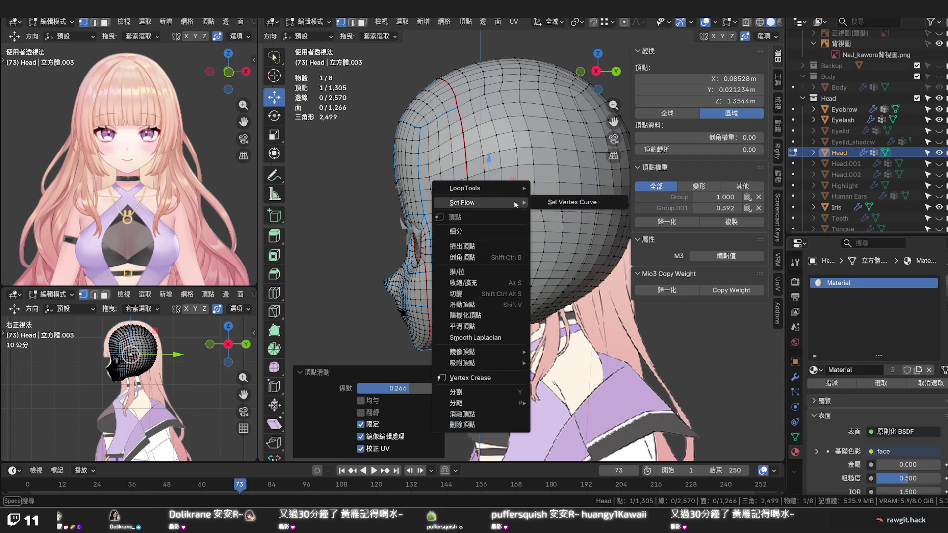
pyautogui.press('Escape')
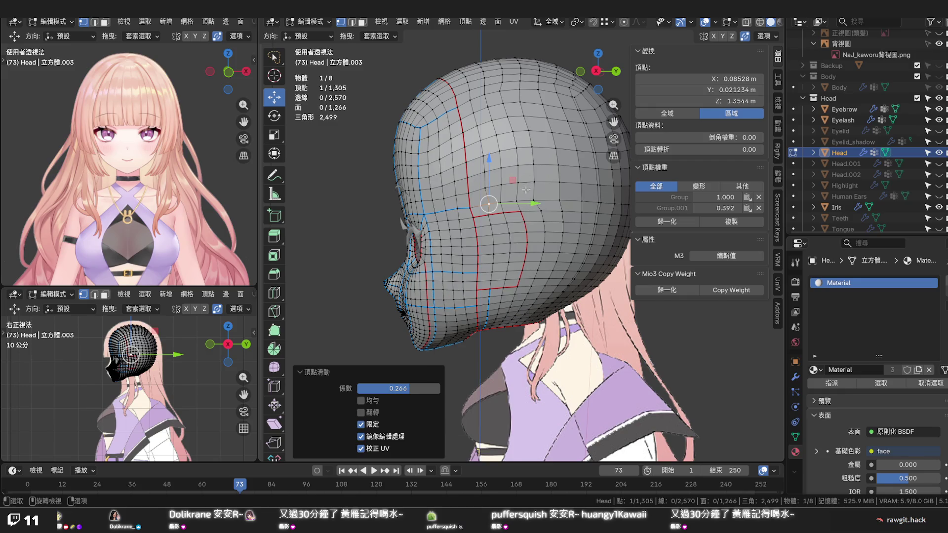
pyautogui.moveTo(524, 188); pyautogui.dragTo(520, 278, button='middle')
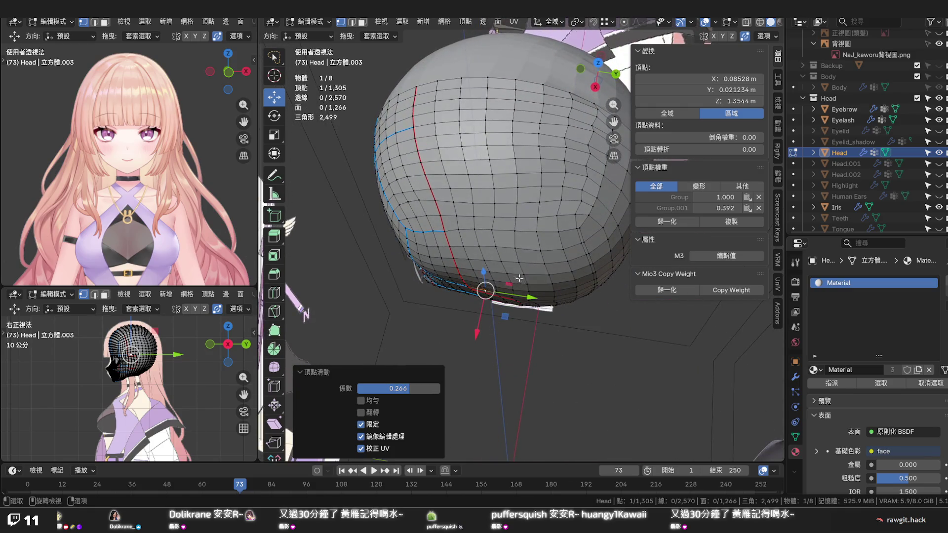
pyautogui.click(516, 82)
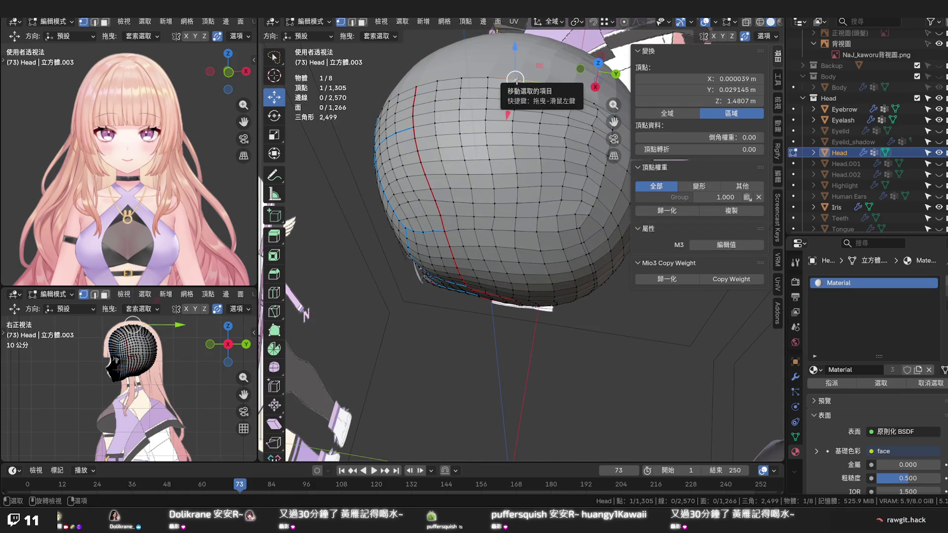
pyautogui.moveTo(517, 82)
pyautogui.mouseDown(button='middle')
pyautogui.moveTo(513, 178)
pyautogui.moveTo(420, 135)
pyautogui.moveTo(570, 113)
pyautogui.mouseUp(button='middle')
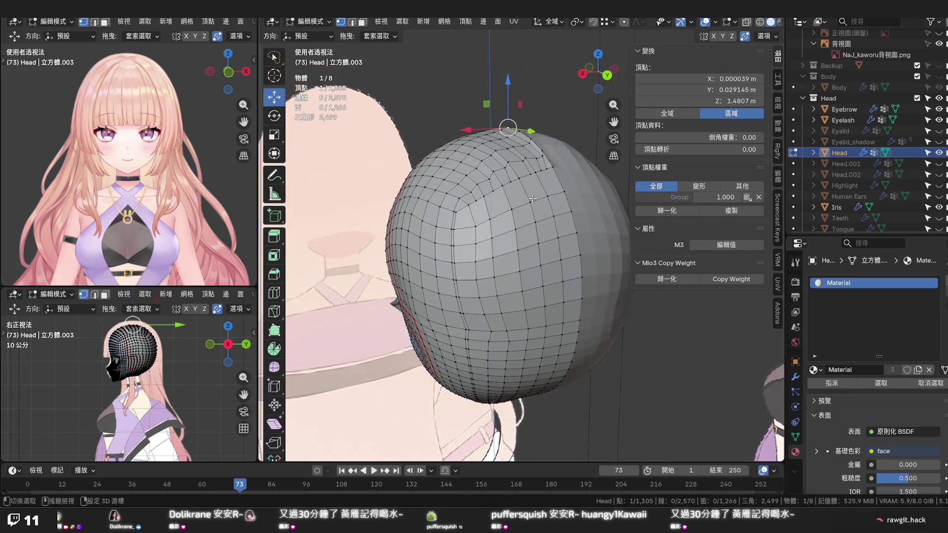
pyautogui.scroll(3, 571, 113)
pyautogui.moveTo(570, 113); pyautogui.dragTo(542, 181, button='middle')
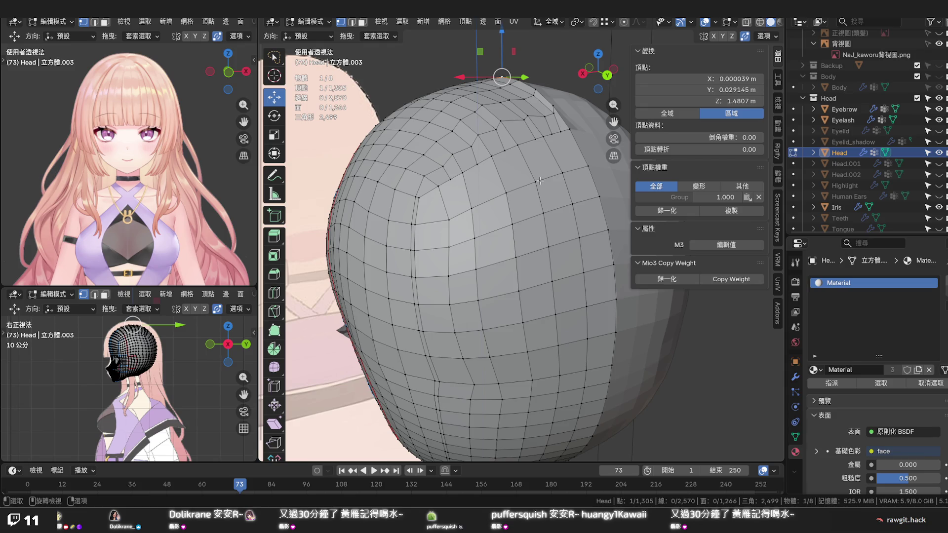
pyautogui.moveTo(542, 183)
pyautogui.mouseDown(button='middle')
pyautogui.moveTo(596, 227)
pyautogui.moveTo(537, 219)
pyautogui.moveTo(560, 208)
pyautogui.moveTo(528, 198)
pyautogui.mouseUp(button='middle')
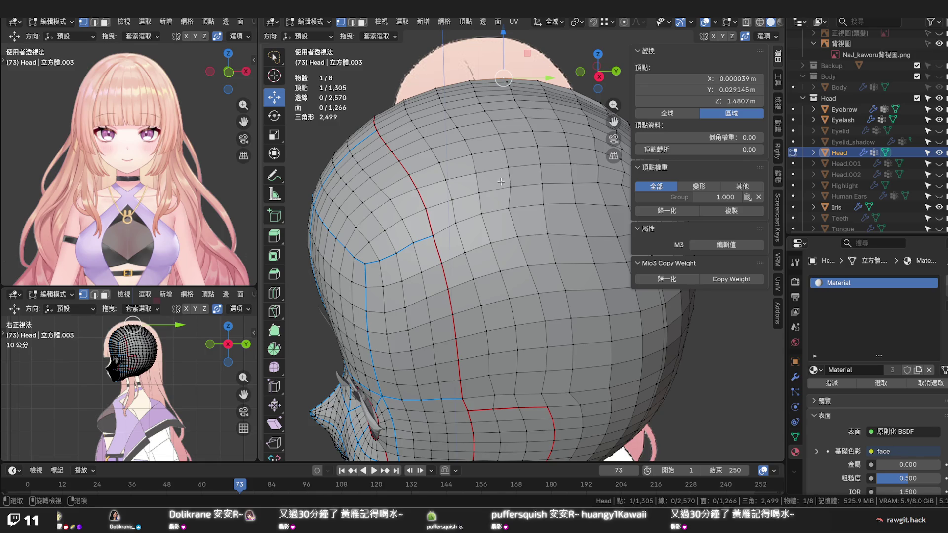
pyautogui.scroll(-2, 501, 182)
# In front view, lower the top-centre head vertex about a millimetre along Z and save the file
pyautogui.press('KP_1')
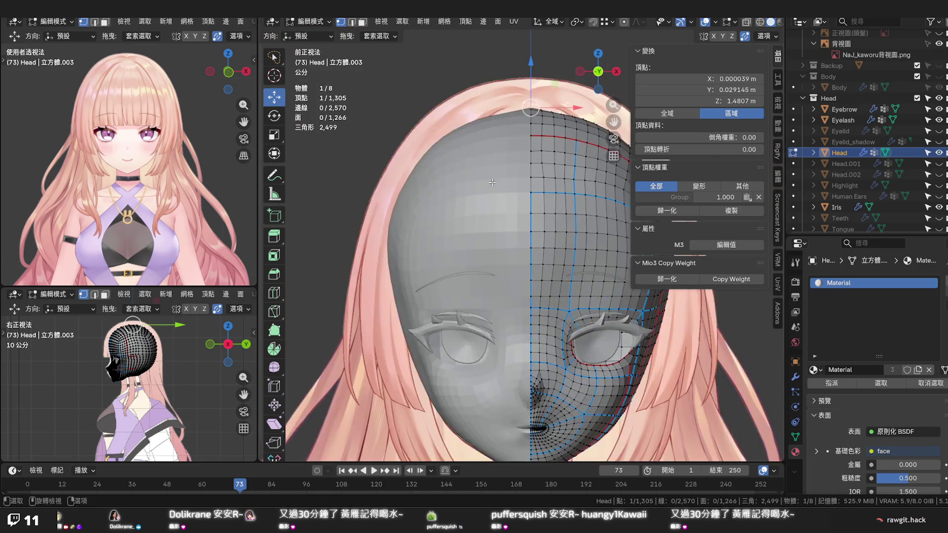
pyautogui.press('g')
pyautogui.press('z')
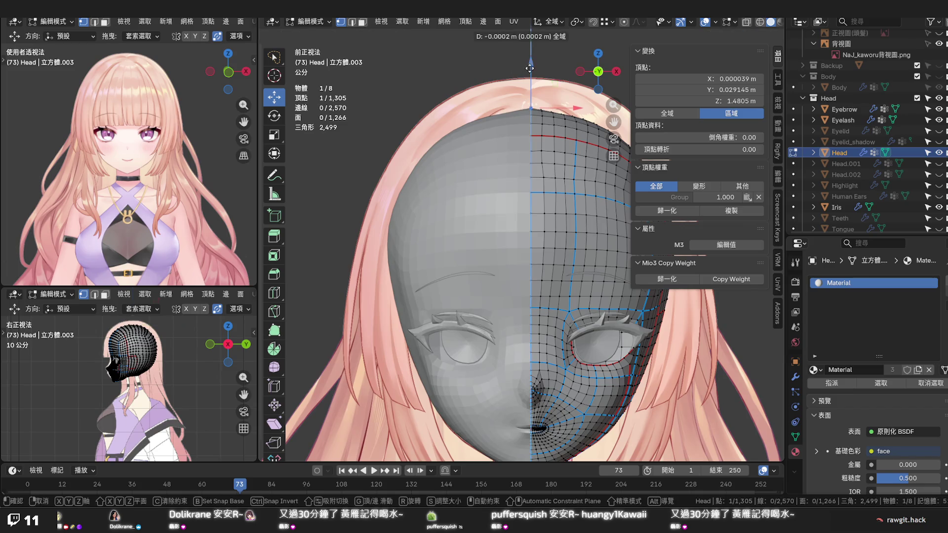
pyautogui.click(530, 69)
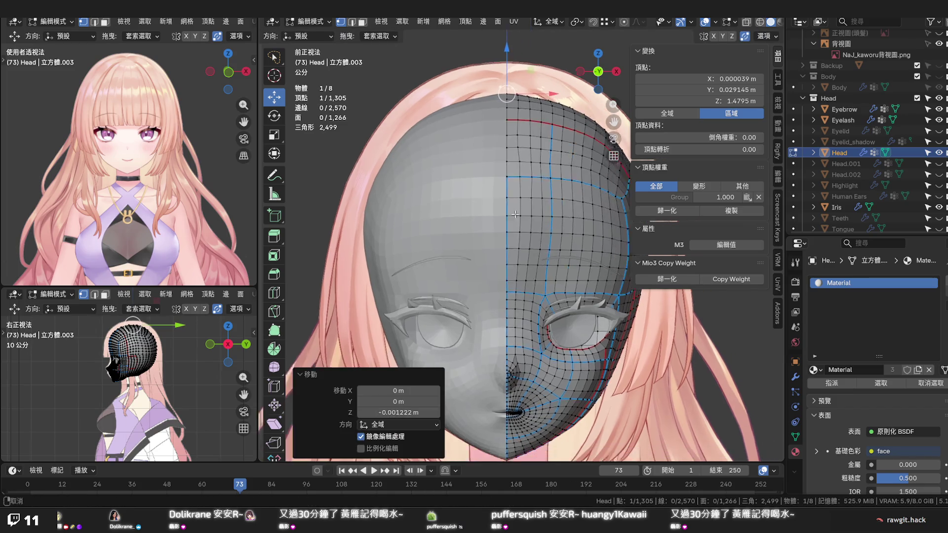
pyautogui.keyDown('shift'); pyautogui.moveTo(530, 222); pyautogui.dragTo(500, 202, button='middle'); pyautogui.keyUp('shift')
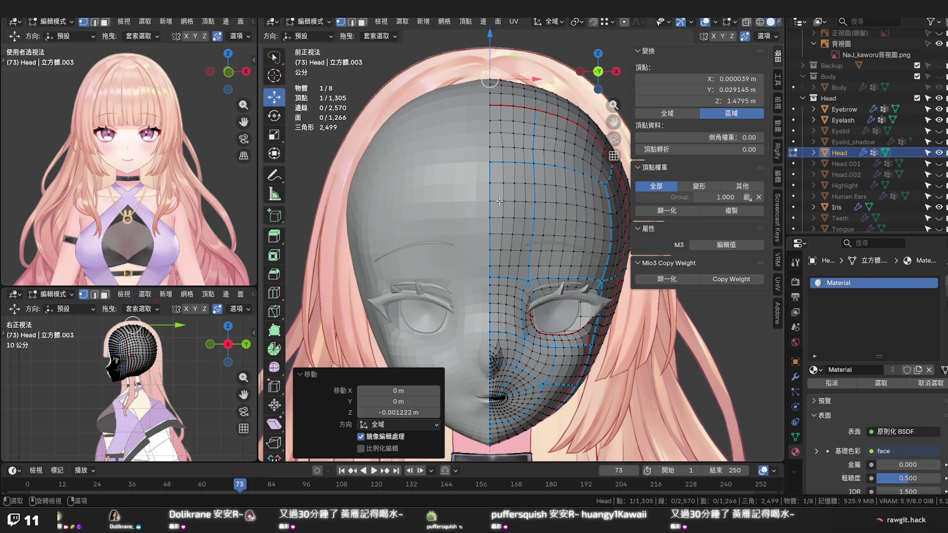
pyautogui.hotkey('ctrl', 's')
pyautogui.scroll(-1, 513, 249)
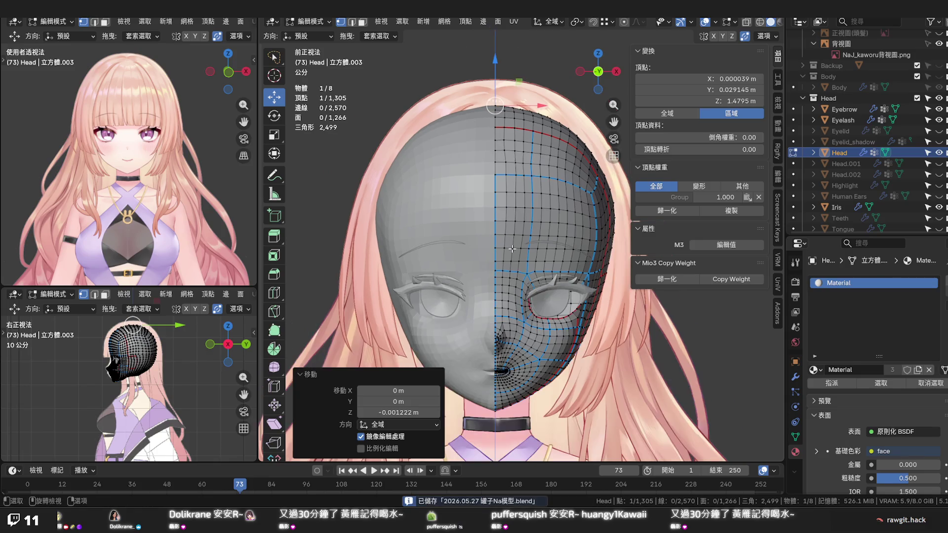
pyautogui.moveTo(523, 254); pyautogui.dragTo(451, 244, button='middle')
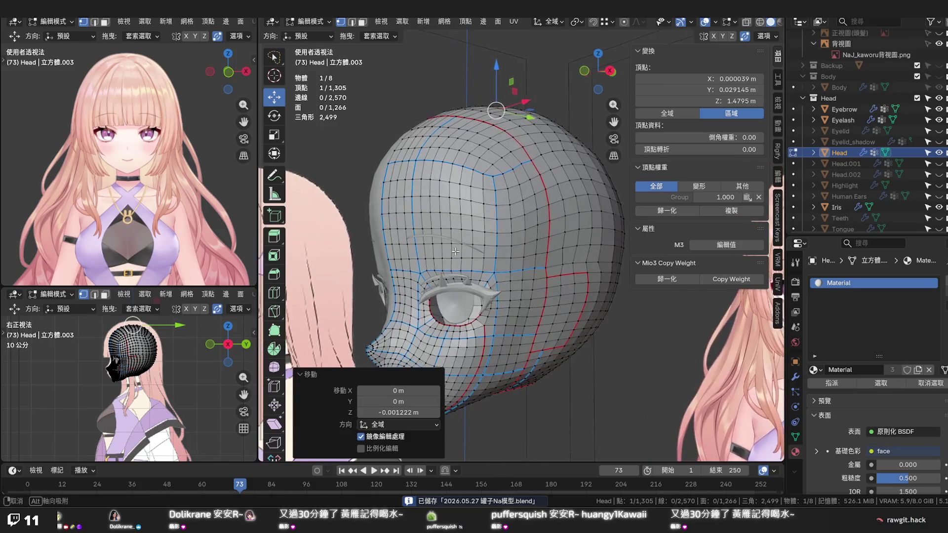
pyautogui.moveTo(511, 220)
pyautogui.mouseDown(button='middle')
pyautogui.moveTo(471, 248)
pyautogui.moveTo(457, 274)
pyautogui.moveTo(393, 271)
pyautogui.moveTo(440, 220)
pyautogui.mouseUp(button='middle')
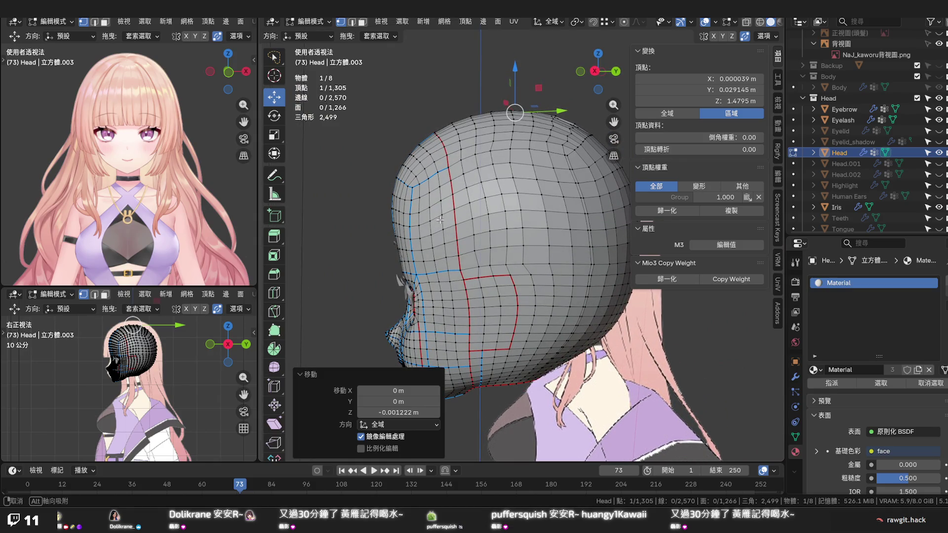
pyautogui.moveTo(439, 221); pyautogui.dragTo(441, 221, button='middle')
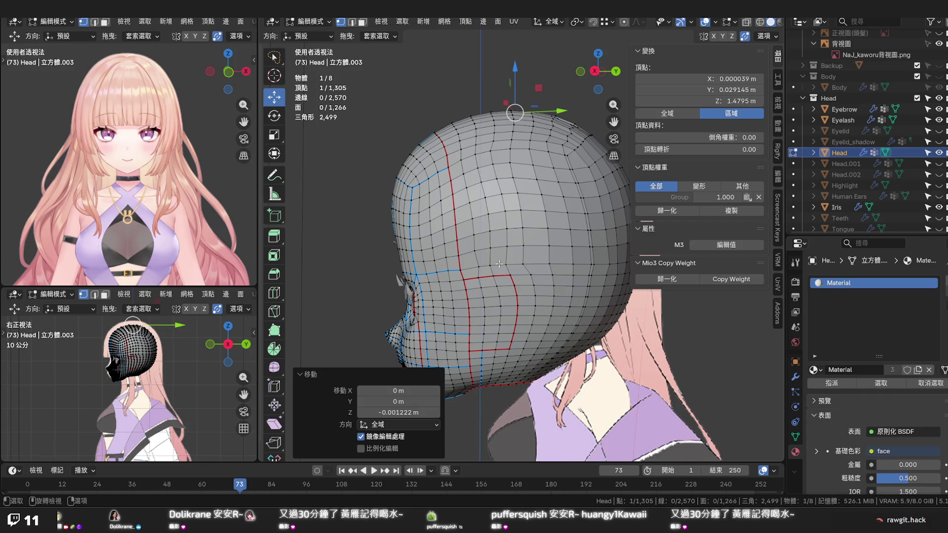
pyautogui.scroll(-1, 499, 264)
# Vertex Slide several vertices on the lower back of the head to even their spacing
pyautogui.moveTo(499, 264)
pyautogui.mouseDown(button='middle')
pyautogui.moveTo(441, 288)
pyautogui.moveTo(444, 331)
pyautogui.mouseUp(button='middle')
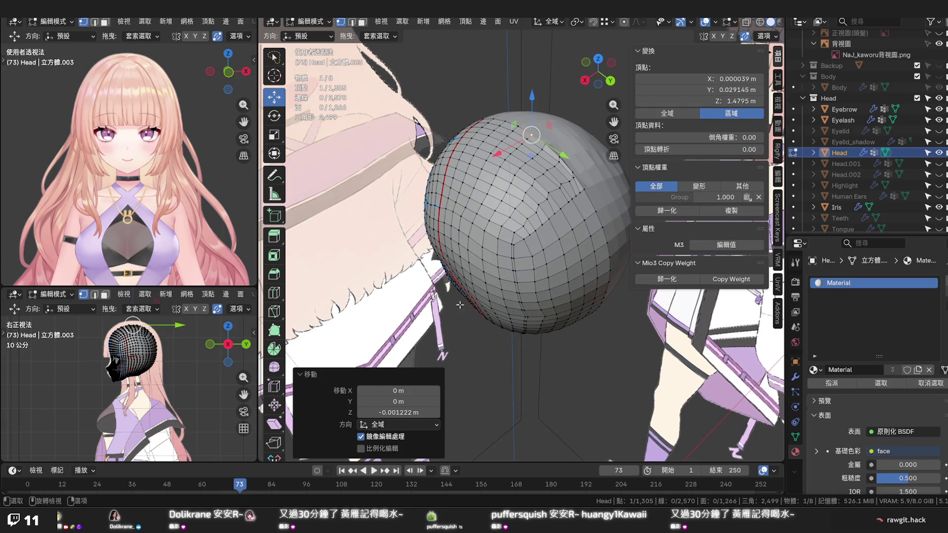
pyautogui.moveTo(548, 304)
pyautogui.mouseDown(button='middle')
pyautogui.moveTo(530, 224)
pyautogui.moveTo(588, 228)
pyautogui.mouseUp(button='middle')
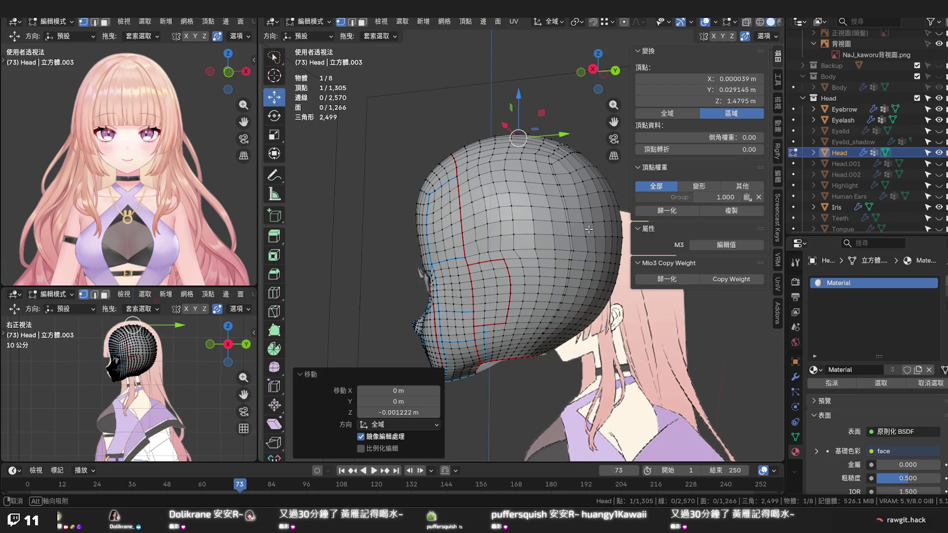
pyautogui.moveTo(588, 228)
pyautogui.mouseDown(button='middle')
pyautogui.moveTo(606, 295)
pyautogui.moveTo(608, 242)
pyautogui.mouseUp(button='middle')
pyautogui.scroll(2, 533, 265)
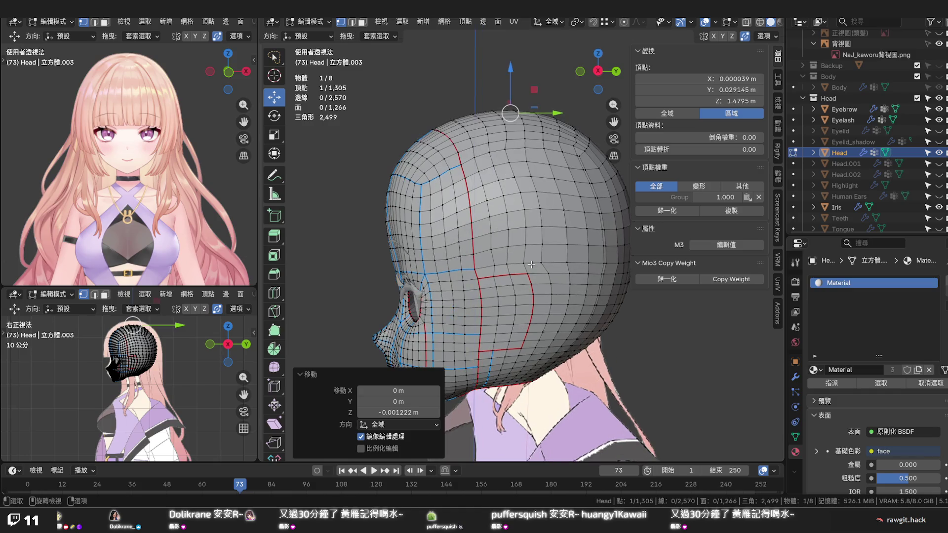
pyautogui.click(526, 269)
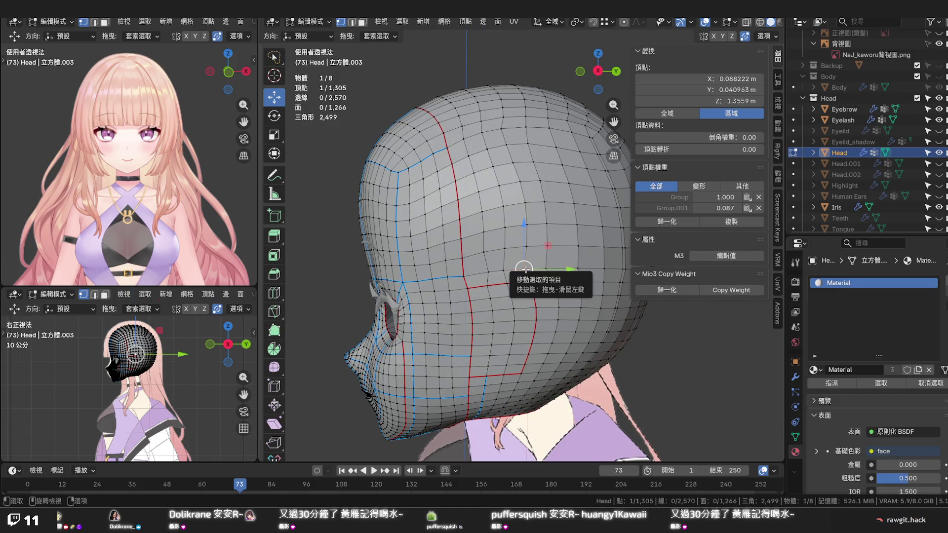
pyautogui.hotkey('shift', 'v')
pyautogui.click(533, 269)
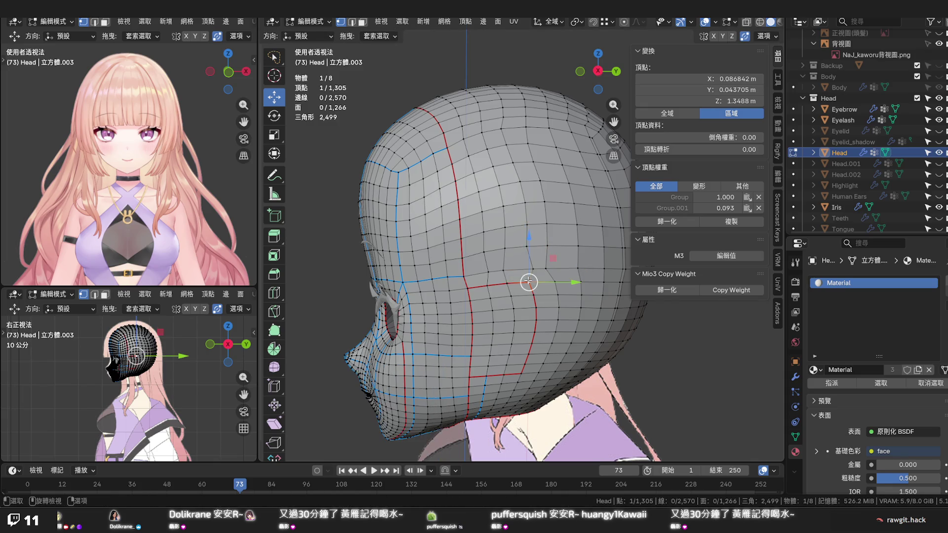
pyautogui.hotkey('shift', 'v')
pyautogui.click(534, 280)
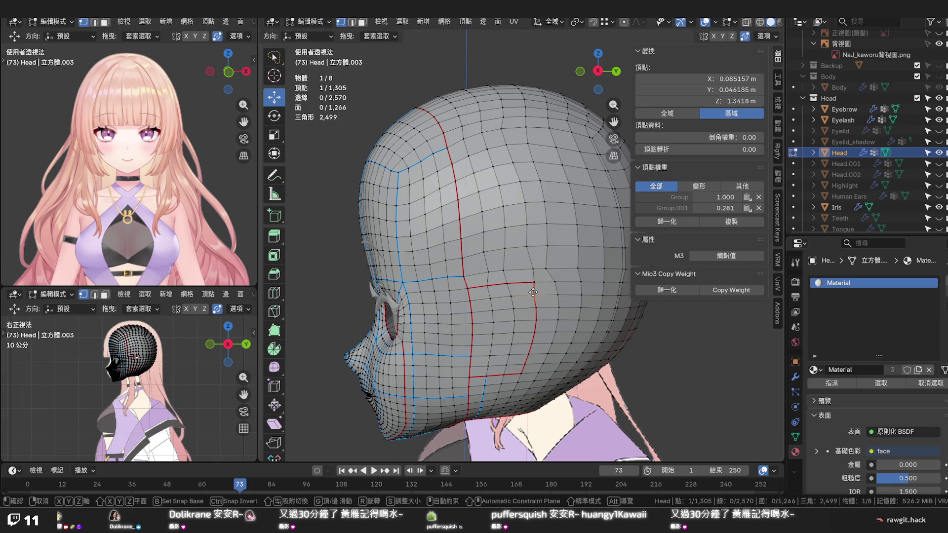
pyautogui.hotkey('shift', 'v')
pyautogui.click(533, 291)
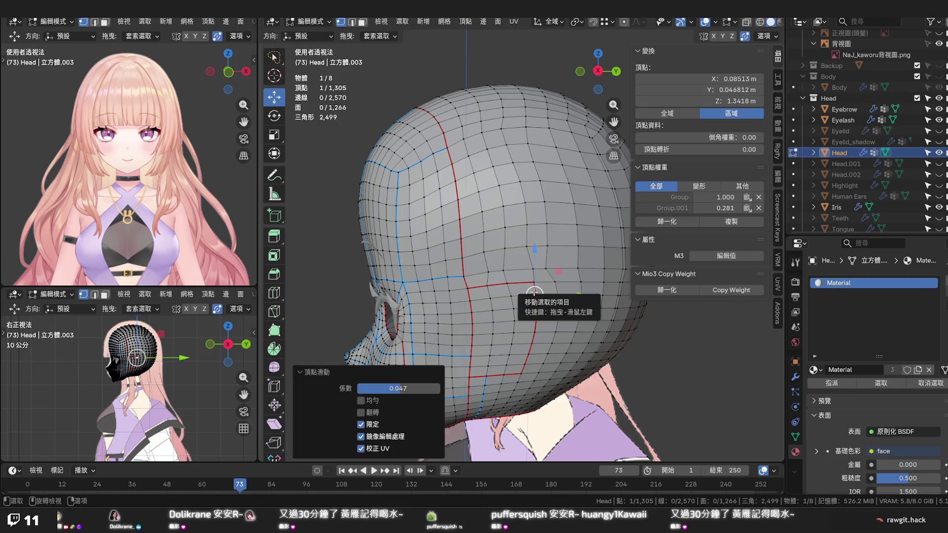
pyautogui.click(528, 248)
pyautogui.hotkey('shift', 'v')
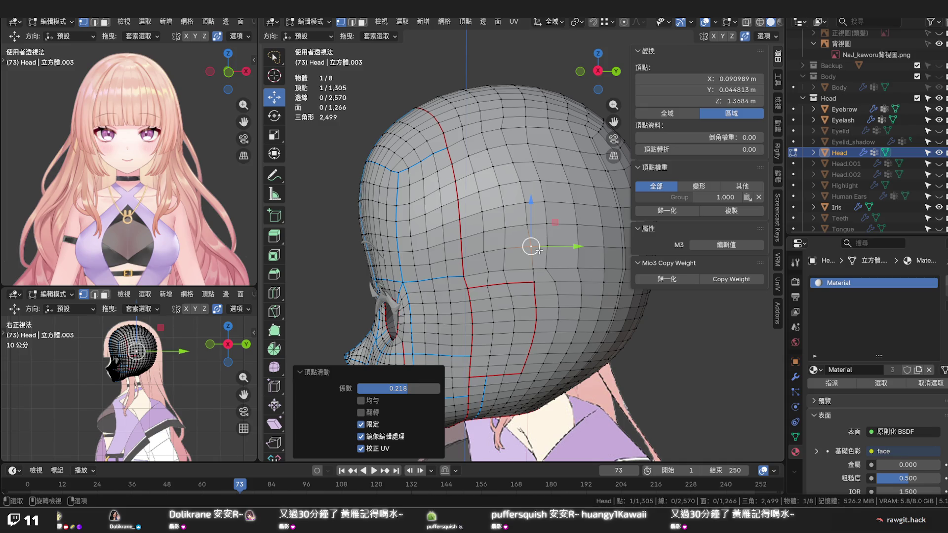
# Slide the column of vertices running up toward the crown along their edges one by one
pyautogui.click(527, 224)
pyautogui.hotkey('shift', 'v')
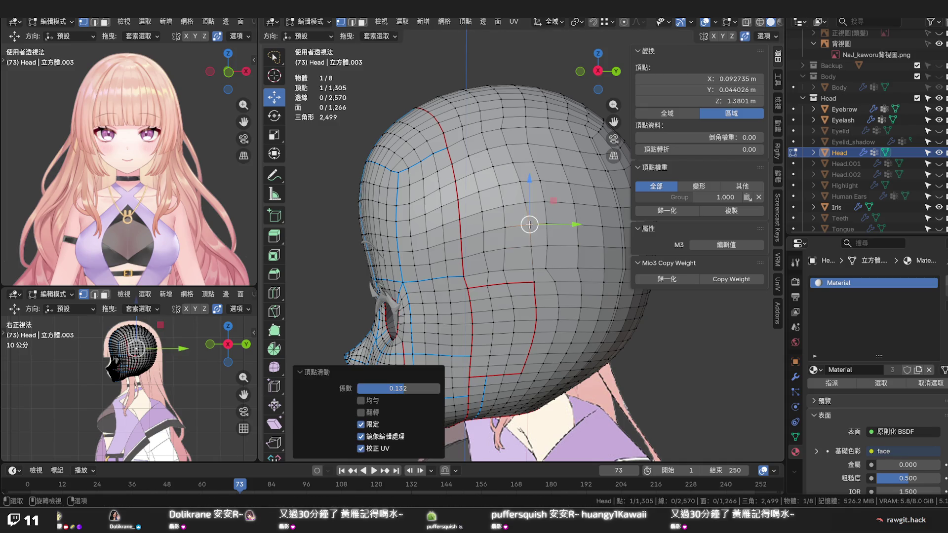
pyautogui.click(526, 204)
pyautogui.press('g')
pyautogui.click(525, 193)
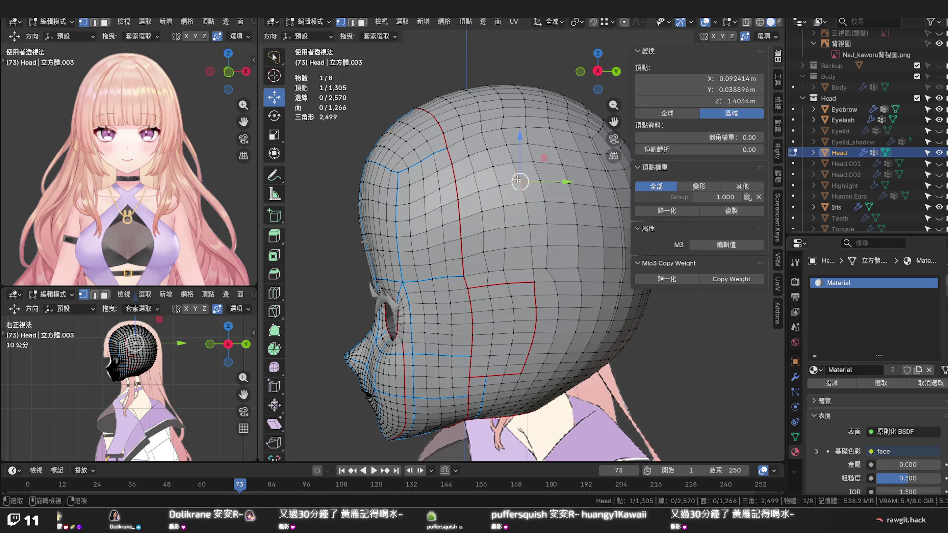
pyautogui.hotkey('shift', 'v')
pyautogui.click(519, 180)
pyautogui.hotkey('shift', 'v')
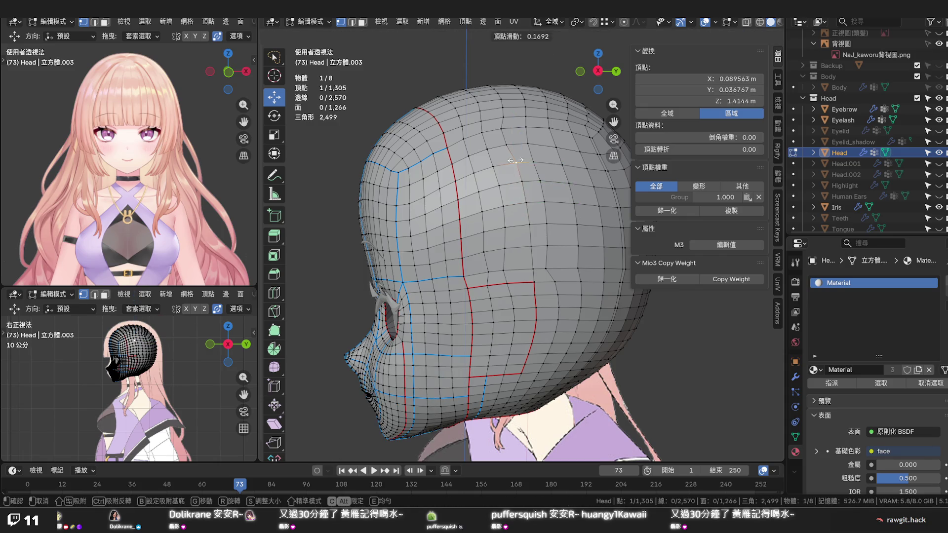
pyautogui.click(515, 161)
pyautogui.hotkey('shift', 'v')
pyautogui.click(509, 143)
pyautogui.hotkey('shift', 'v')
pyautogui.click(507, 131)
pyautogui.hotkey('shift', 'v')
pyautogui.click(504, 117)
# Slide a Ctrl-picked edge path near the top of the head, then one vertex on it
pyautogui.moveTo(519, 165); pyautogui.dragTo(511, 231, button='middle')
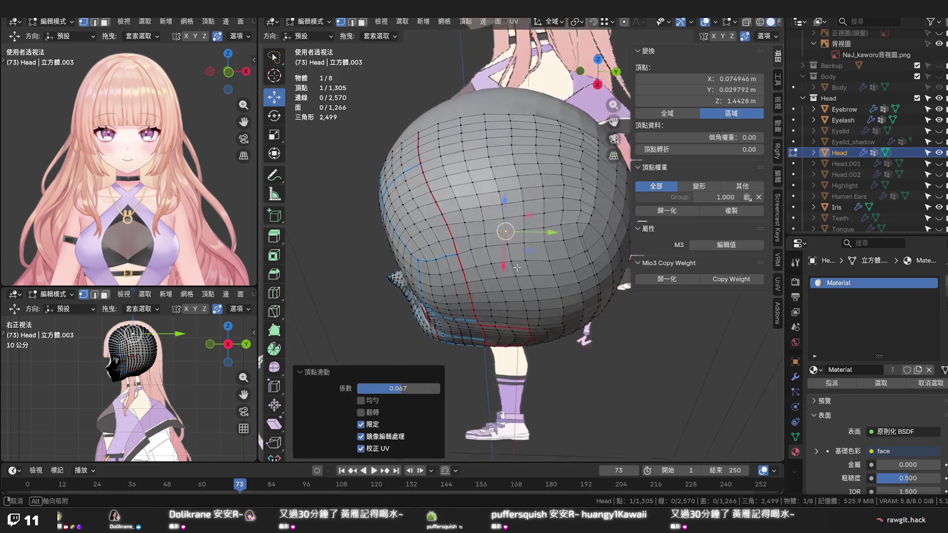
pyautogui.click(483, 120)
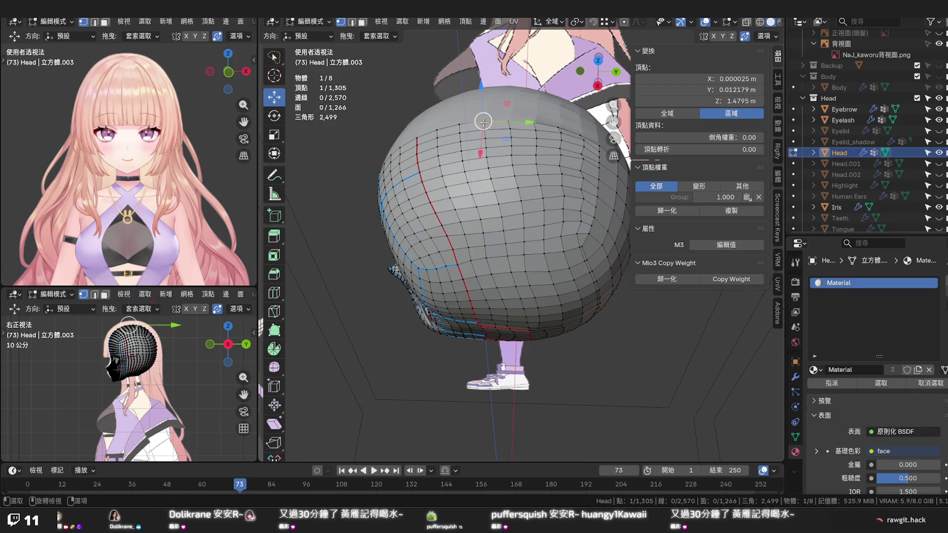
pyautogui.keyDown('ctrl'); pyautogui.click(495, 188); pyautogui.keyUp('ctrl')
pyautogui.press('g')
pyautogui.press('g')
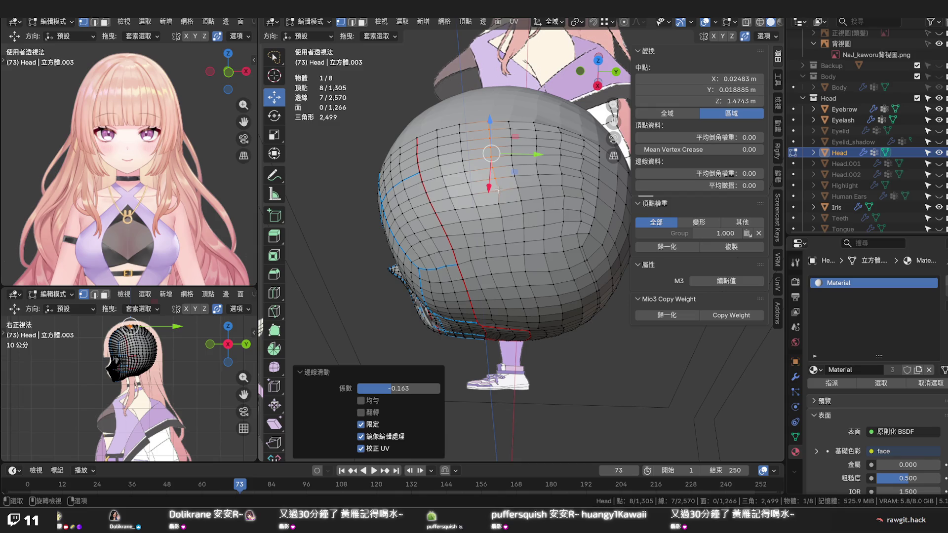
pyautogui.click(497, 191)
pyautogui.press('g')
pyautogui.press('g')
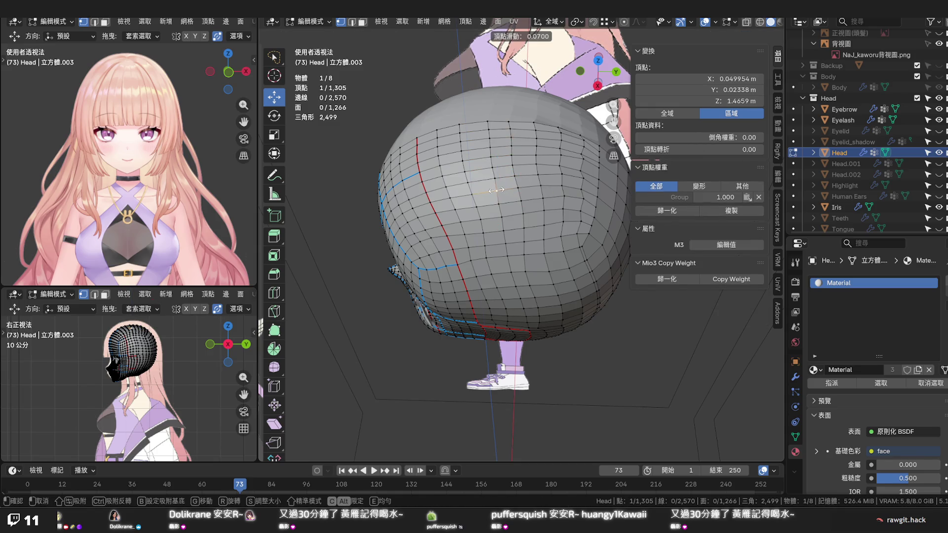
pyautogui.click(498, 191)
pyautogui.moveTo(498, 174); pyautogui.dragTo(541, 201, button='middle')
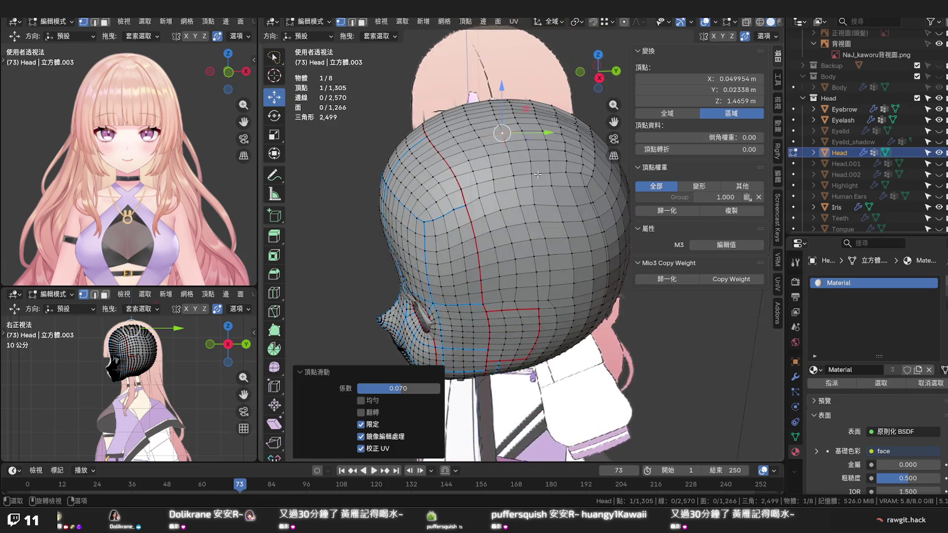
# Set Edge Flow on two parallel loops down the back of the head, then deselect all
pyautogui.keyDown('alt'); pyautogui.click(508, 231); pyautogui.keyUp('alt')
pyautogui.keyDown('alt'); pyautogui.keyDown('shift'); pyautogui.click(503, 235); pyautogui.keyUp('shift'); pyautogui.keyUp('alt')
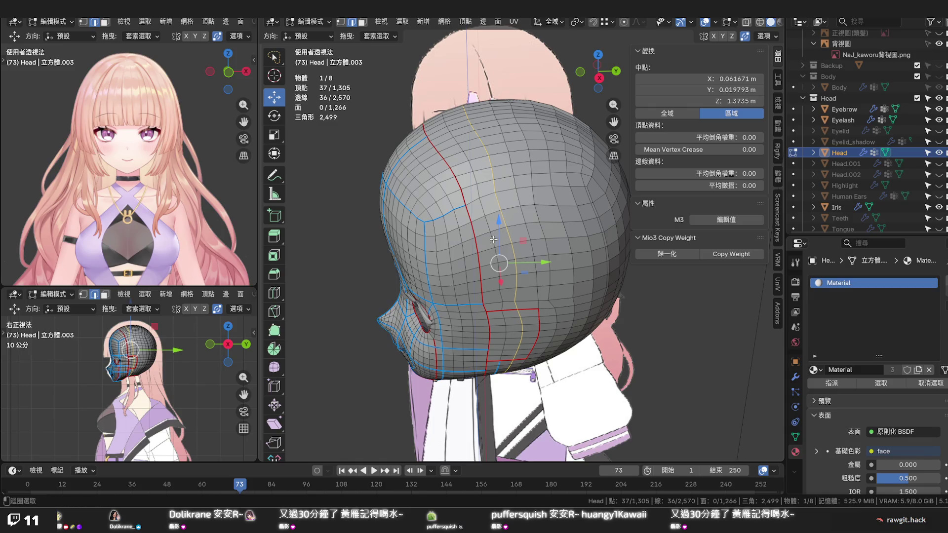
pyautogui.hotkey('ctrl', 'e')
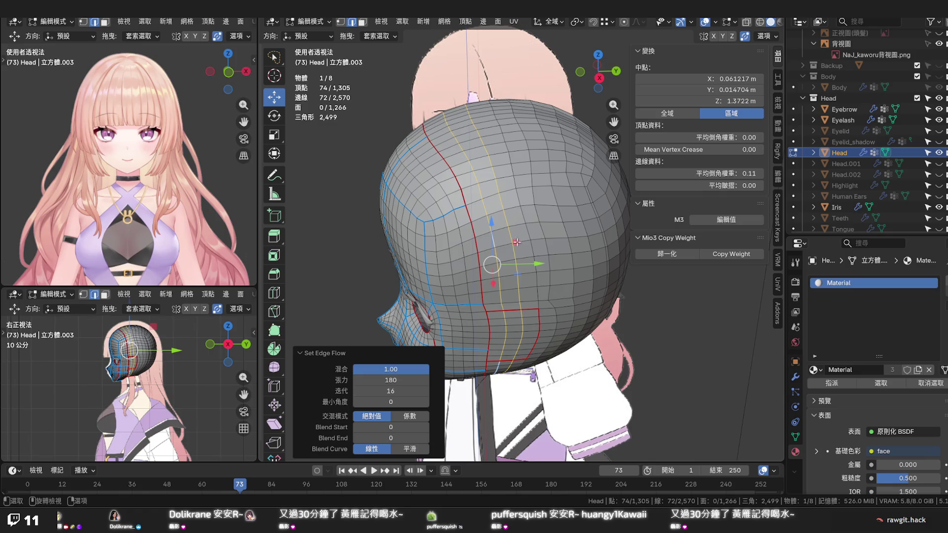
pyautogui.hotkey('alt', 'a')
# Run Set Edge Flow from Quick Favourites on another head loop and select a neck edge
pyautogui.moveTo(654, 327); pyautogui.dragTo(642, 264, button='middle')
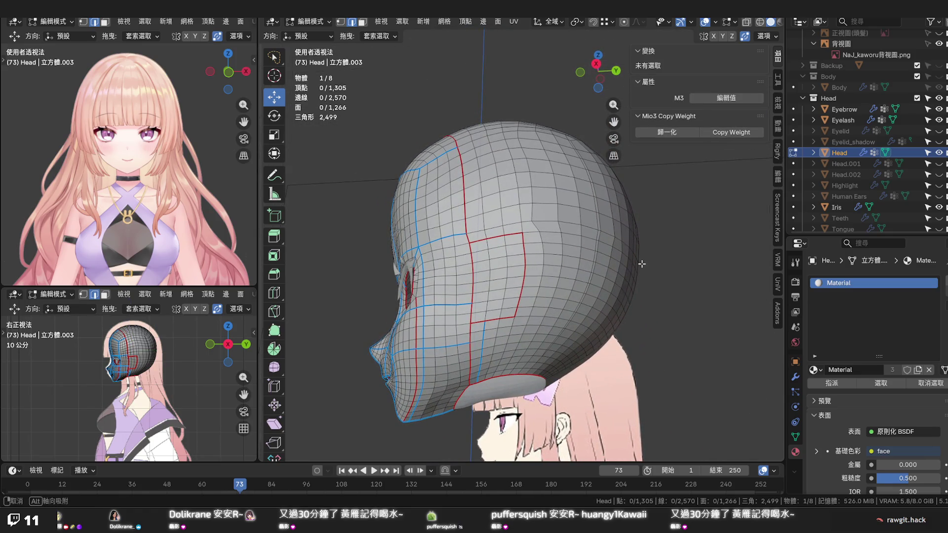
pyautogui.moveTo(641, 264); pyautogui.dragTo(560, 284, button='middle')
pyautogui.keyDown('alt'); pyautogui.click(542, 280); pyautogui.keyUp('alt')
pyautogui.rightClick(542, 280)
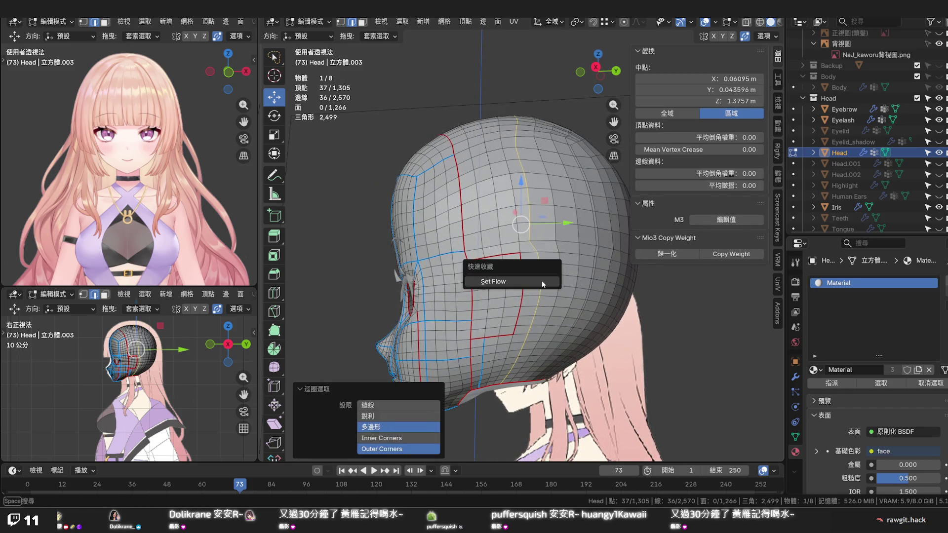
pyautogui.click(504, 285)
pyautogui.click(603, 316)
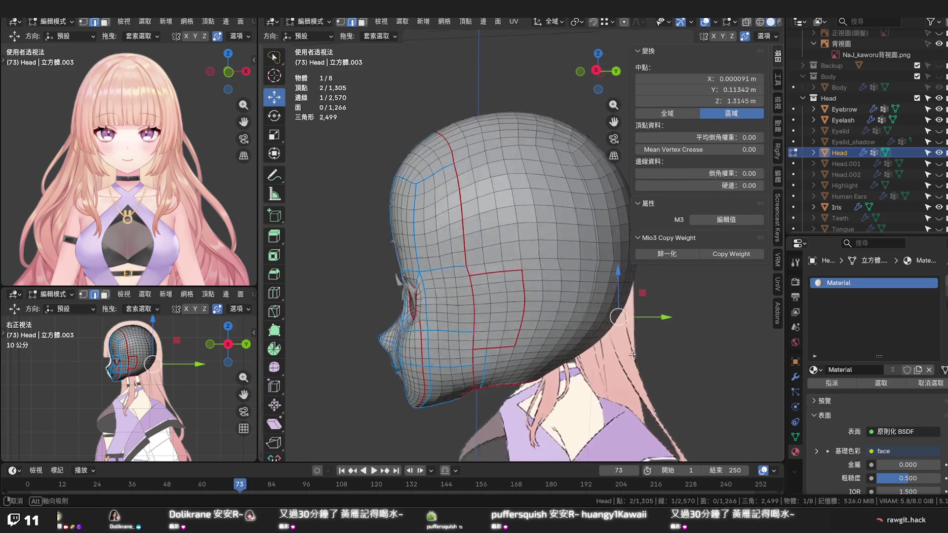
pyautogui.moveTo(601, 316); pyautogui.dragTo(567, 335, button='middle')
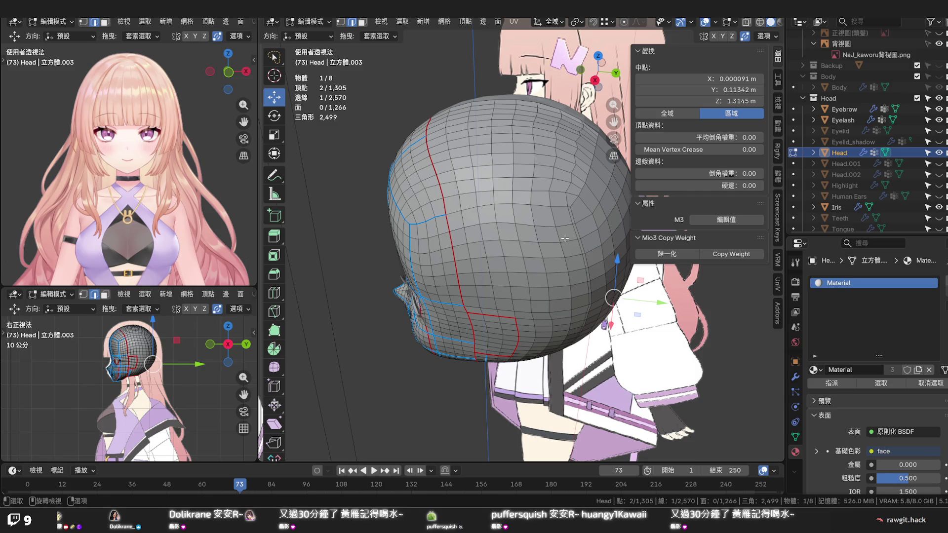
# Dissolve the selected neck edge and select the edge loop along the head
pyautogui.press('x')
pyautogui.click(568, 200)
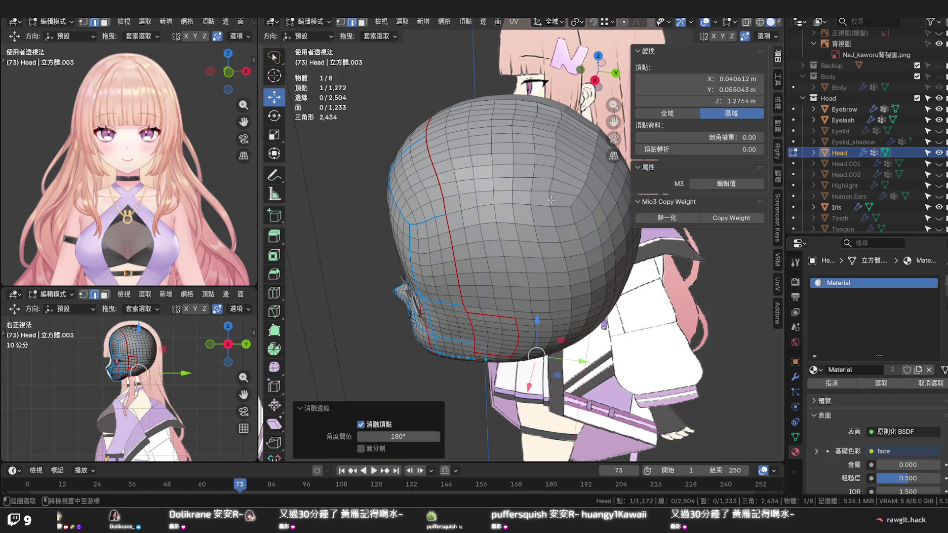
pyautogui.keyDown('alt'); pyautogui.click(551, 200); pyautogui.keyUp('alt')
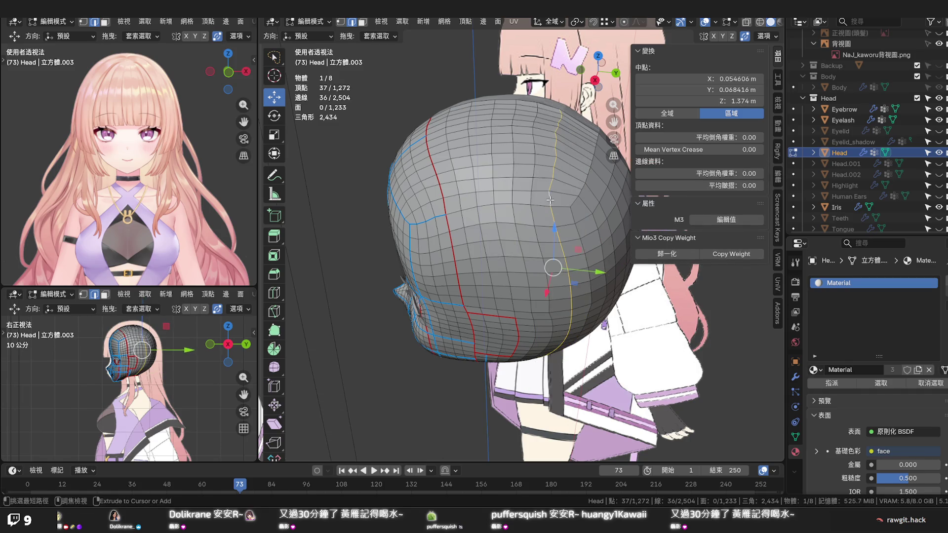
pyautogui.moveTo(549, 200)
pyautogui.mouseDown(button='middle')
pyautogui.moveTo(533, 276)
pyautogui.moveTo(512, 259)
pyautogui.mouseUp(button='middle')
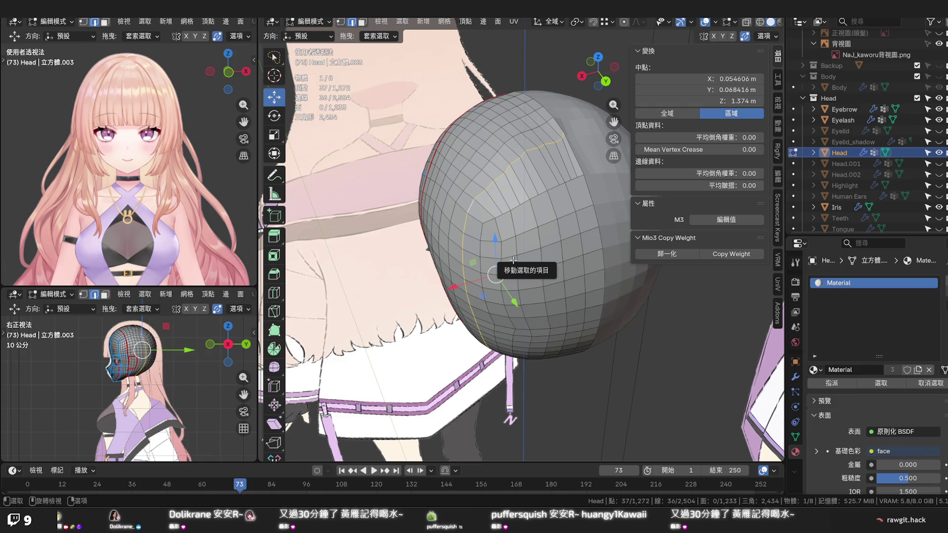
# Add one loop cut across the back of the head, slid toward its neighbouring loop
pyautogui.hotkey('ctrl', 'r')
pyautogui.moveTo(524, 195); pyautogui.dragTo(537, 211)
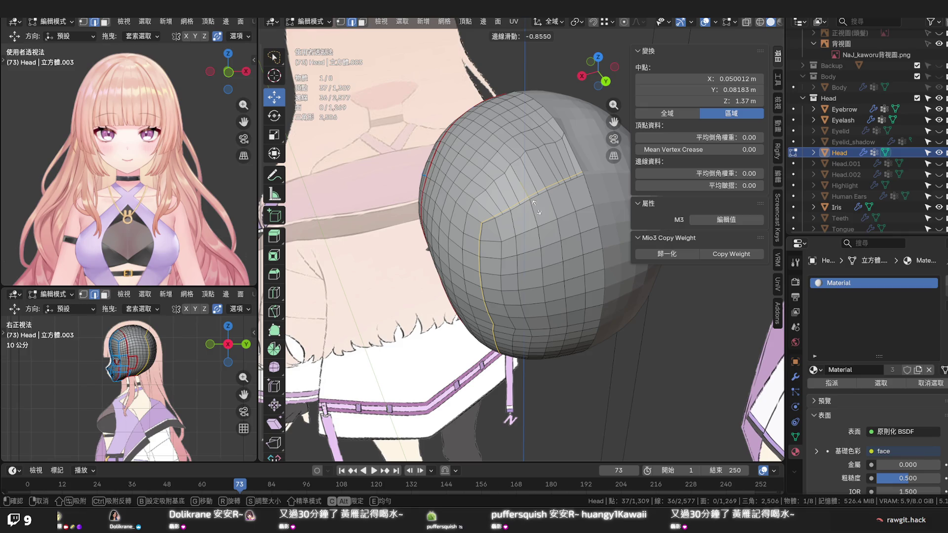
pyautogui.click(537, 211)
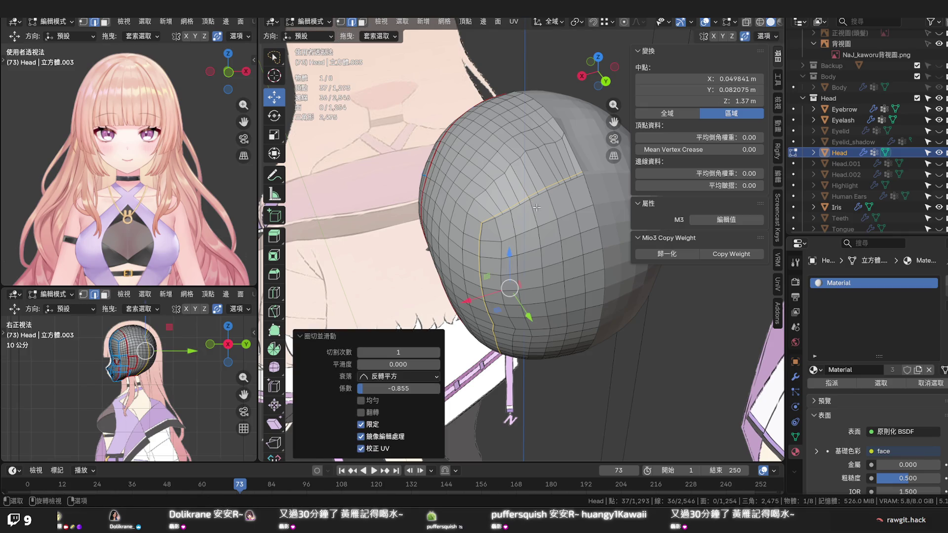
pyautogui.keyDown('alt'); pyautogui.click(481, 194); pyautogui.keyUp('alt')
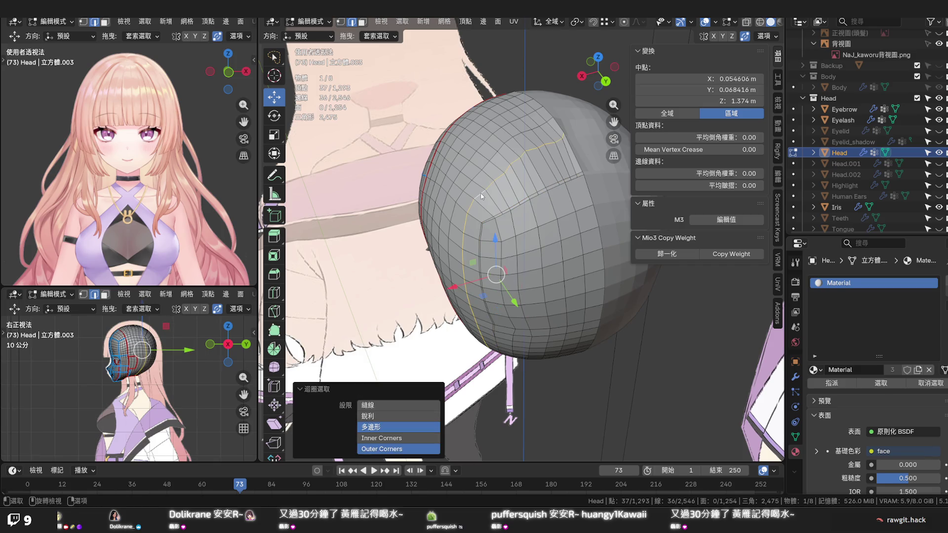
pyautogui.moveTo(482, 196); pyautogui.dragTo(548, 186, button='middle')
pyautogui.rightClick(519, 178)
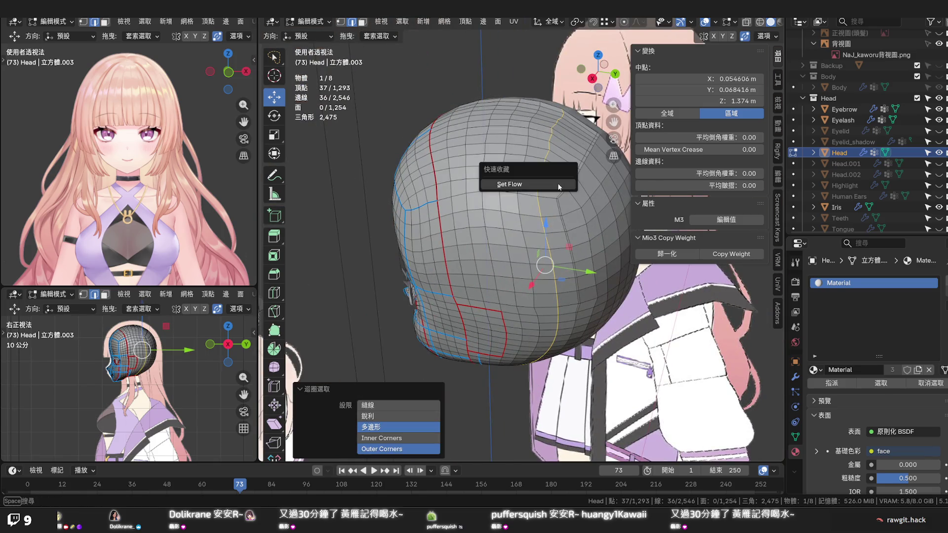
# Set Flow on a back-of-head loop, then on two more loops together via Quick Favorites
pyautogui.click(558, 183)
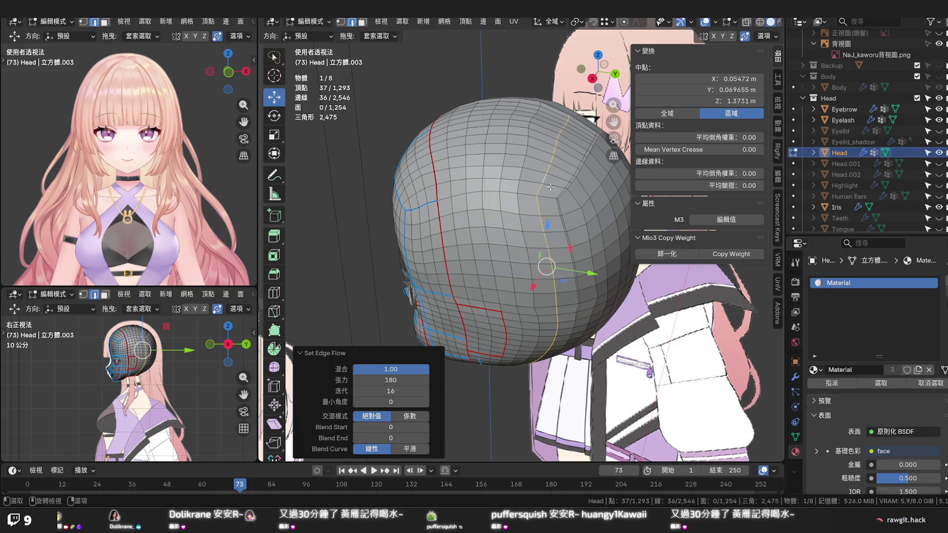
pyautogui.keyDown('alt'); pyautogui.click(551, 187); pyautogui.keyUp('alt')
pyautogui.keyDown('alt'); pyautogui.keyDown('shift'); pyautogui.click(515, 183); pyautogui.keyUp('shift'); pyautogui.keyUp('alt')
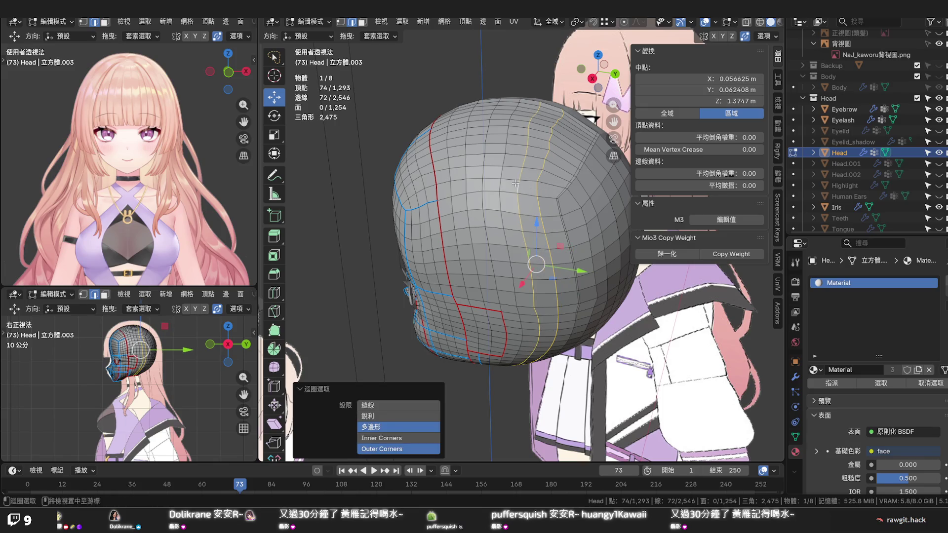
pyautogui.rightClick(516, 182)
pyautogui.click(516, 182)
pyautogui.moveTo(516, 182)
pyautogui.mouseDown(button='middle')
pyautogui.moveTo(534, 200)
pyautogui.moveTo(440, 193)
pyautogui.moveTo(541, 180)
pyautogui.mouseUp(button='middle')
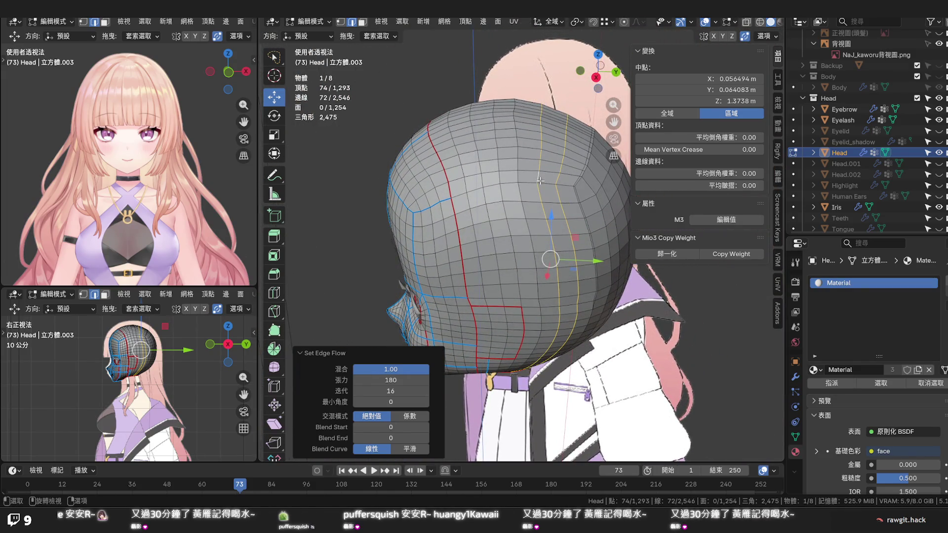
# Save the file, inspect the head from several angles and select the newly cut loop
pyautogui.hotkey('ctrl', 's')
pyautogui.moveTo(532, 196); pyautogui.dragTo(532, 238, button='middle')
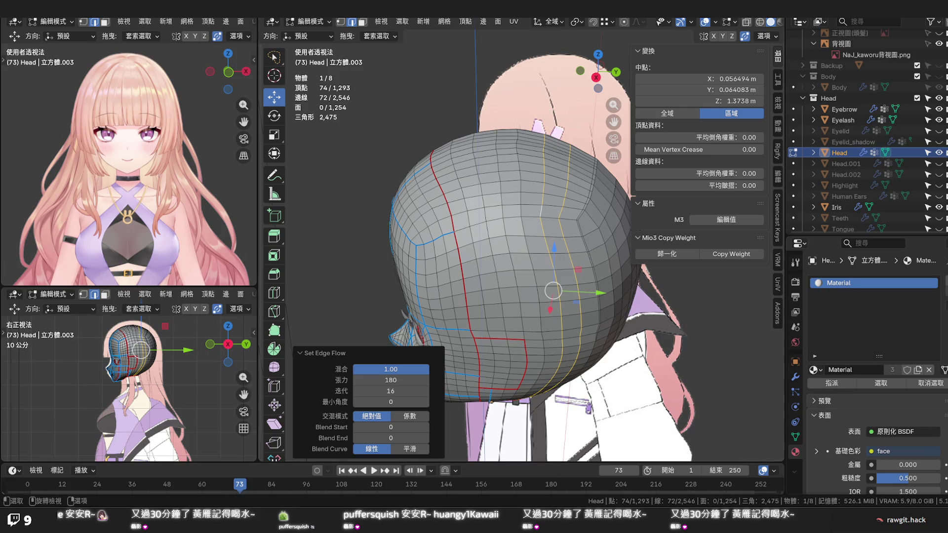
pyautogui.moveTo(543, 217)
pyautogui.mouseDown(button='middle')
pyautogui.moveTo(525, 191)
pyautogui.moveTo(521, 263)
pyautogui.moveTo(567, 232)
pyautogui.moveTo(555, 182)
pyautogui.mouseUp(button='middle')
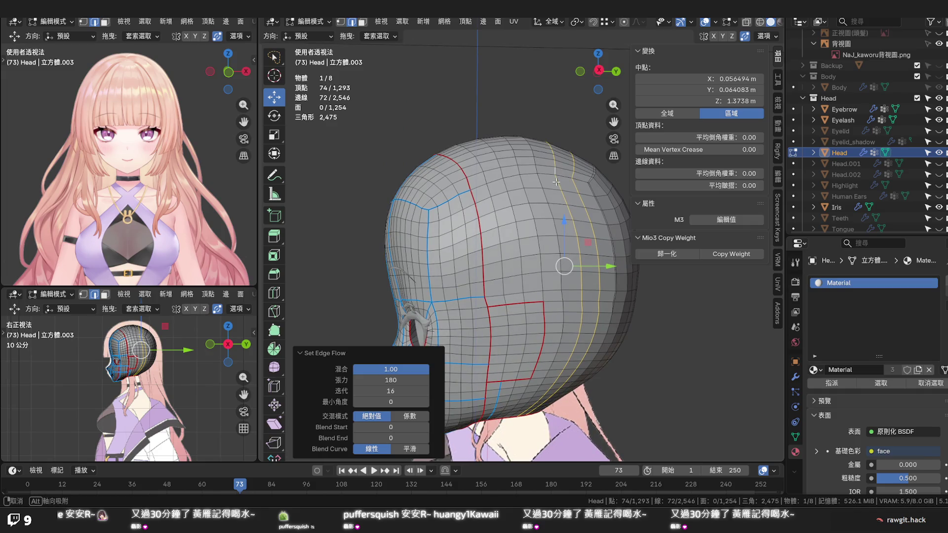
pyautogui.moveTo(555, 181); pyautogui.dragTo(599, 183, button='middle')
pyautogui.moveTo(507, 235); pyautogui.dragTo(423, 240, button='middle')
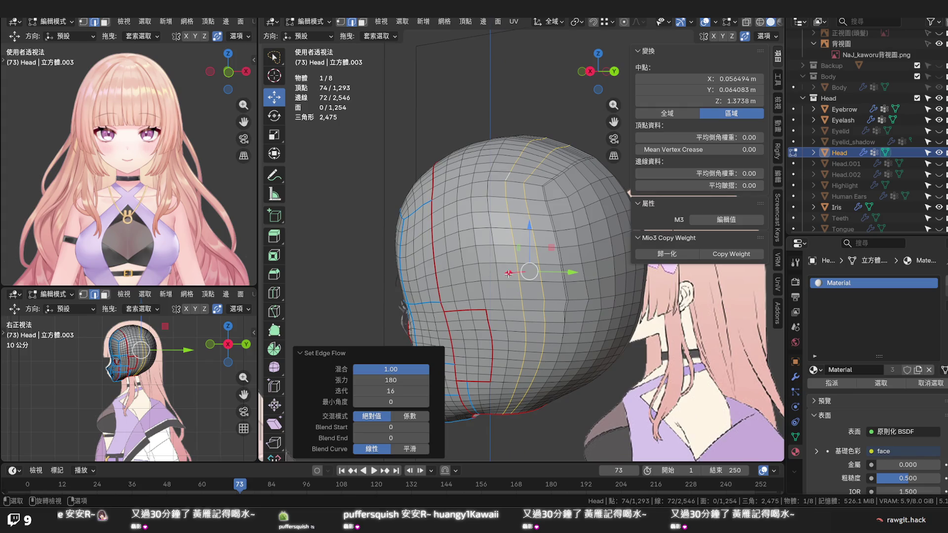
pyautogui.keyDown('alt'); pyautogui.click(557, 276); pyautogui.keyUp('alt')
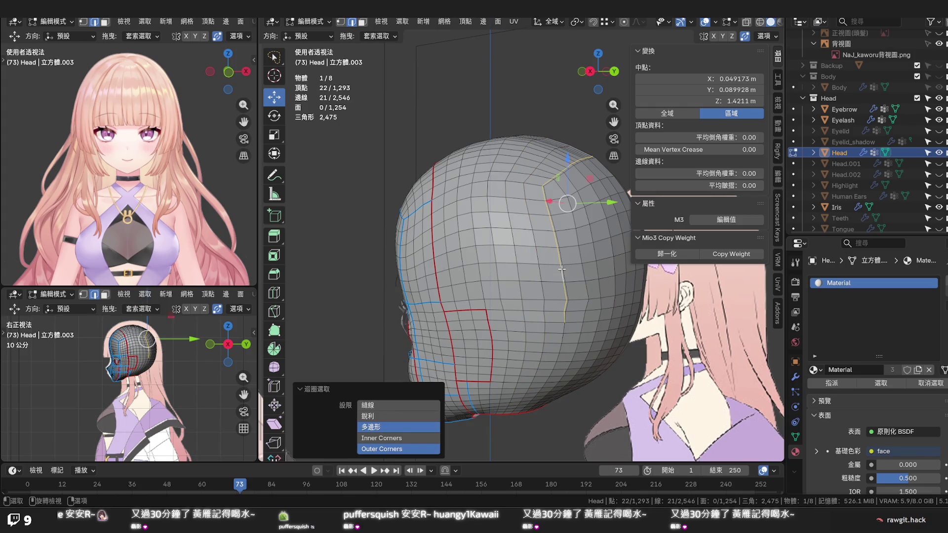
# Dissolve the extra edge loop, returning to 1,272 vertices, and pick the top centre vertex
pyautogui.press('x')
pyautogui.click(561, 268)
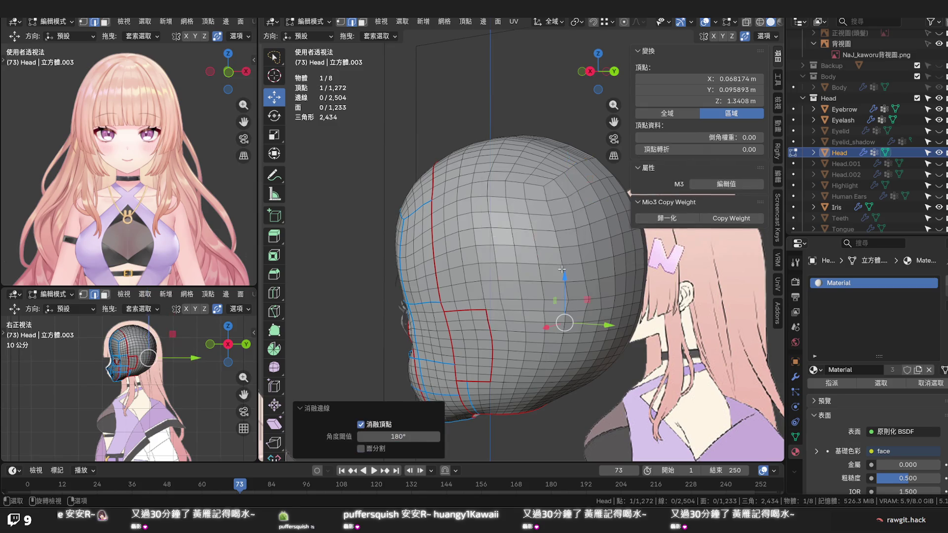
pyautogui.moveTo(561, 268); pyautogui.dragTo(539, 299, button='middle')
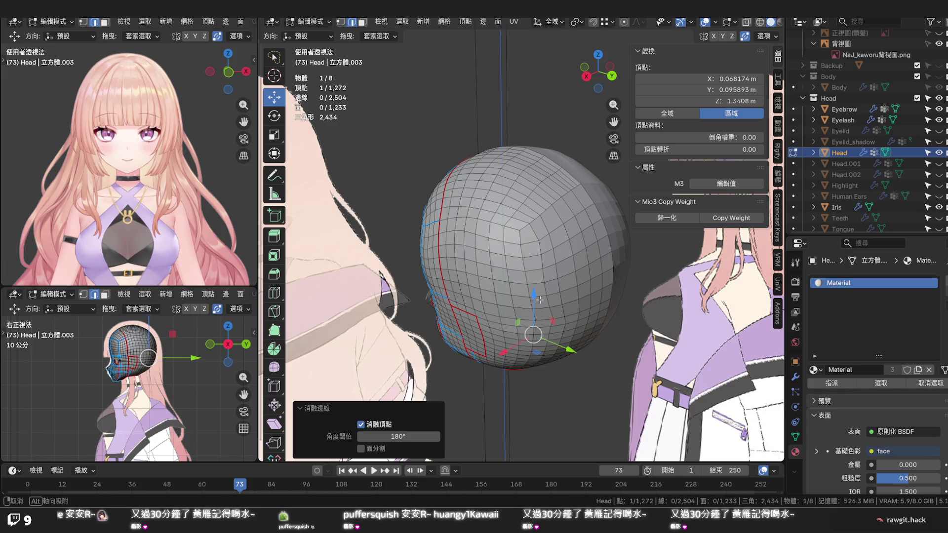
pyautogui.moveTo(539, 299); pyautogui.dragTo(475, 251, button='middle')
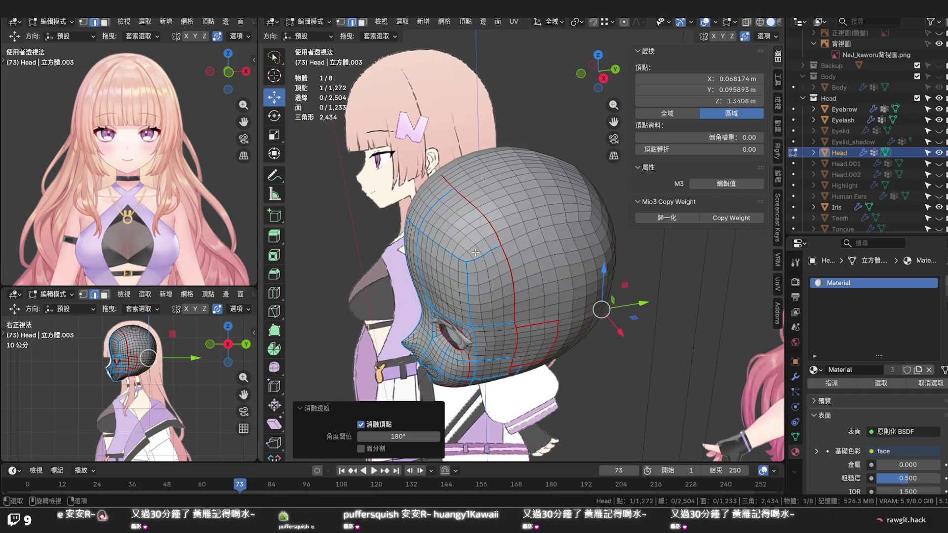
pyautogui.moveTo(474, 251); pyautogui.dragTo(550, 273, button='middle')
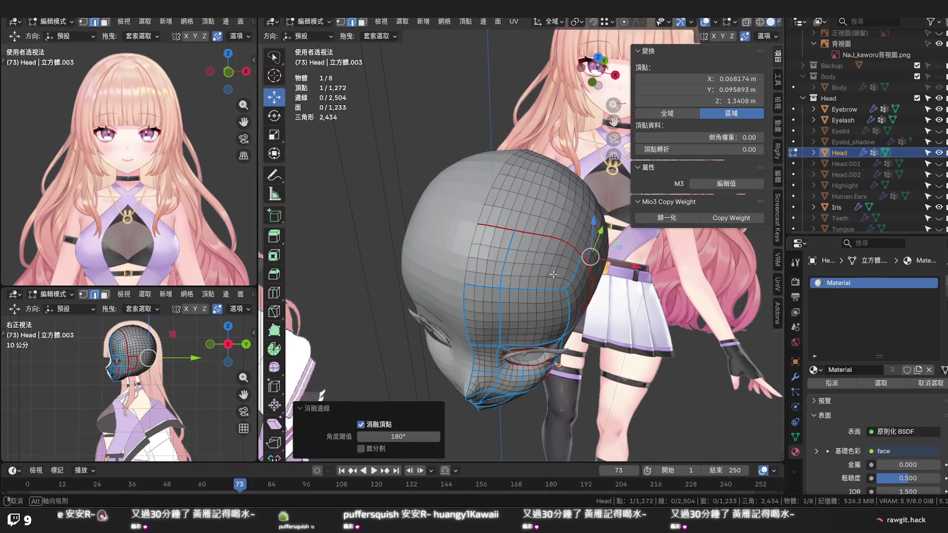
pyautogui.scroll(2, 505, 227)
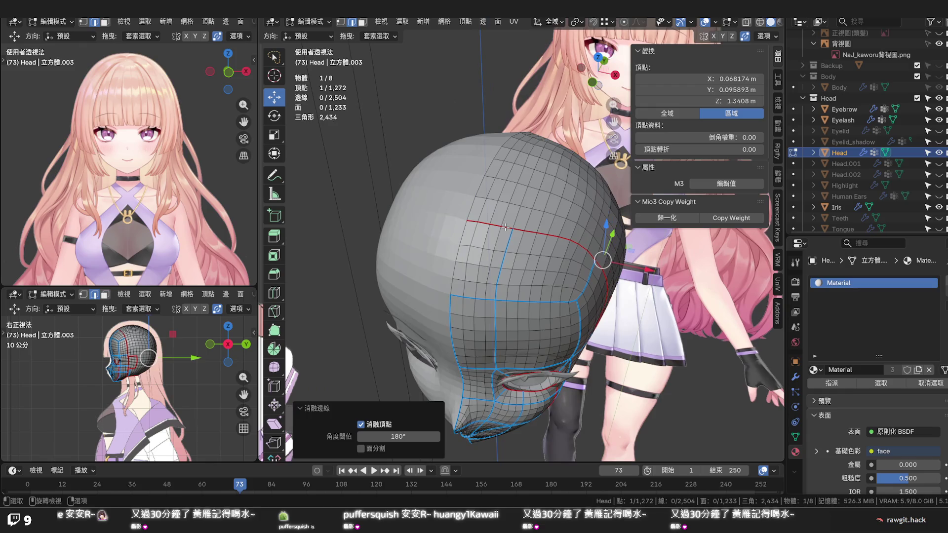
pyautogui.scroll(2, 505, 228)
pyautogui.moveTo(503, 225)
pyautogui.mouseDown(button='middle')
pyautogui.moveTo(474, 245)
pyautogui.moveTo(436, 300)
pyautogui.moveTo(502, 141)
pyautogui.mouseUp(button='middle')
pyautogui.click(560, 64)
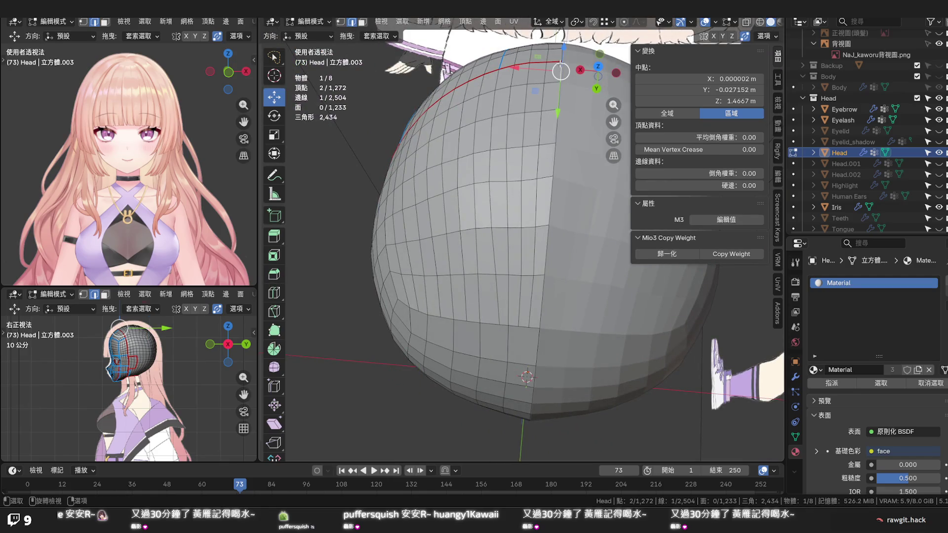
# Scale the centre-seam vertex path to 0 on X and set its X location to 0
pyautogui.keyDown('ctrl'); pyautogui.click(542, 313); pyautogui.keyUp('ctrl')
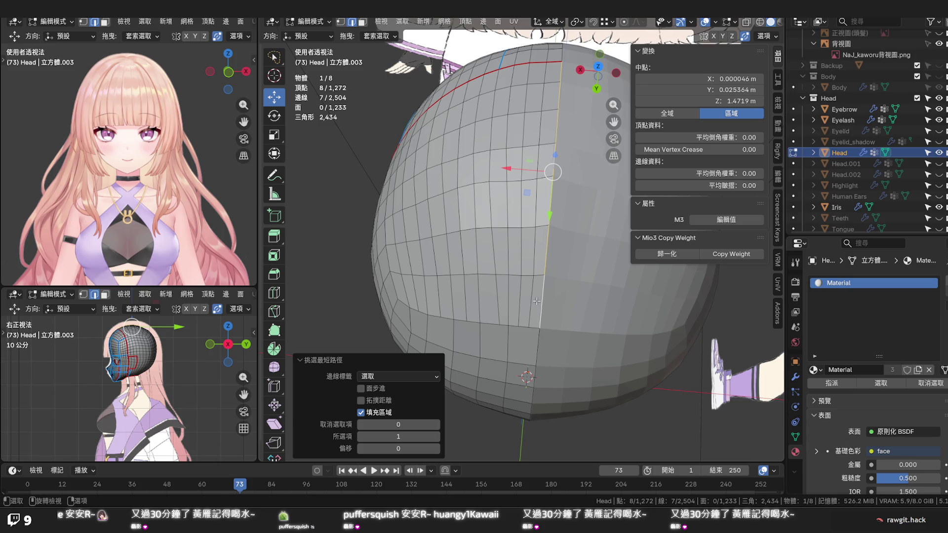
pyautogui.press('s')
pyautogui.press('x')
pyautogui.press('0')
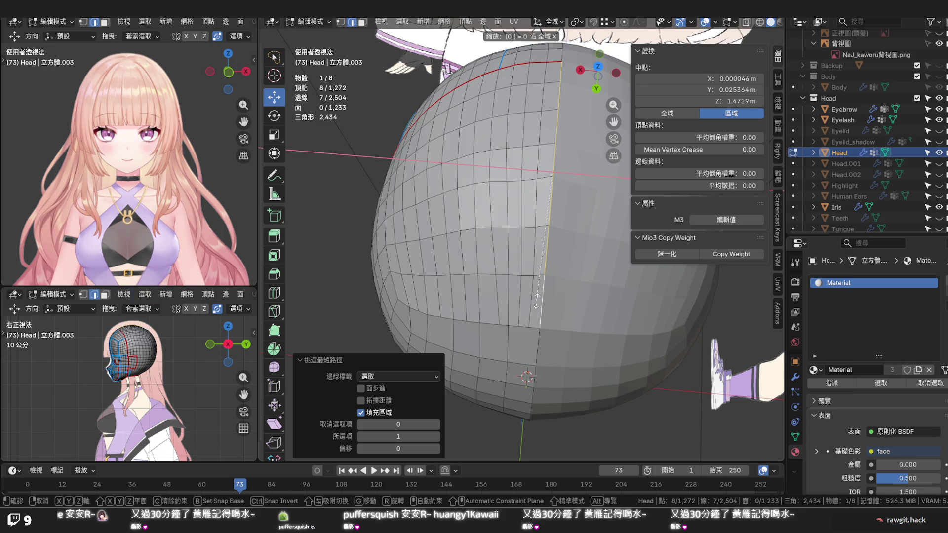
pyautogui.press('Return')
pyautogui.doubleClick(734, 79)
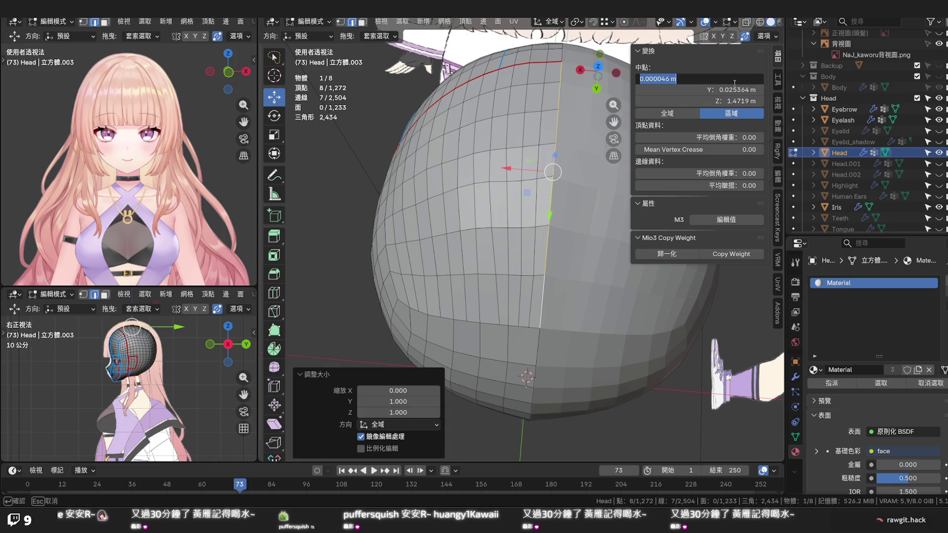
pyautogui.write('X: 0')
pyautogui.press('Return')
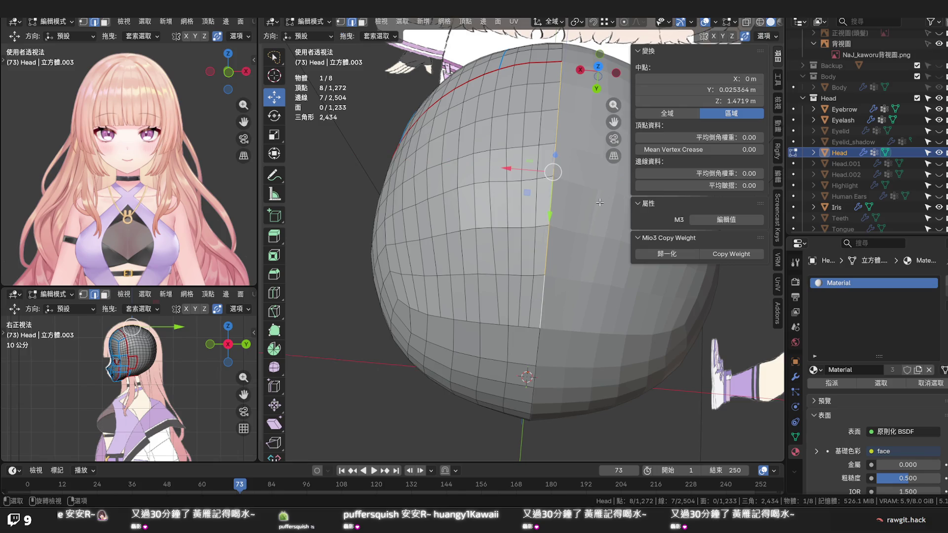
# Select the centre edge loop, narrow it back to two vertices and view the head side-on
pyautogui.keyDown('alt'); pyautogui.click(551, 200); pyautogui.keyUp('alt')
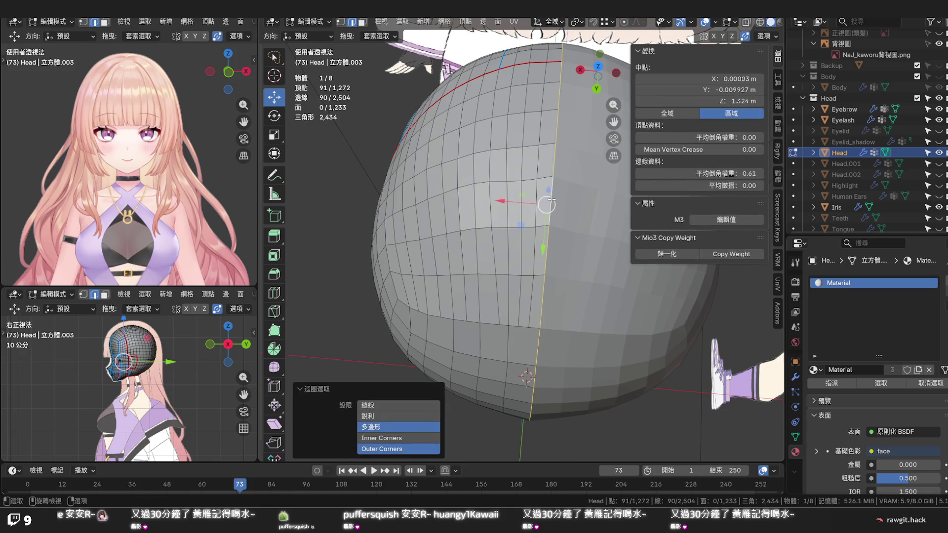
pyautogui.click(554, 206)
pyautogui.moveTo(554, 205)
pyautogui.mouseDown(button='middle')
pyautogui.moveTo(570, 213)
pyautogui.moveTo(568, 177)
pyautogui.moveTo(639, 288)
pyautogui.mouseUp(button='middle')
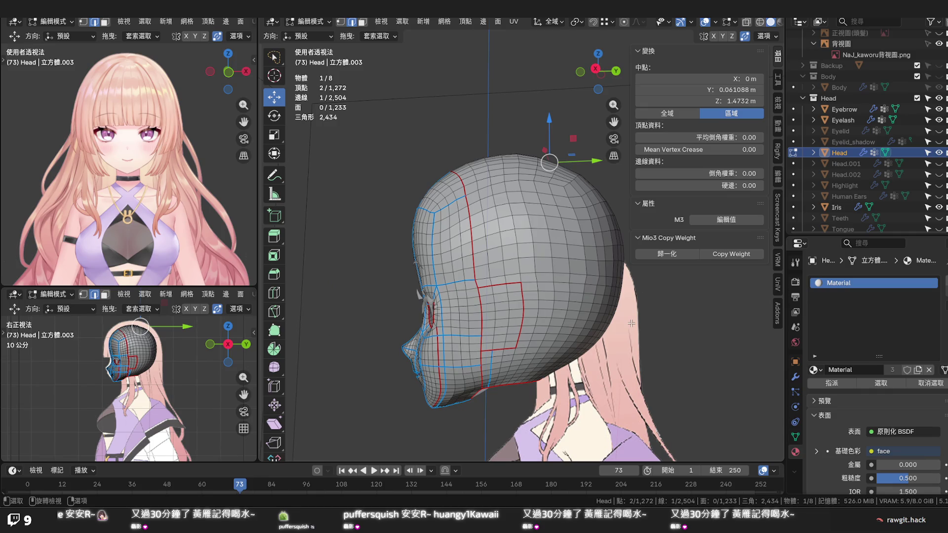
# Loop-select the 19-vertex edge loop around the neck opening and inspect it
pyautogui.moveTo(631, 324)
pyautogui.keyDown('ctrl'); pyautogui.mouseDown(button='middle')
pyautogui.moveTo(596, 203)
pyautogui.moveTo(541, 266)
pyautogui.mouseUp(button='middle'); pyautogui.keyUp('ctrl')
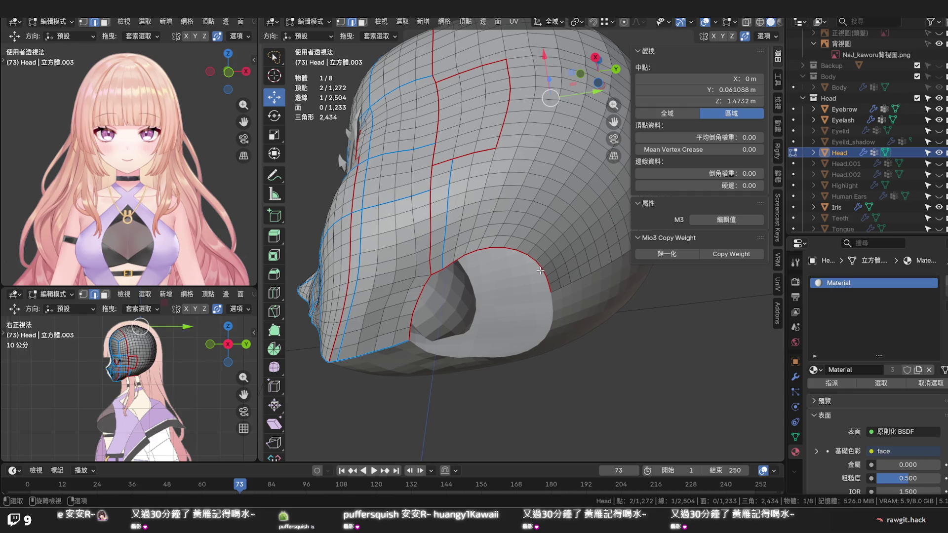
pyautogui.keyDown('alt'); pyautogui.click(548, 289); pyautogui.keyUp('alt')
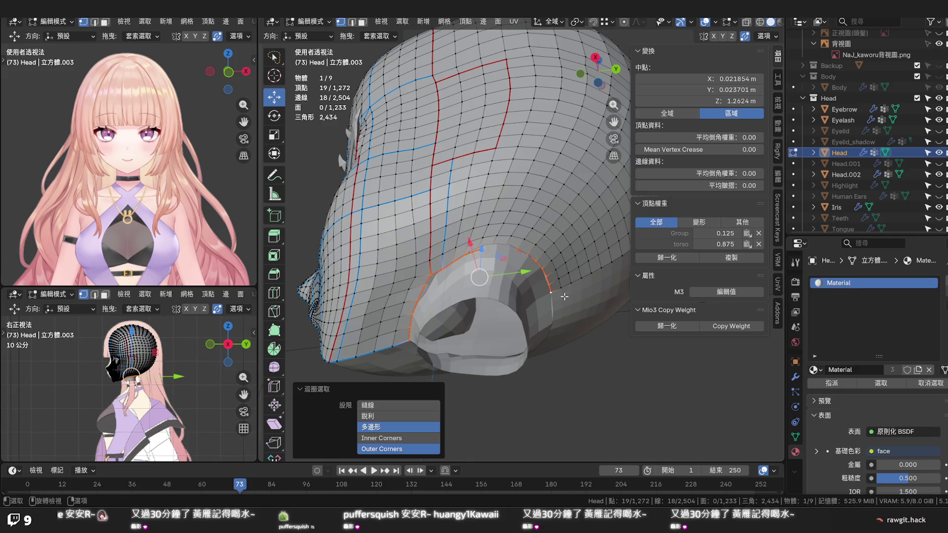
pyautogui.moveTo(563, 293)
pyautogui.mouseDown(button='middle')
pyautogui.moveTo(525, 328)
pyautogui.moveTo(505, 317)
pyautogui.moveTo(503, 293)
pyautogui.moveTo(500, 346)
pyautogui.moveTo(520, 369)
pyautogui.moveTo(513, 365)
pyautogui.mouseUp(button='middle')
pyautogui.scroll(-3, 505, 318)
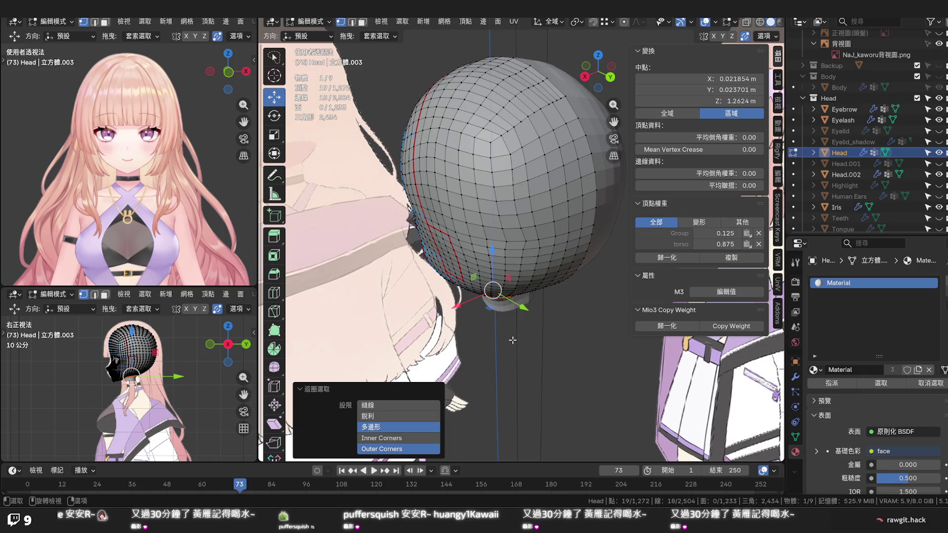
pyautogui.moveTo(529, 246)
pyautogui.mouseDown(button='middle')
pyautogui.moveTo(555, 208)
pyautogui.moveTo(589, 203)
pyautogui.moveTo(569, 167)
pyautogui.mouseUp(button='middle')
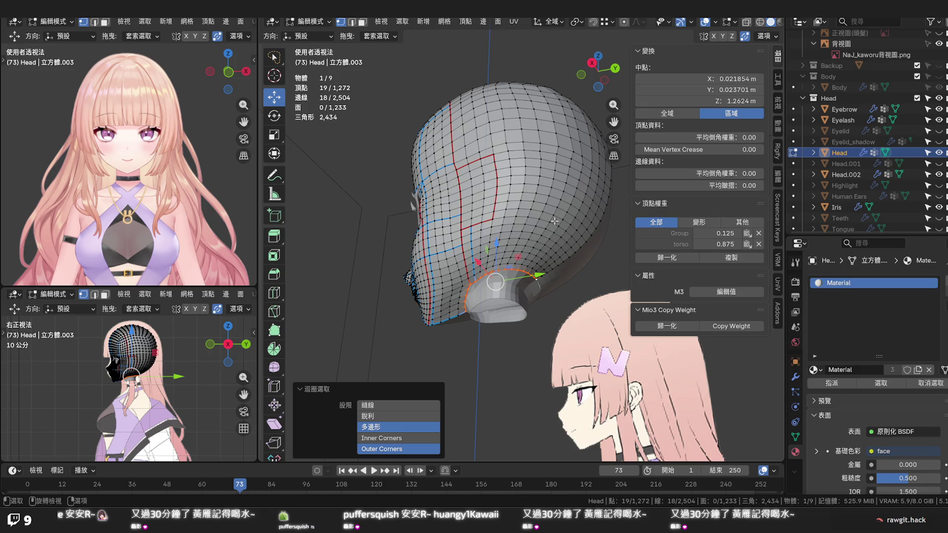
pyautogui.scroll(2, 555, 221)
# Orbit around the neck hole, then select a single vertex beside the red seam
pyautogui.moveTo(554, 220)
pyautogui.mouseDown(button='middle')
pyautogui.moveTo(547, 240)
pyautogui.moveTo(563, 208)
pyautogui.mouseUp(button='middle')
pyautogui.scroll(3, 526, 242)
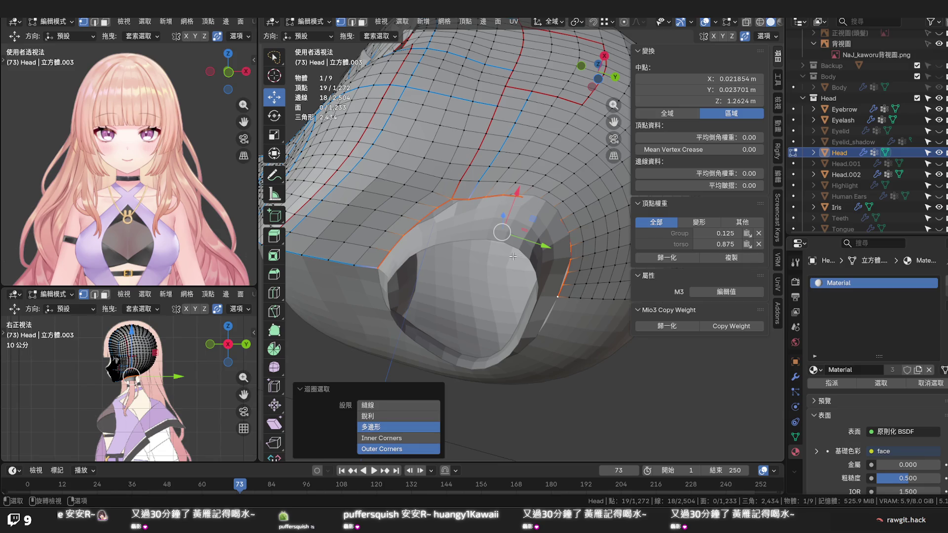
pyautogui.moveTo(509, 256)
pyautogui.mouseDown(button='middle')
pyautogui.moveTo(421, 280)
pyautogui.moveTo(423, 307)
pyautogui.moveTo(475, 307)
pyautogui.moveTo(398, 300)
pyautogui.mouseUp(button='middle')
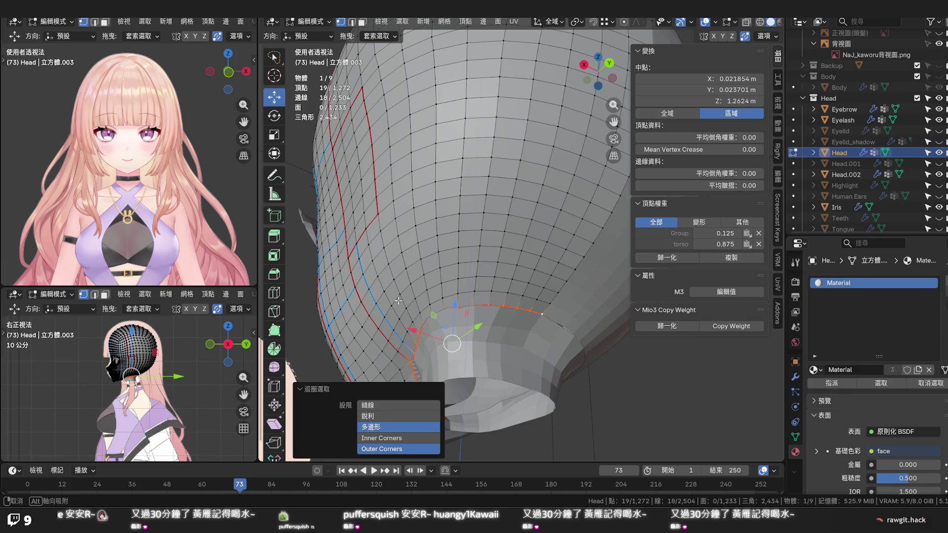
pyautogui.moveTo(398, 299)
pyautogui.mouseDown(button='middle')
pyautogui.moveTo(455, 295)
pyautogui.moveTo(478, 277)
pyautogui.moveTo(527, 283)
pyautogui.mouseUp(button='middle')
pyautogui.scroll(-2, 479, 277)
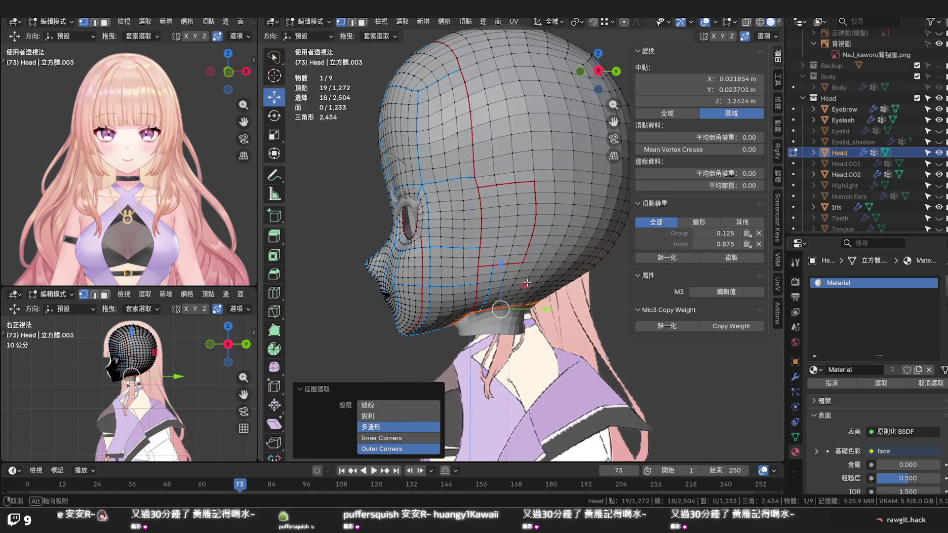
pyautogui.click(479, 178)
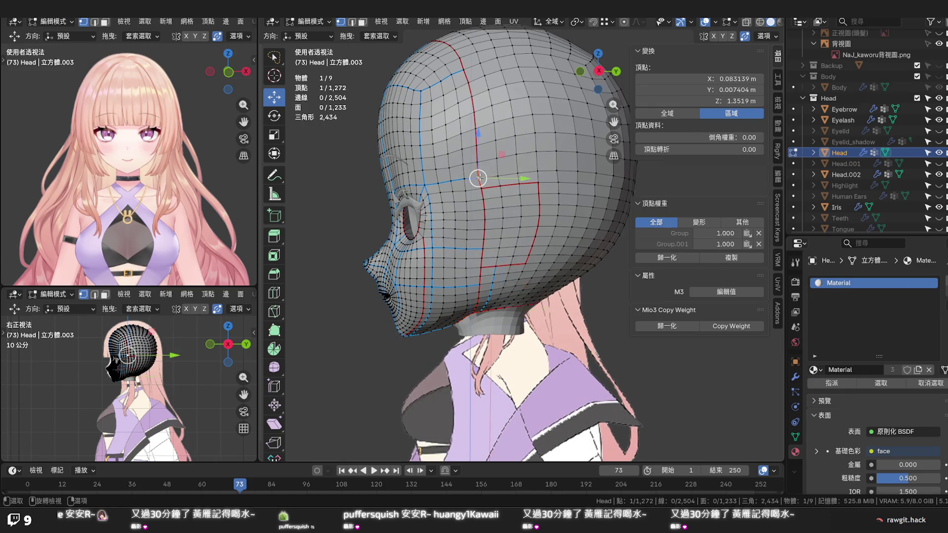
# Vertex Slide the seam-side vertex along its edge in several small passes
pyautogui.hotkey('shift', 'v')
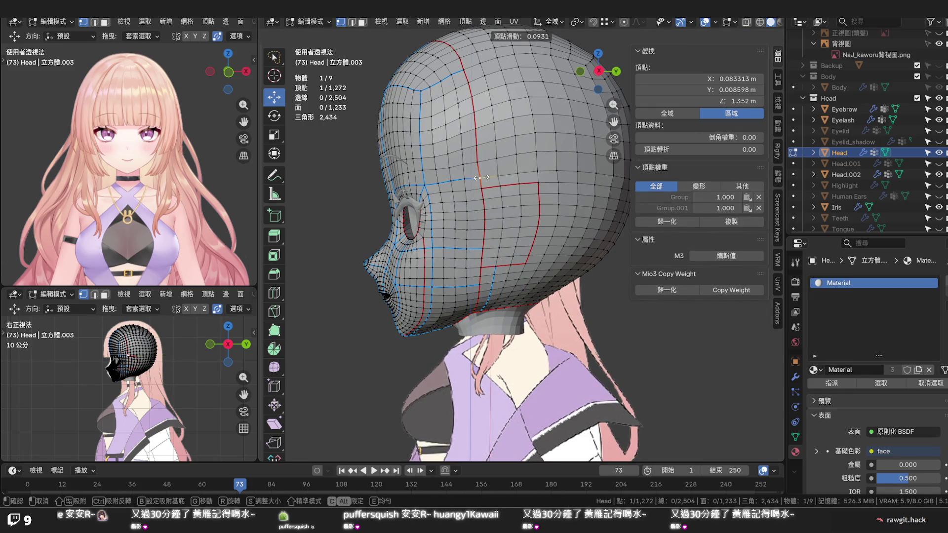
pyautogui.click(481, 176)
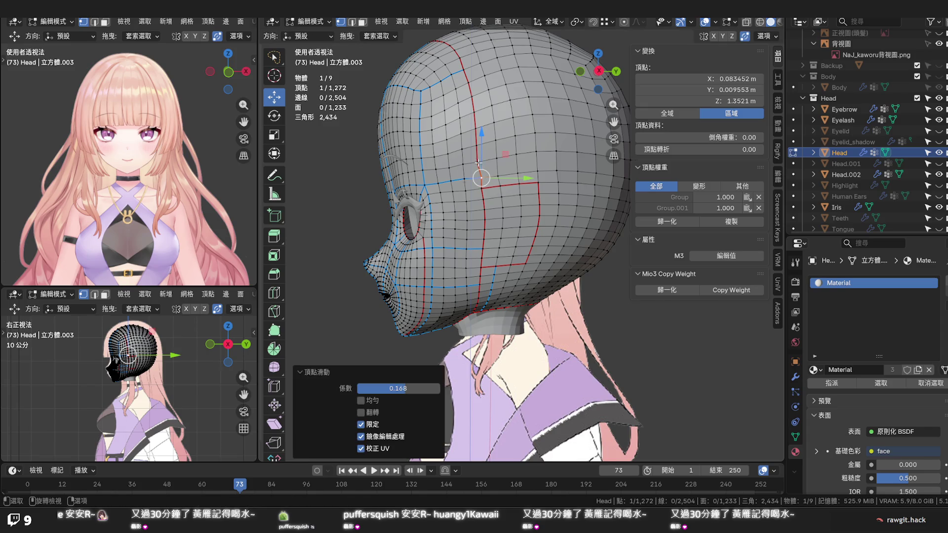
pyautogui.hotkey('shift', 'v')
pyautogui.click(480, 155)
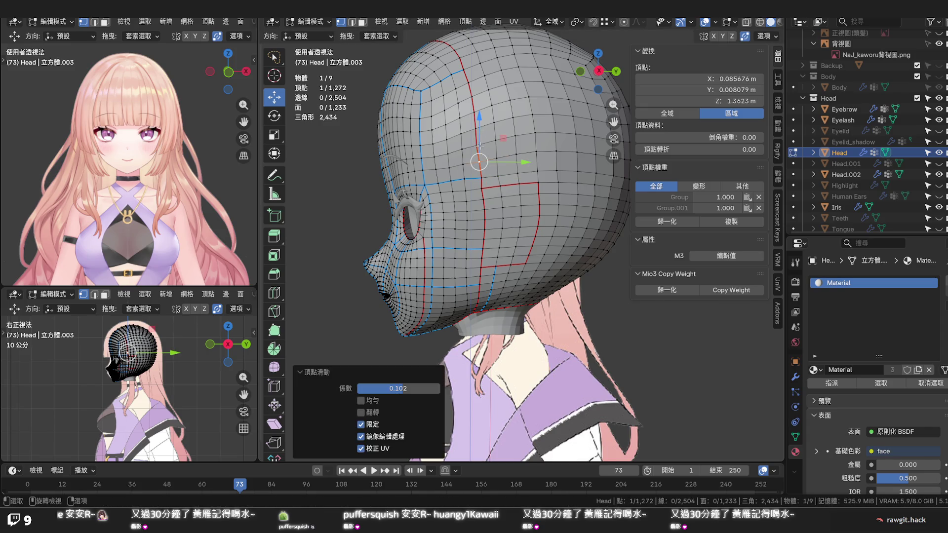
pyautogui.hotkey('shift', 'v')
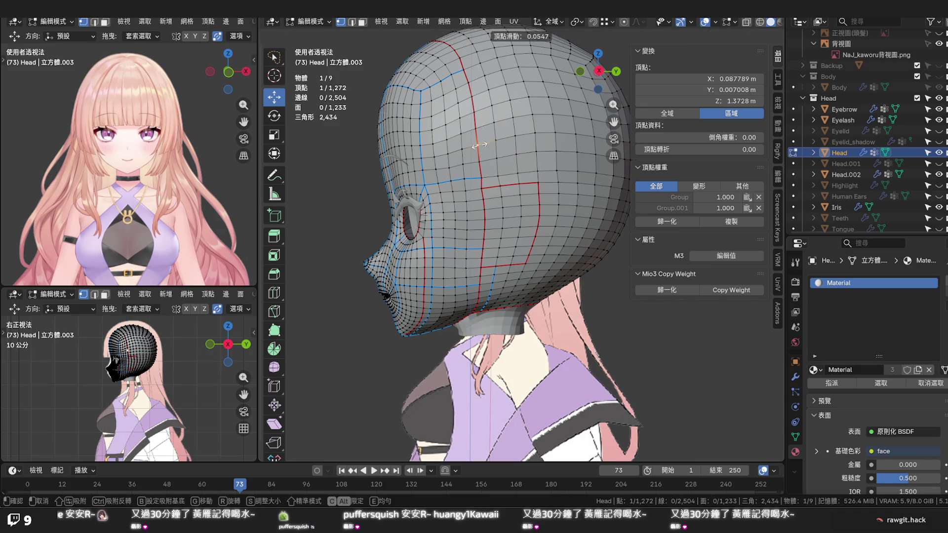
pyautogui.click(479, 146)
pyautogui.hotkey('shift', 'v')
pyautogui.click(481, 178)
pyautogui.scroll(2, 481, 192)
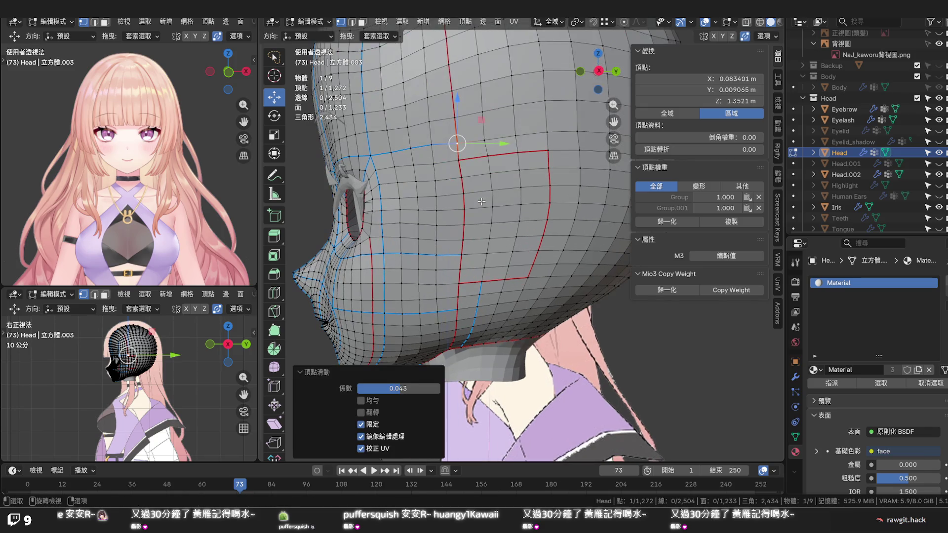
# Slide the next vertex beside the seam along its edge twice
pyautogui.click(463, 180)
pyautogui.hotkey('shift', 'v')
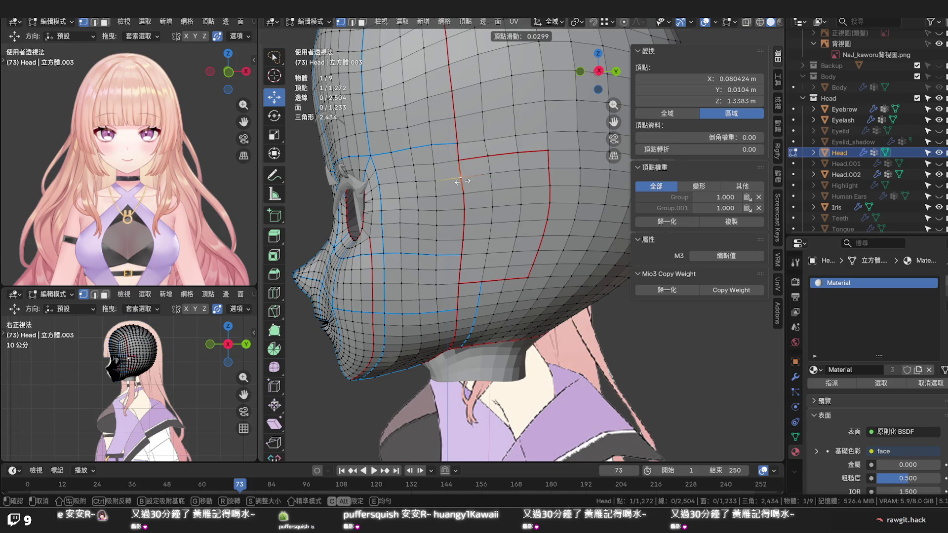
pyautogui.click(463, 189)
pyautogui.hotkey('shift', 'v')
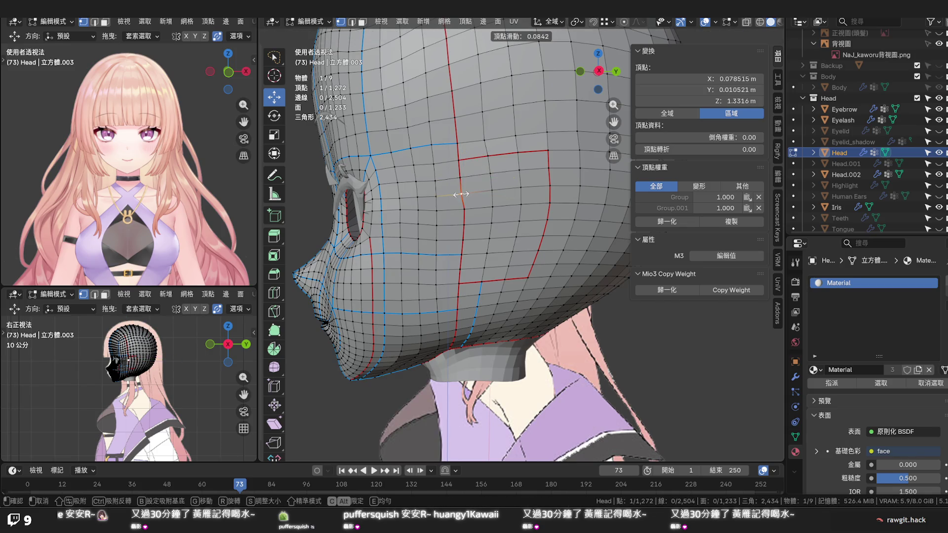
pyautogui.click(460, 194)
# Slide the vertex below it further down, deselect everything and save the blend file
pyautogui.click(464, 209)
pyautogui.hotkey('shift', 'v')
pyautogui.click(462, 223)
pyautogui.press('g')
pyautogui.press('g')
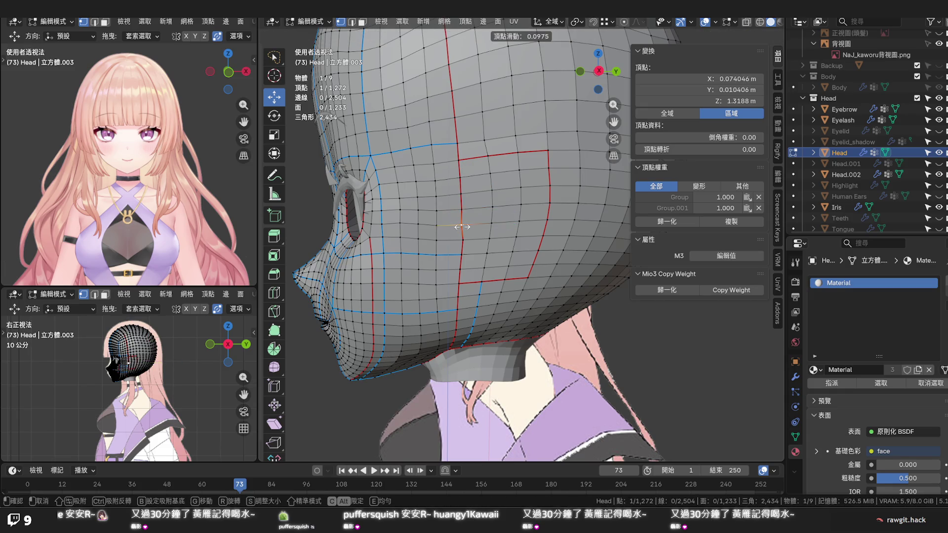
pyautogui.click(462, 235)
pyautogui.press('g')
pyautogui.click(462, 239)
pyautogui.scroll(-3, 518, 244)
pyautogui.hotkey('alt', 'a')
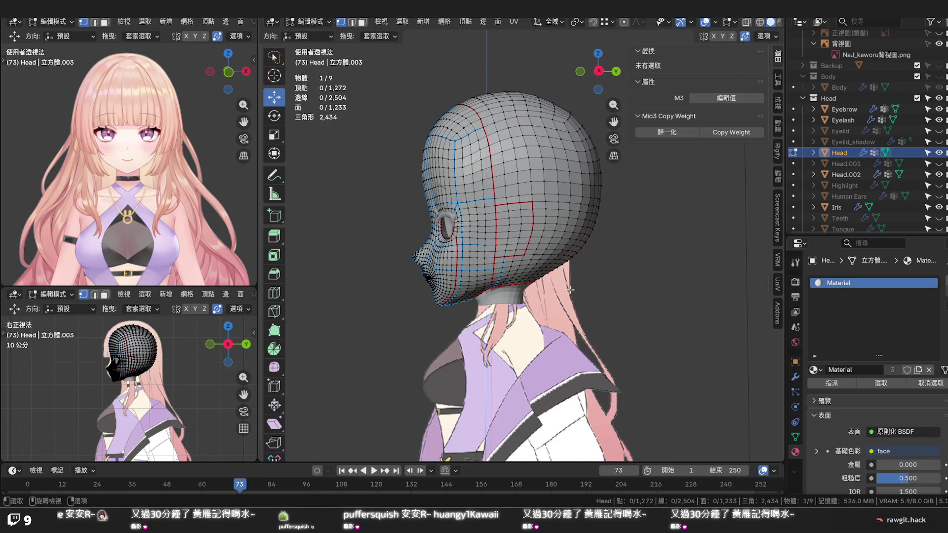
pyautogui.hotkey('ctrl', 's')
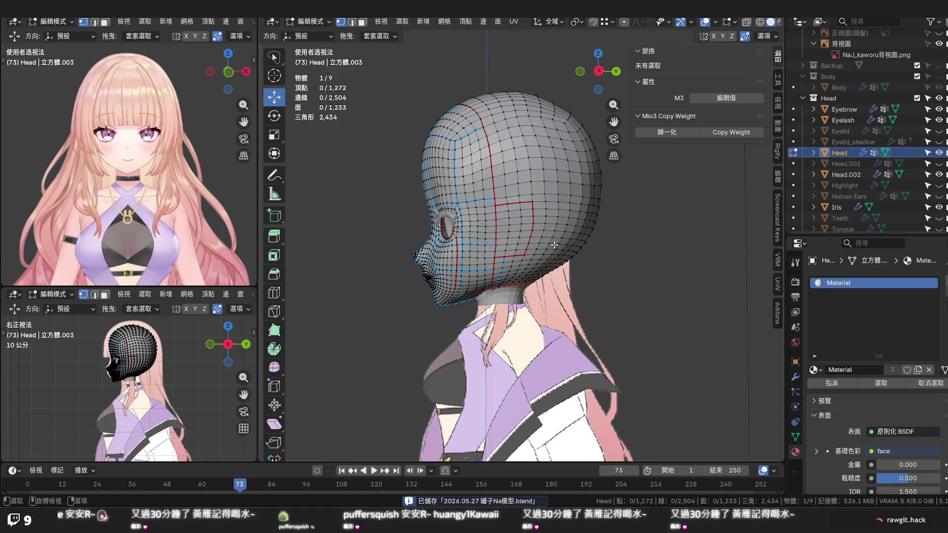
pyautogui.scroll(-2, 553, 253)
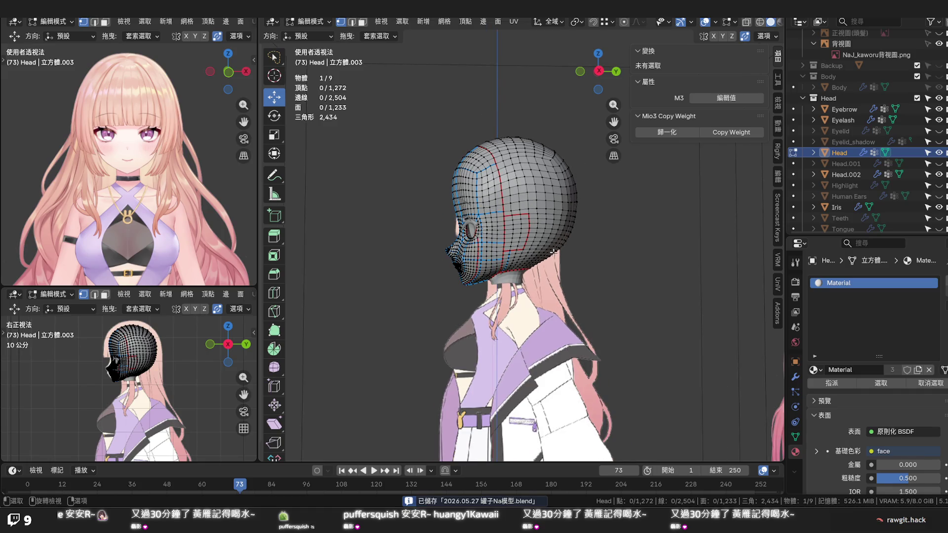
pyautogui.scroll(4, 554, 253)
pyautogui.scroll(3, 537, 272)
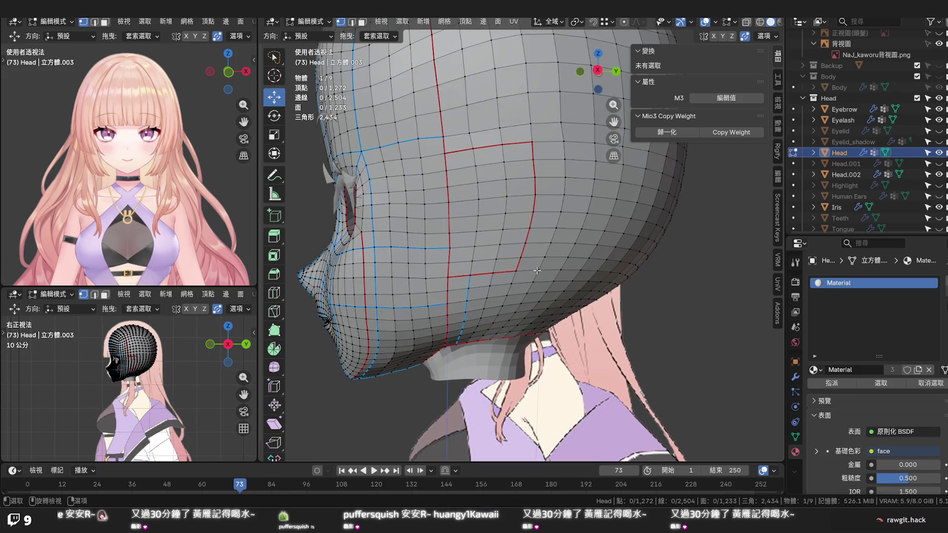
pyautogui.scroll(-2, 537, 270)
pyautogui.scroll(-2, 538, 269)
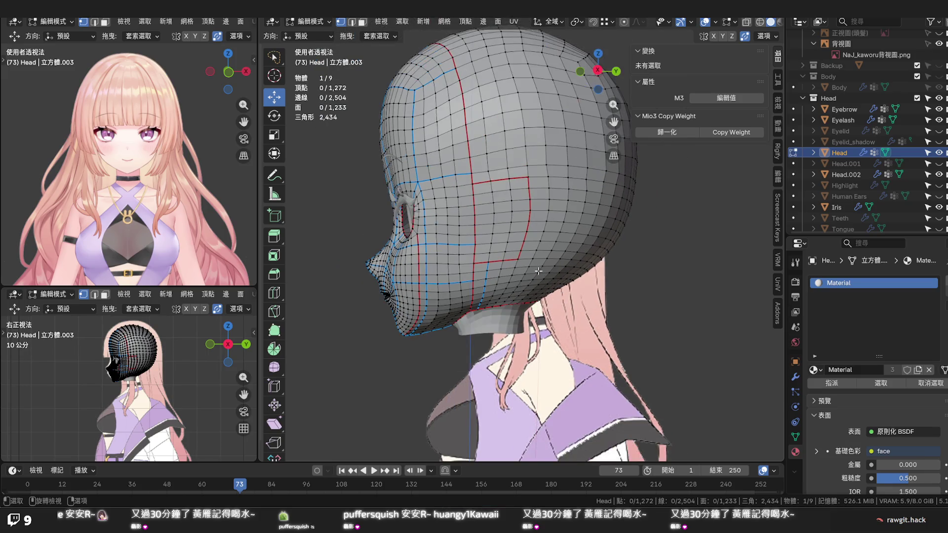
pyautogui.scroll(-1, 538, 270)
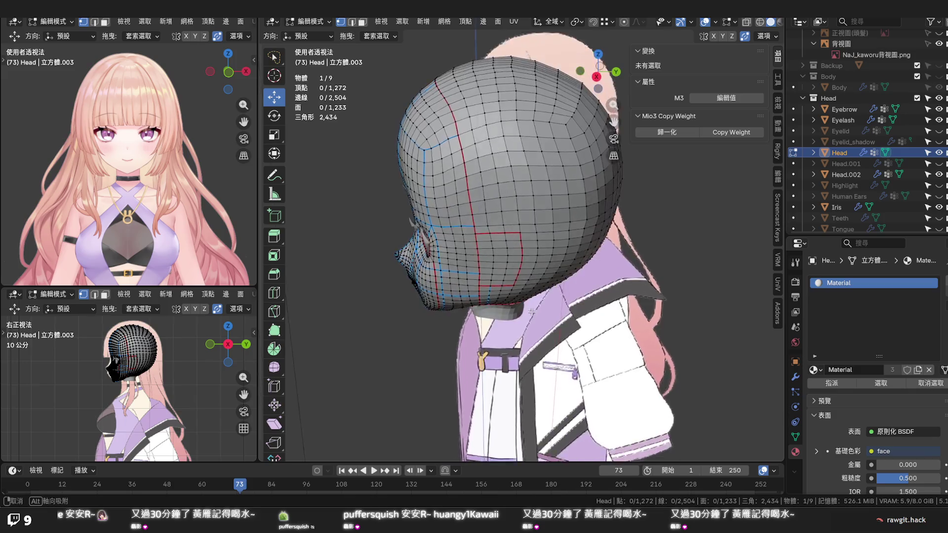